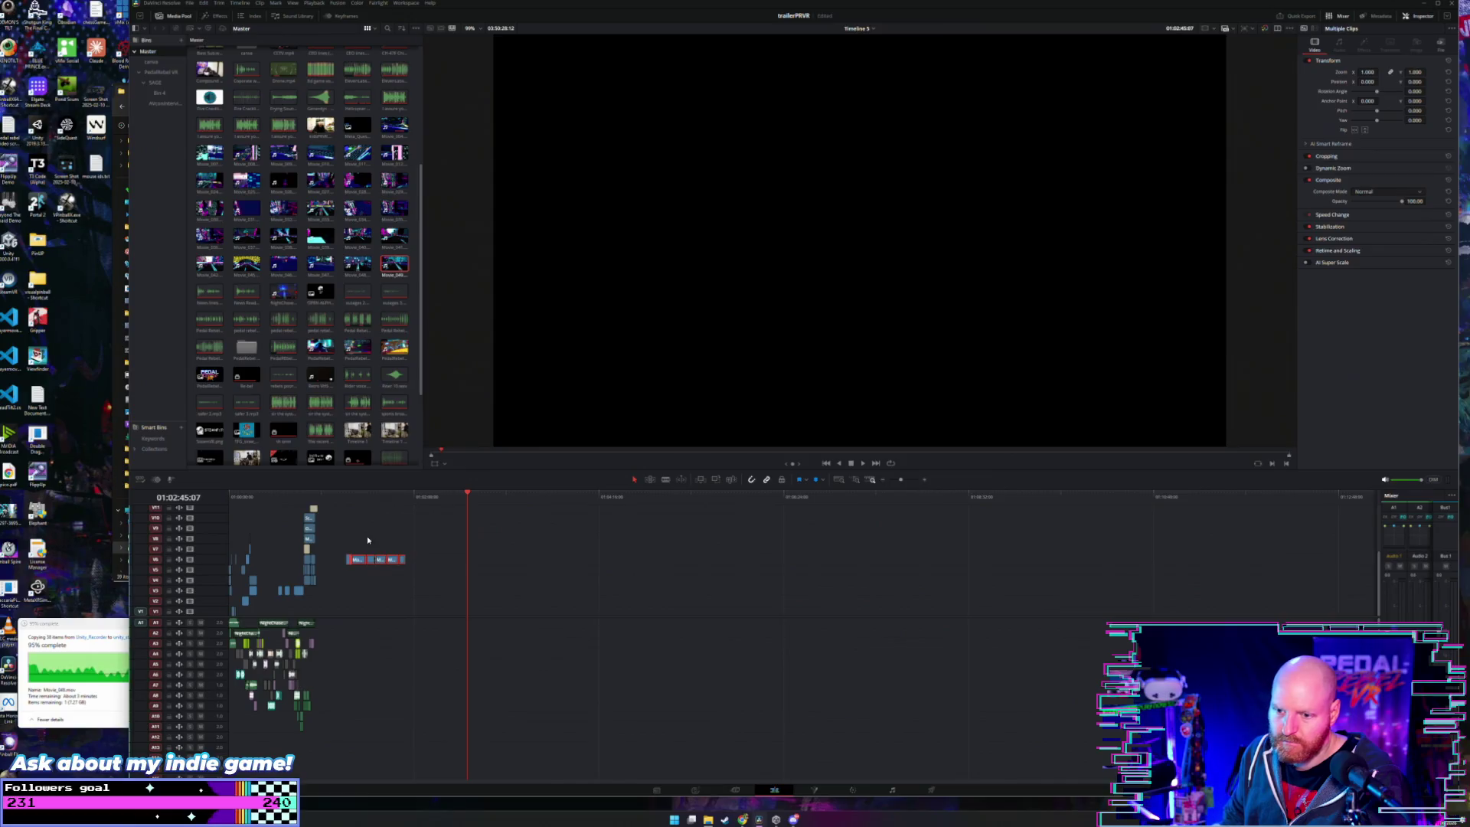
- Return to the trailer start and play the Movie_048 motorcycle clips from the playhead
{"action": "key", "text": "Home"}
{"action": "scroll", "coordinate": [264, 534], "scroll_direction": "up", "scroll_amount": 3}
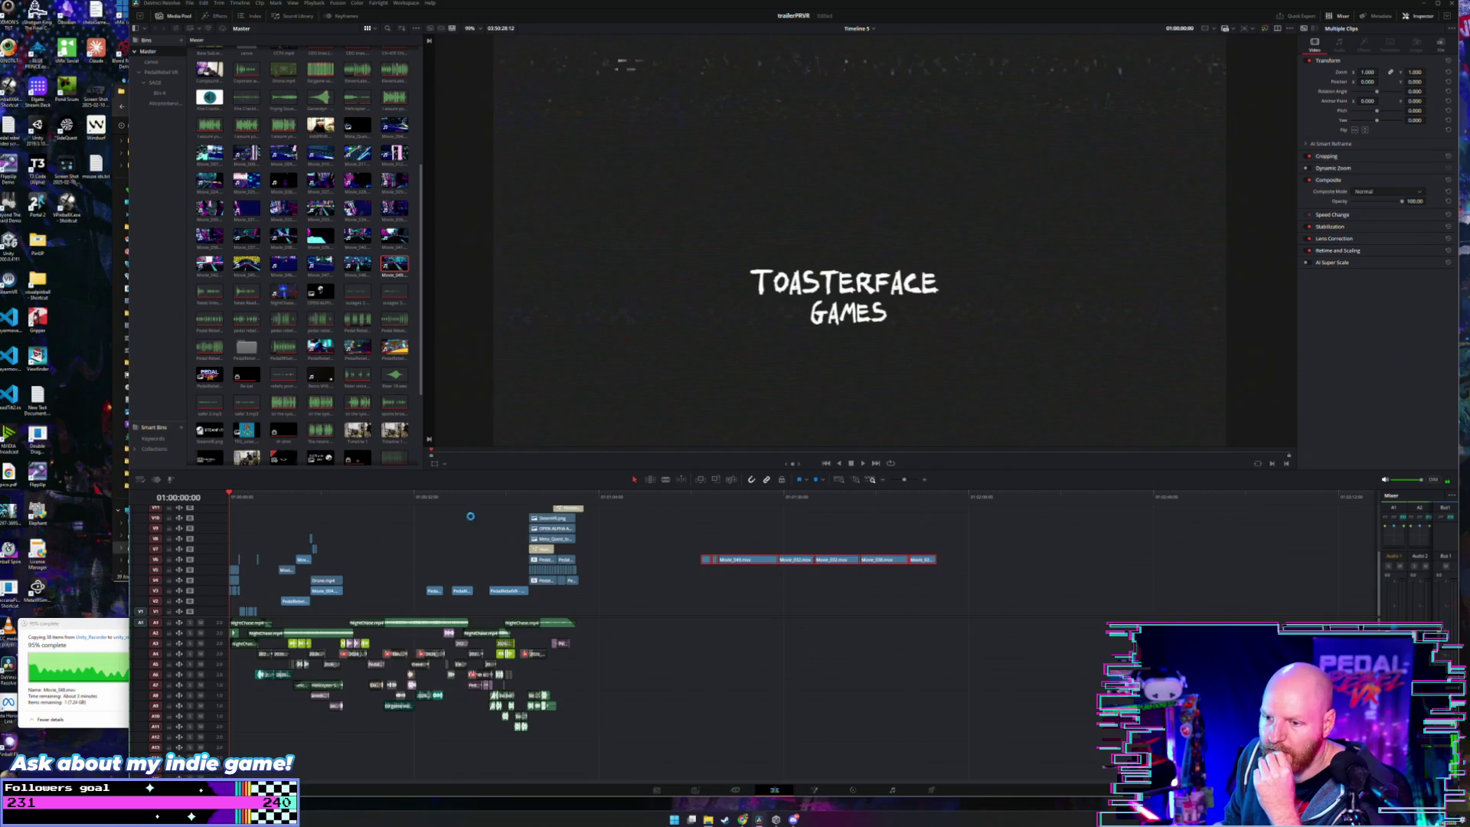
{"action": "left_click", "coordinate": [729, 526]}
{"action": "left_click", "coordinate": [415, 496]}
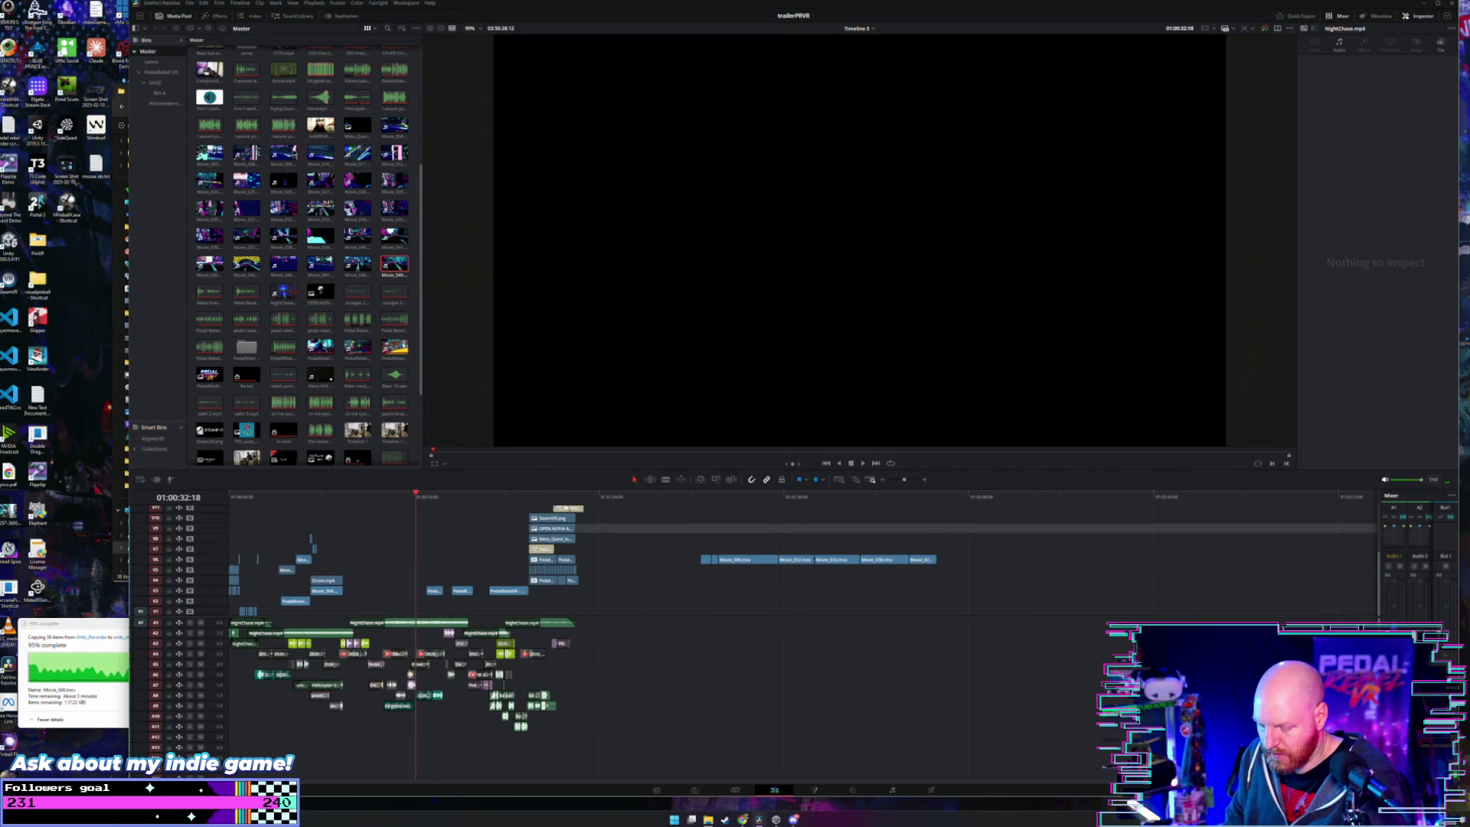
{"action": "left_click", "coordinate": [714, 496]}
{"action": "scroll", "coordinate": [710, 510], "scroll_direction": "up", "scroll_amount": 3}
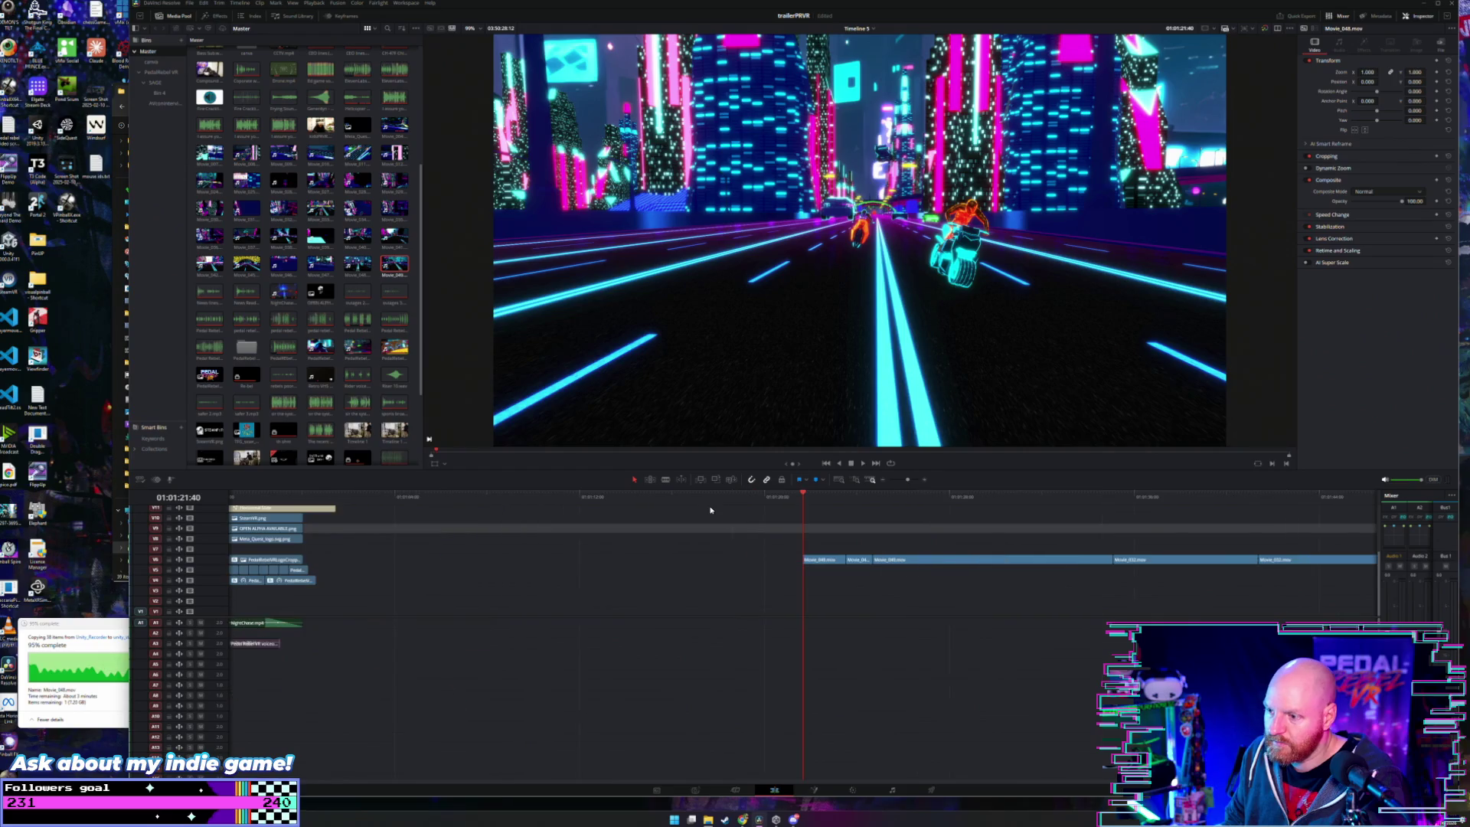
{"action": "key", "text": "space"}
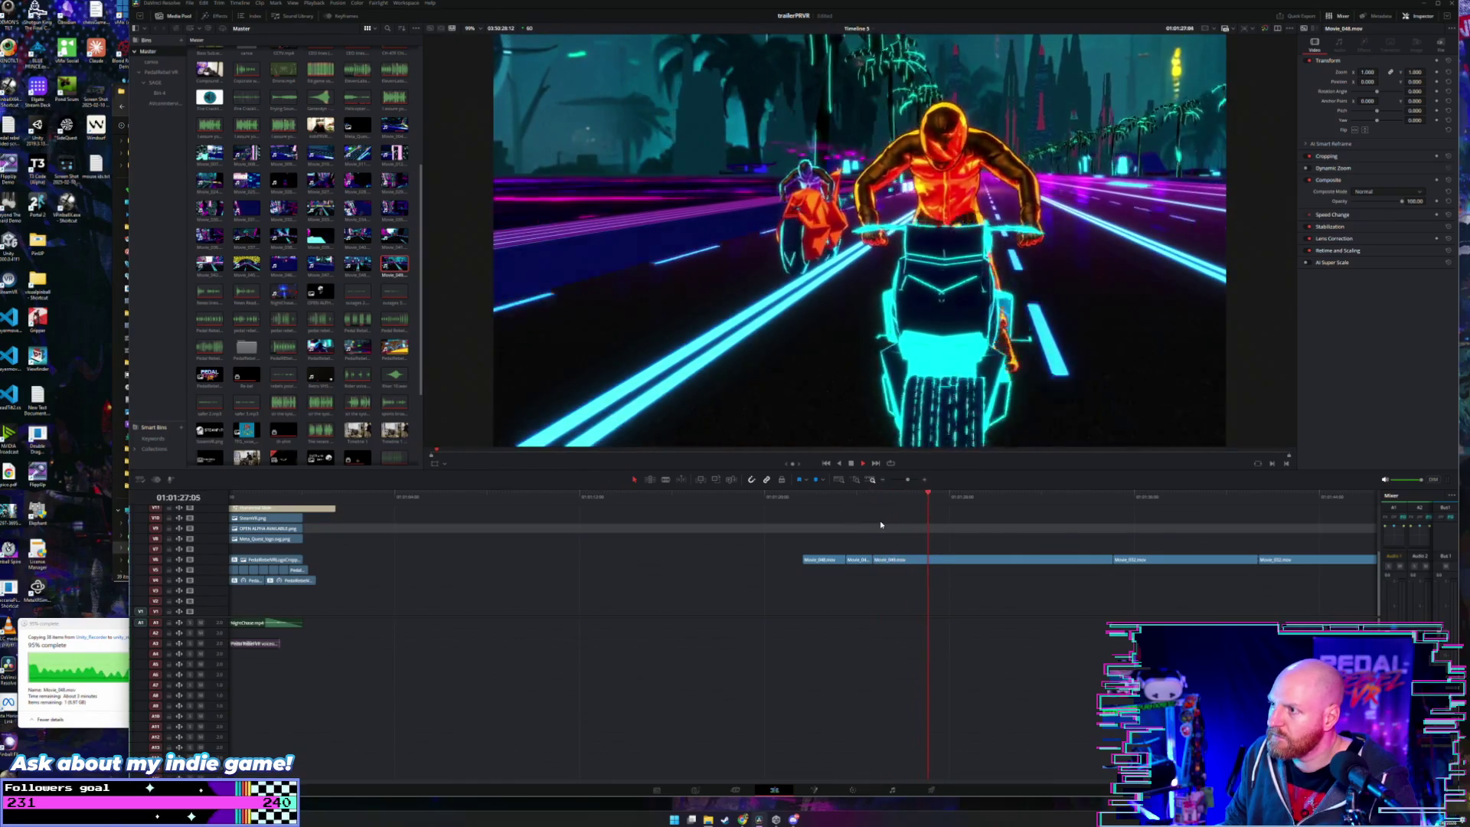
- Replay earlier sections of the Movie_048 bike clip from points on the ruler
{"action": "key", "text": "ctrl+z"}
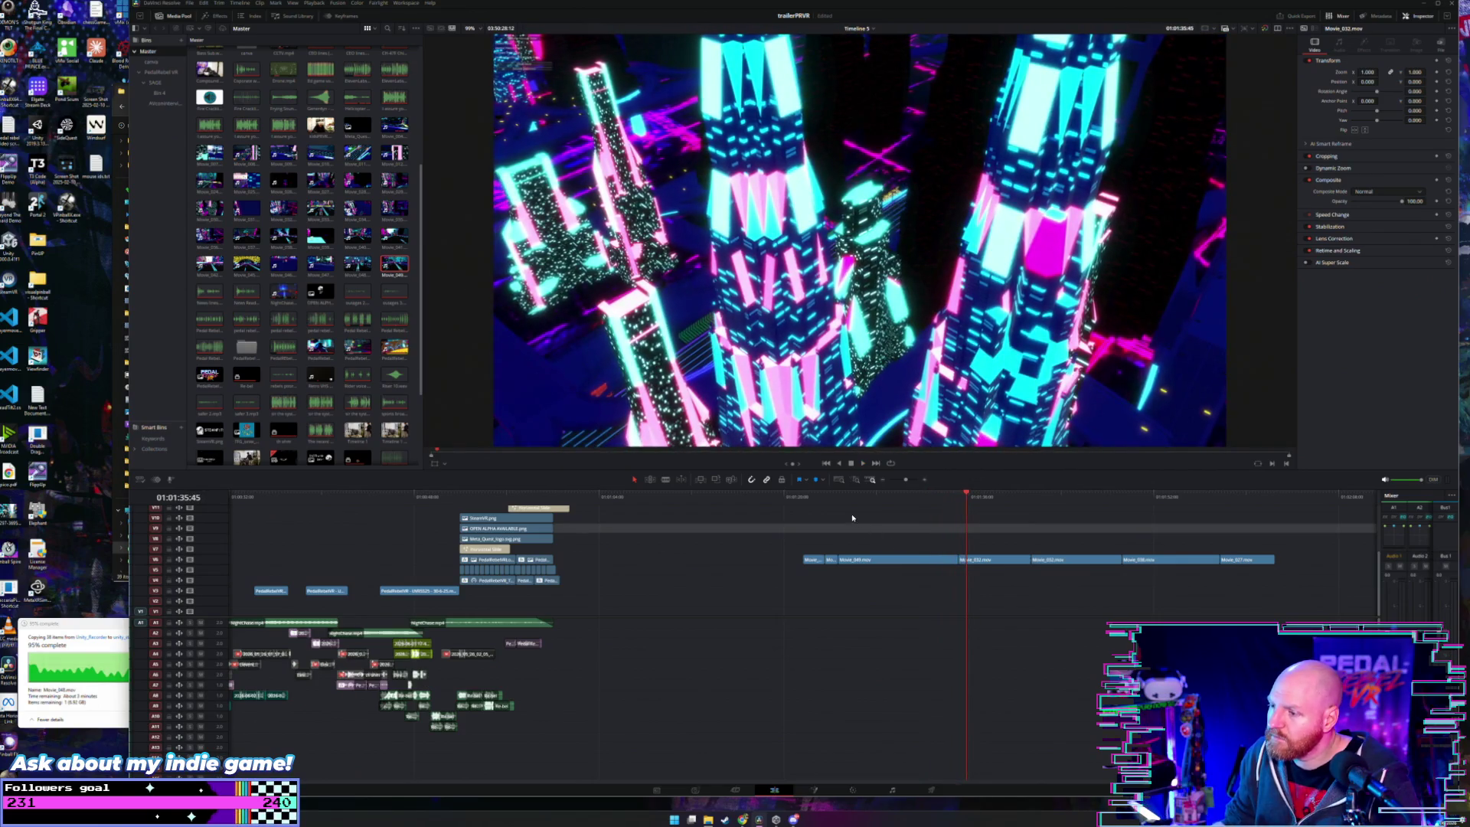
{"action": "left_click", "coordinate": [857, 497]}
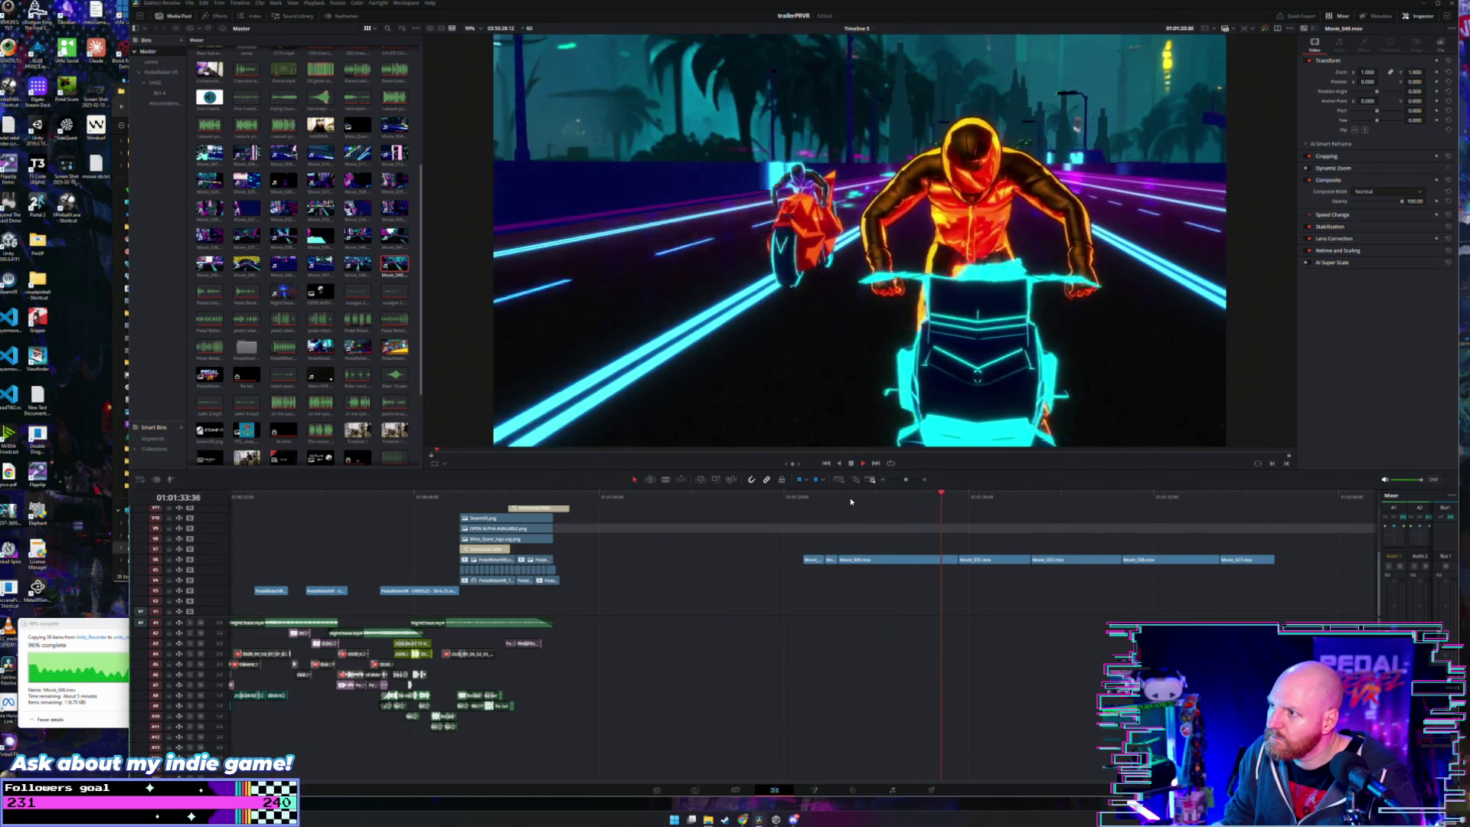
{"action": "left_click", "coordinate": [842, 498]}
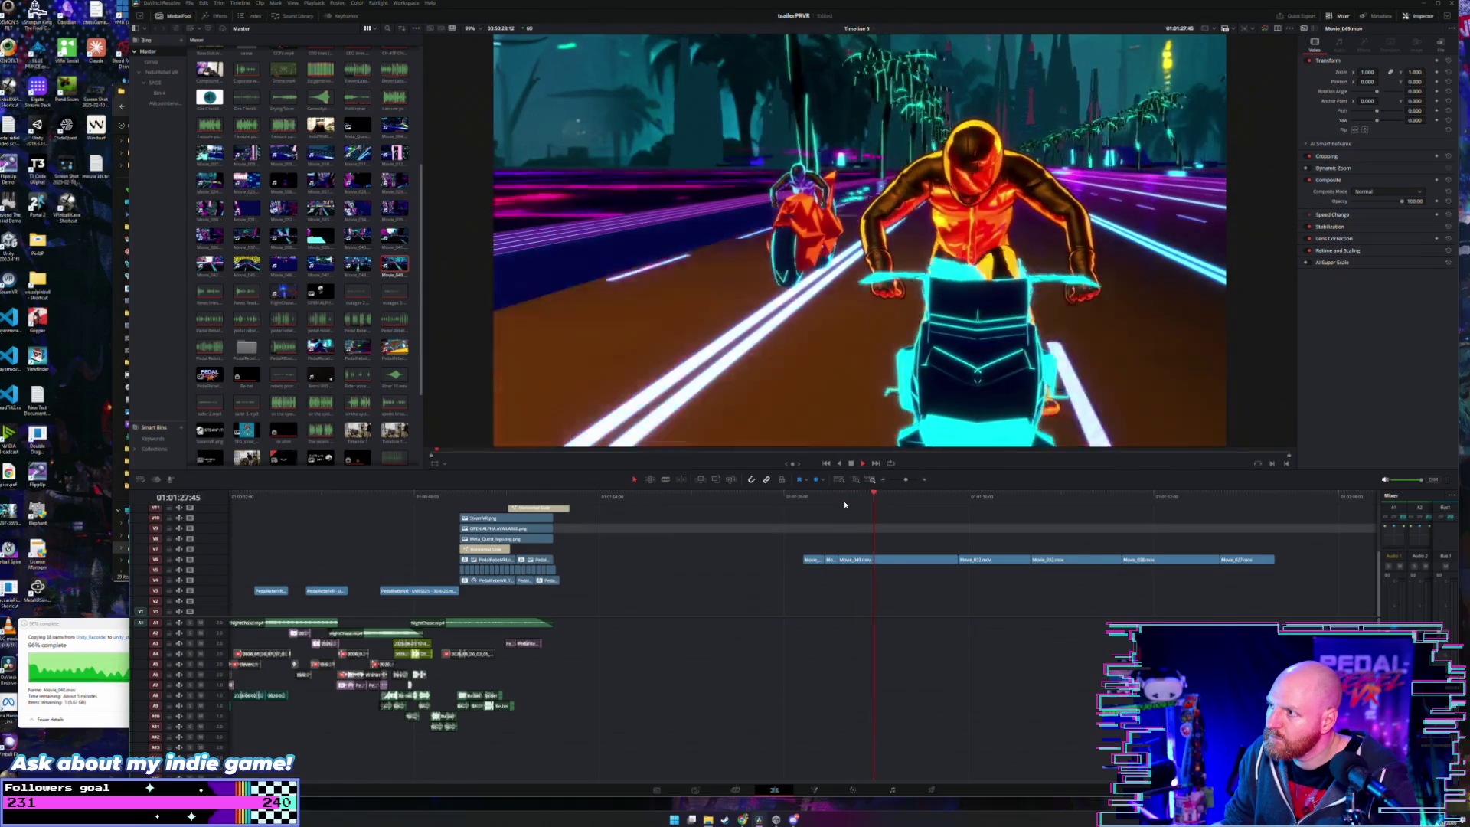
{"action": "left_click", "coordinate": [846, 500]}
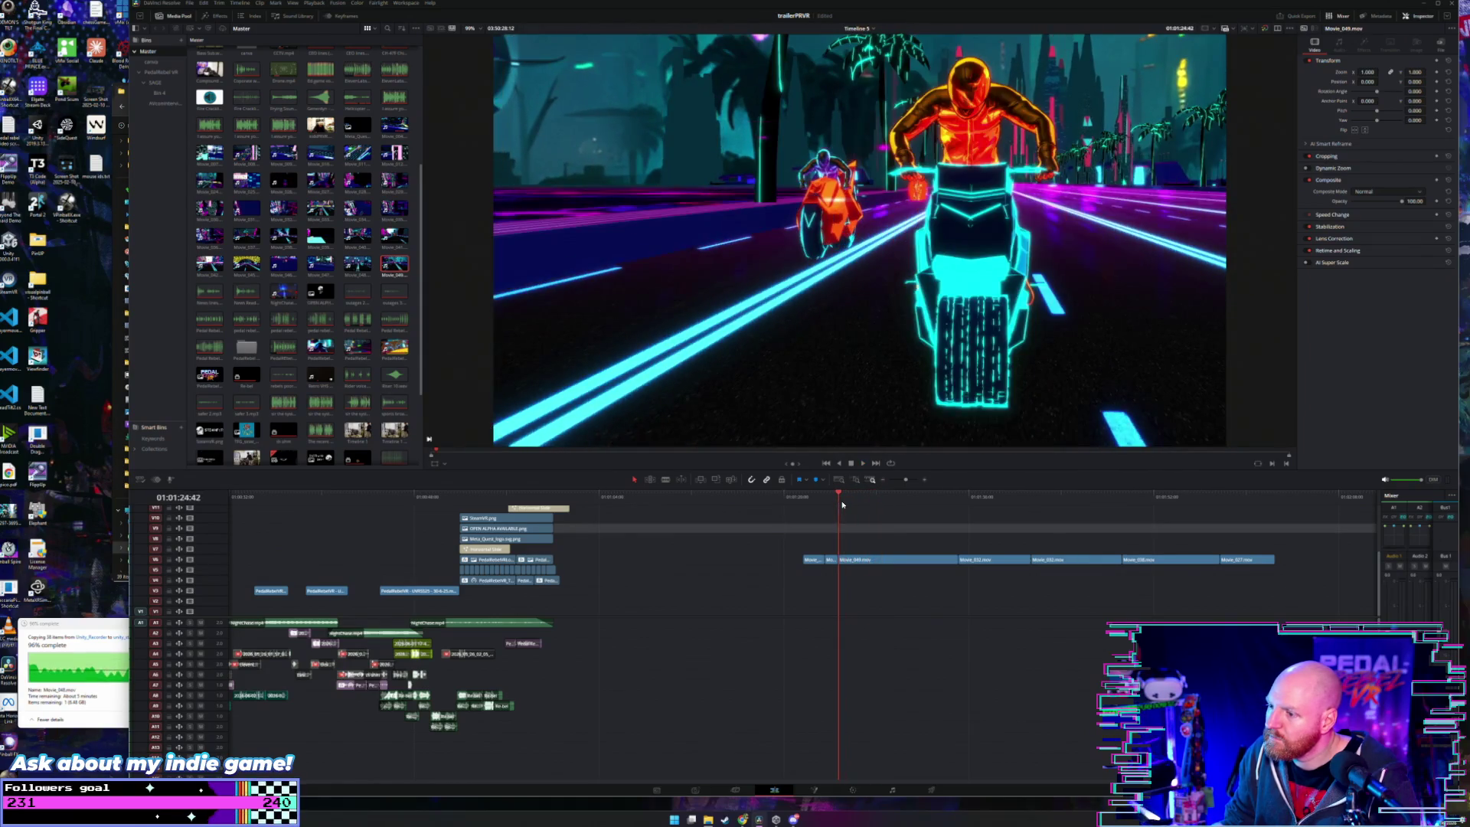
{"action": "key", "text": "w"}
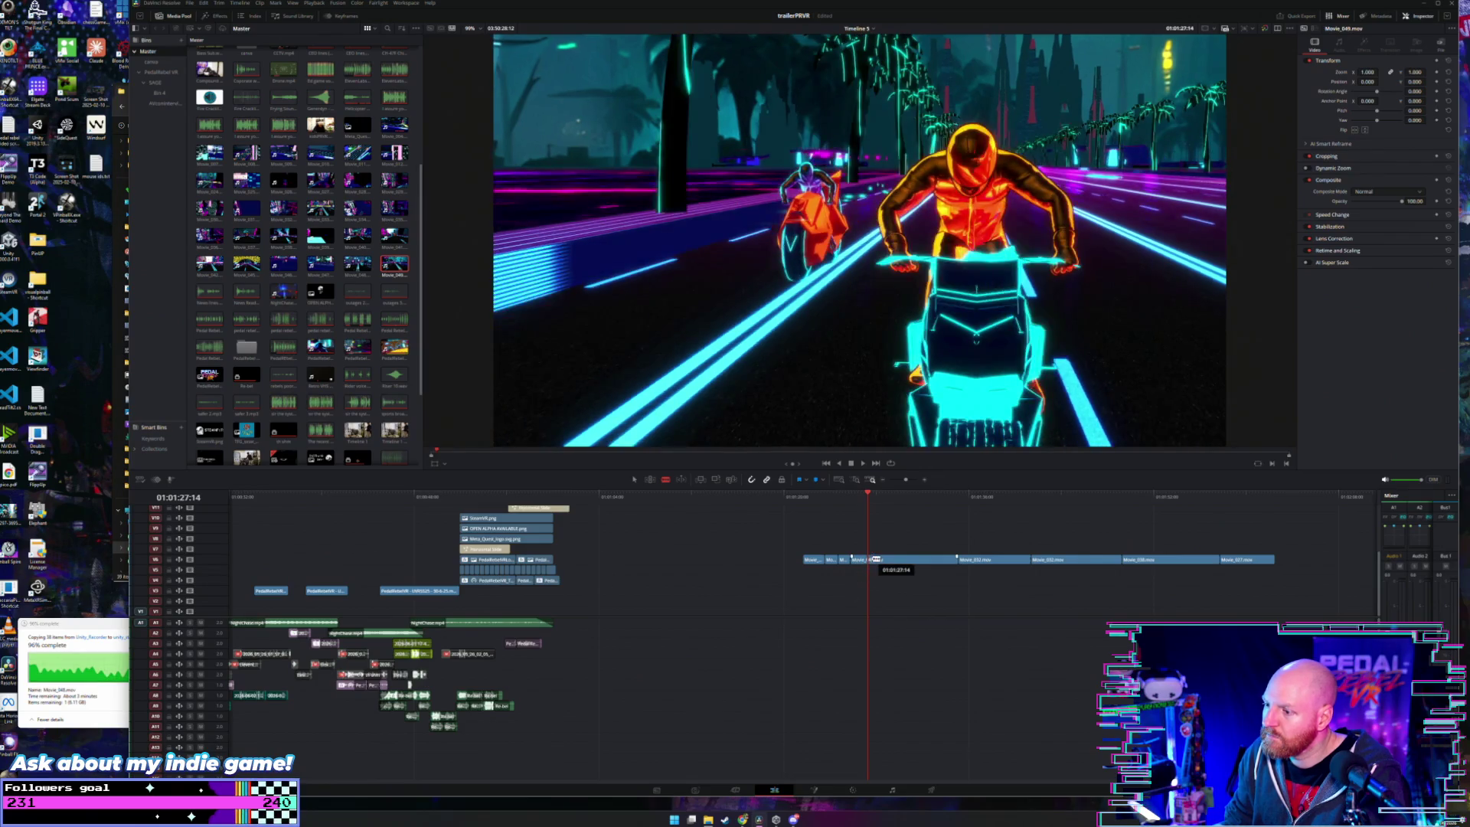
- Move the small clip from V6 up to V7 and replay the opening section
{"action": "mouse_move", "coordinate": [859, 561]}
{"action": "left_mouse_down"}
{"action": "mouse_move", "coordinate": [392, 535]}
{"action": "mouse_move", "coordinate": [389, 550]}
{"action": "left_mouse_up"}
{"action": "left_click", "coordinate": [355, 502]}
{"action": "scroll", "coordinate": [355, 501], "scroll_direction": "up", "scroll_amount": 4}
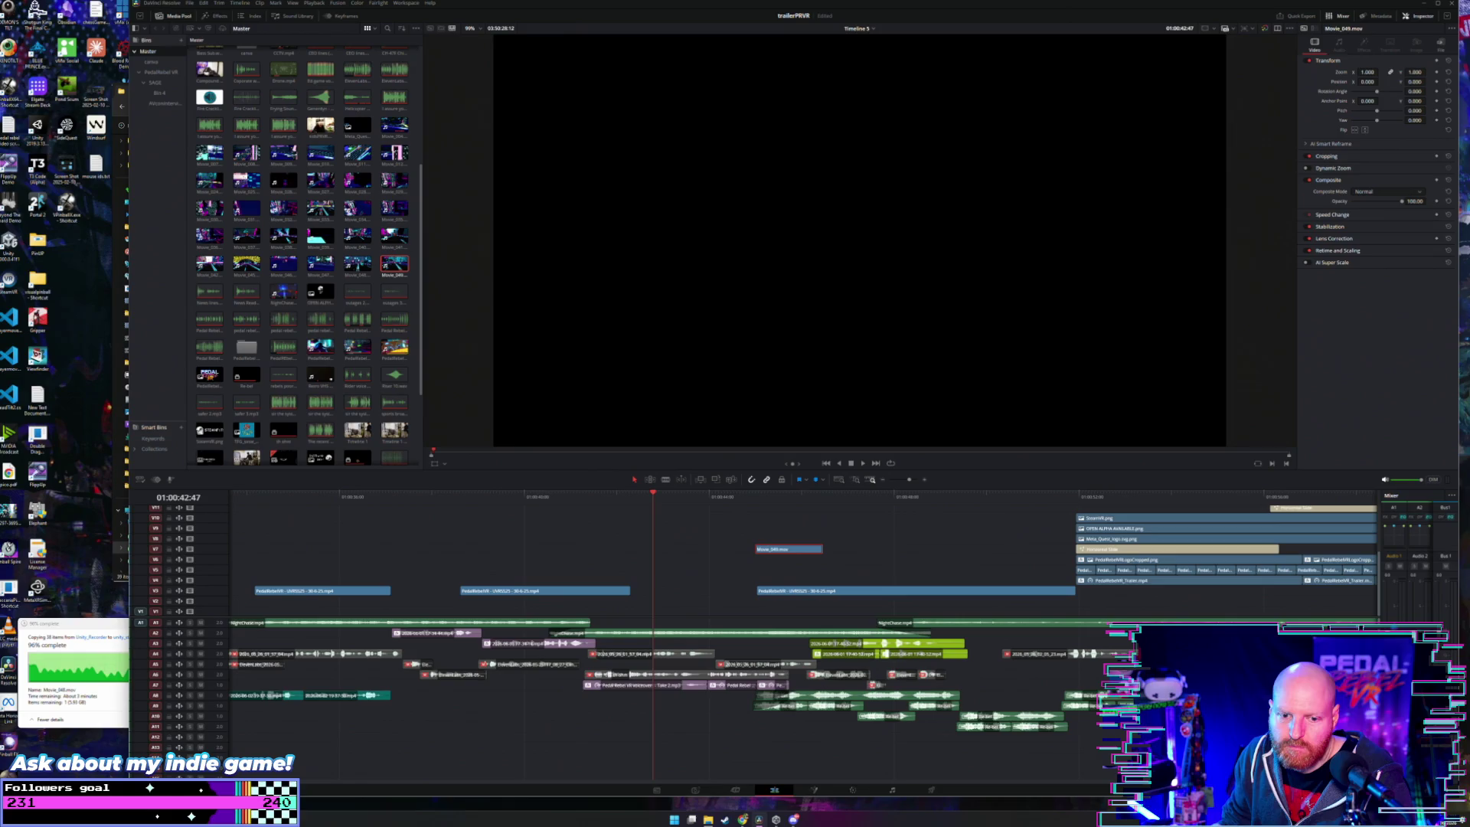
{"action": "key", "text": "space"}
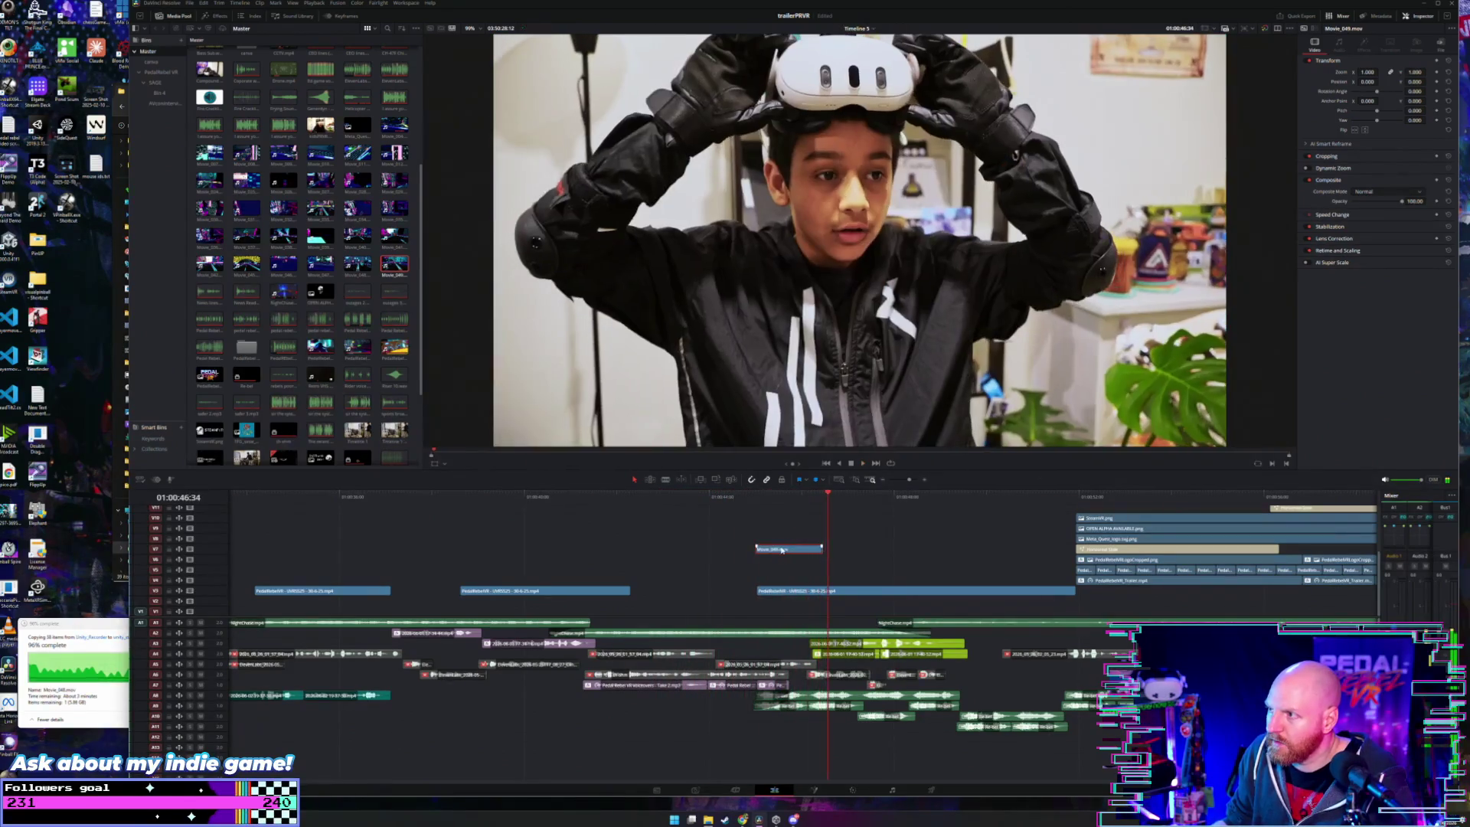
{"action": "left_click", "coordinate": [668, 509]}
{"action": "left_click", "coordinate": [617, 518]}
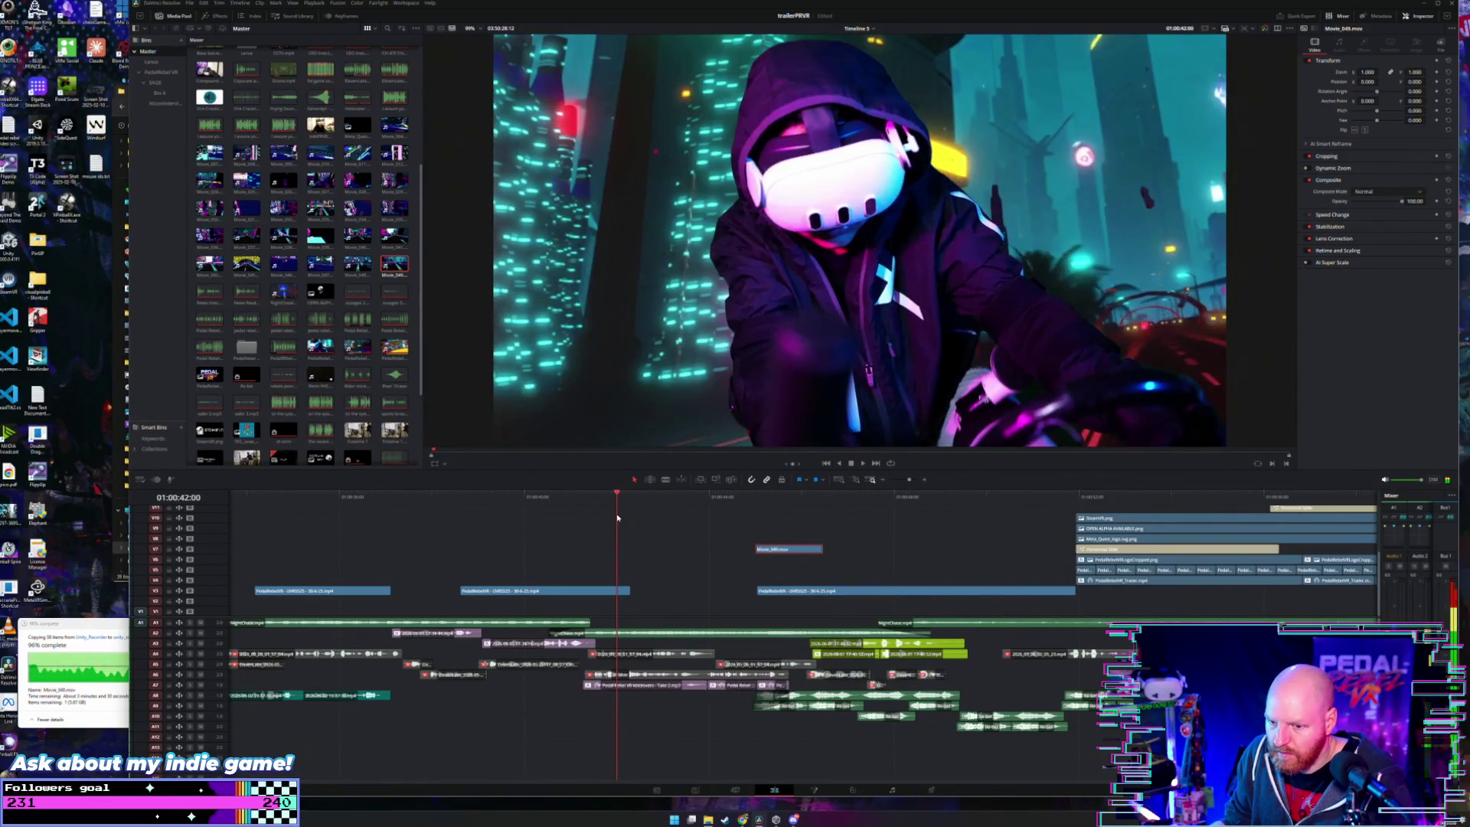
{"action": "key", "text": "space"}
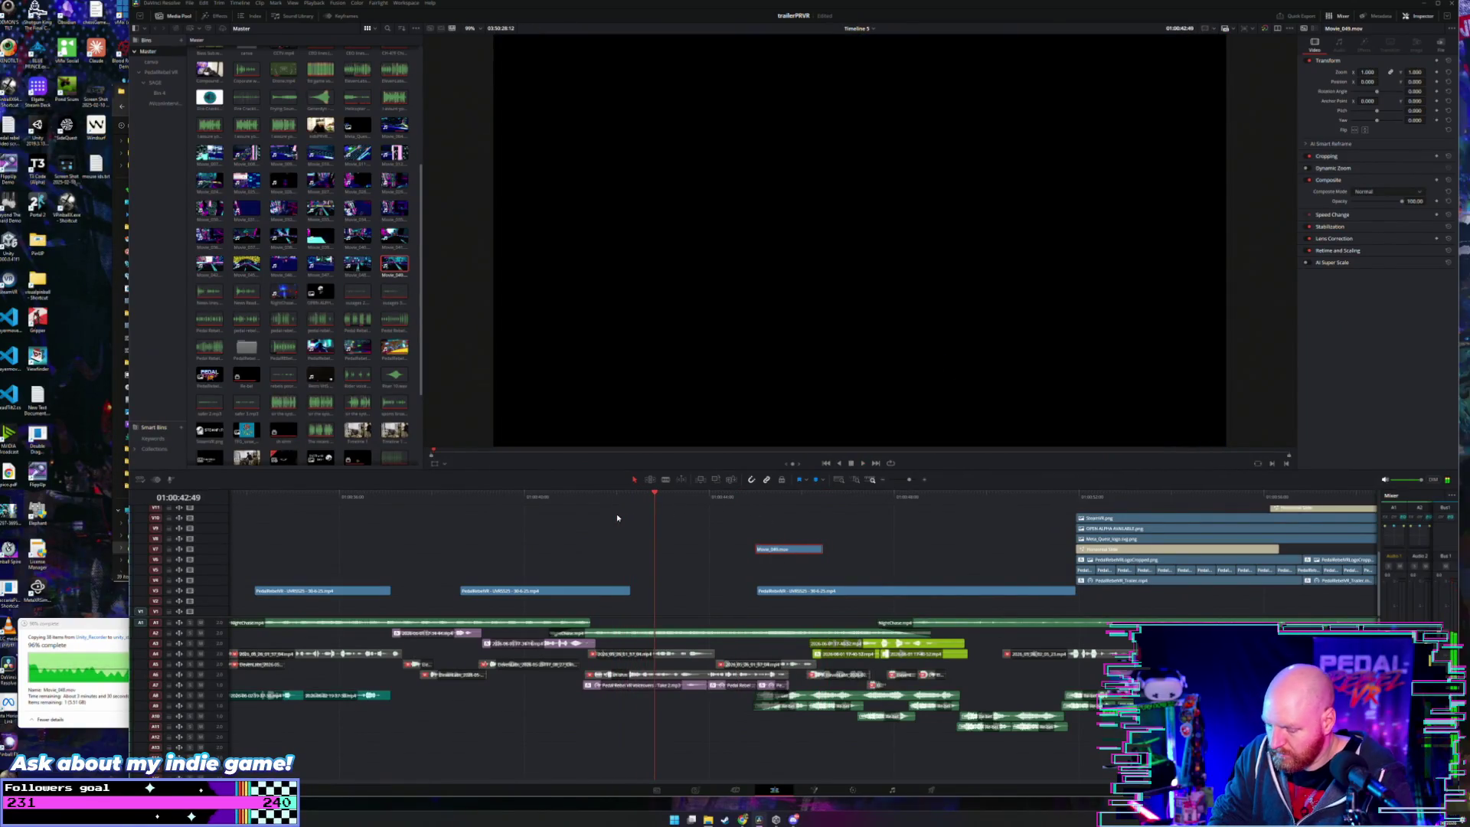
{"action": "key", "text": "XF86AudioLowerVolume"}
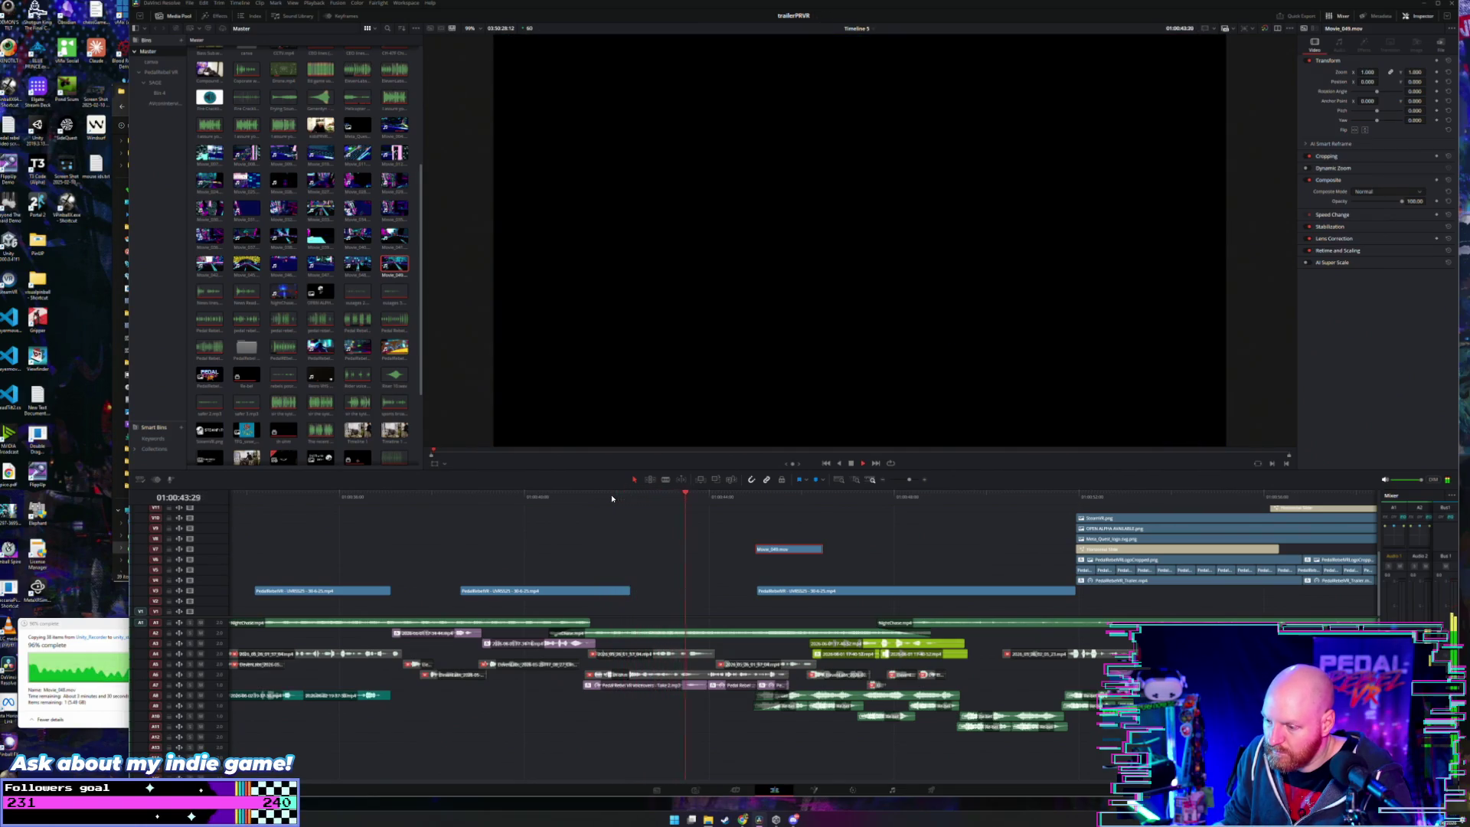
- Move Movie_049 down onto V6 earlier in the trailer and nudge it slightly earlier
{"action": "scroll", "coordinate": [622, 508], "scroll_direction": "down", "scroll_amount": 2}
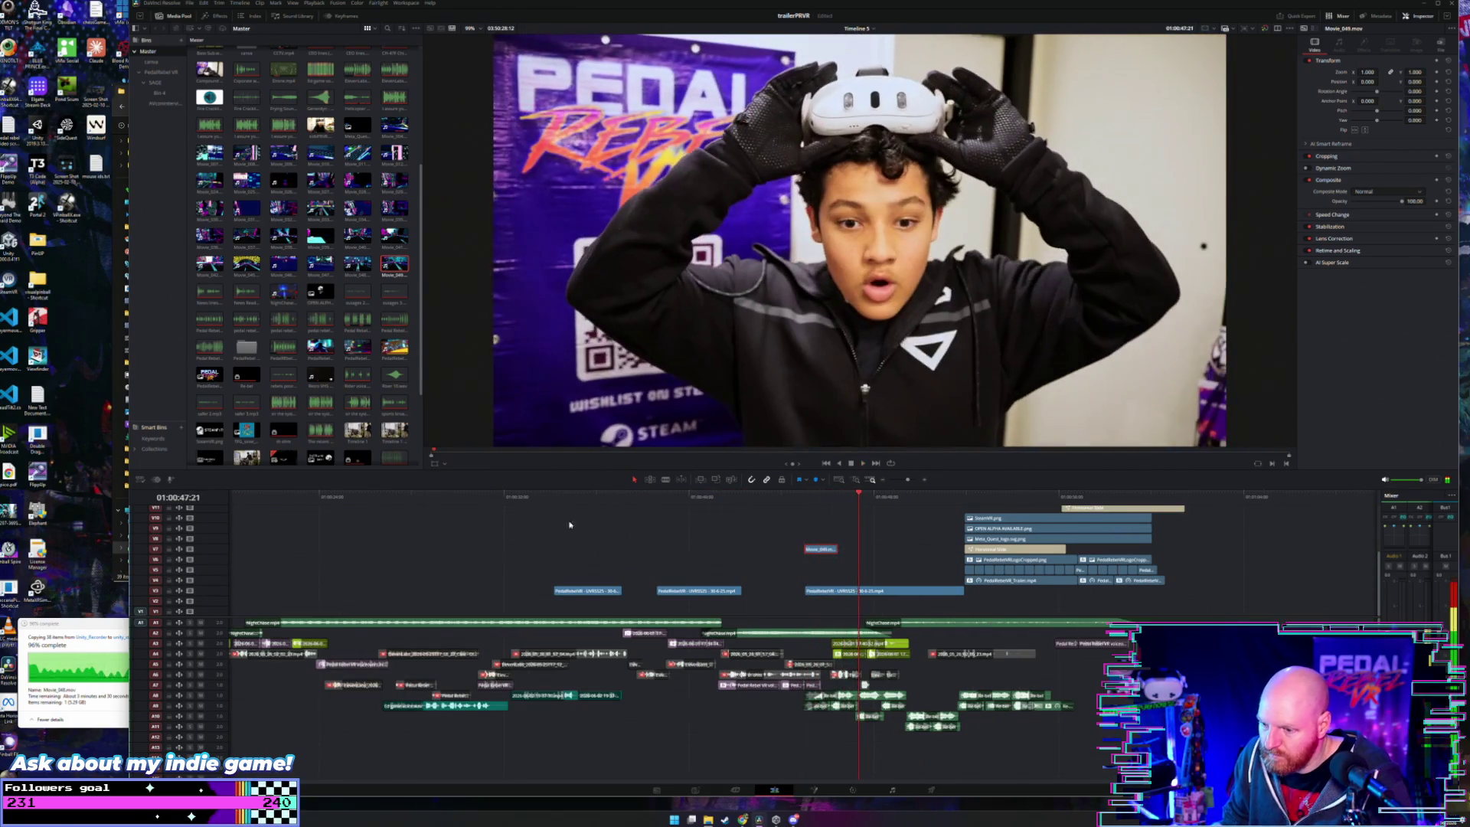
{"action": "scroll", "coordinate": [570, 525], "scroll_direction": "left", "scroll_amount": 3}
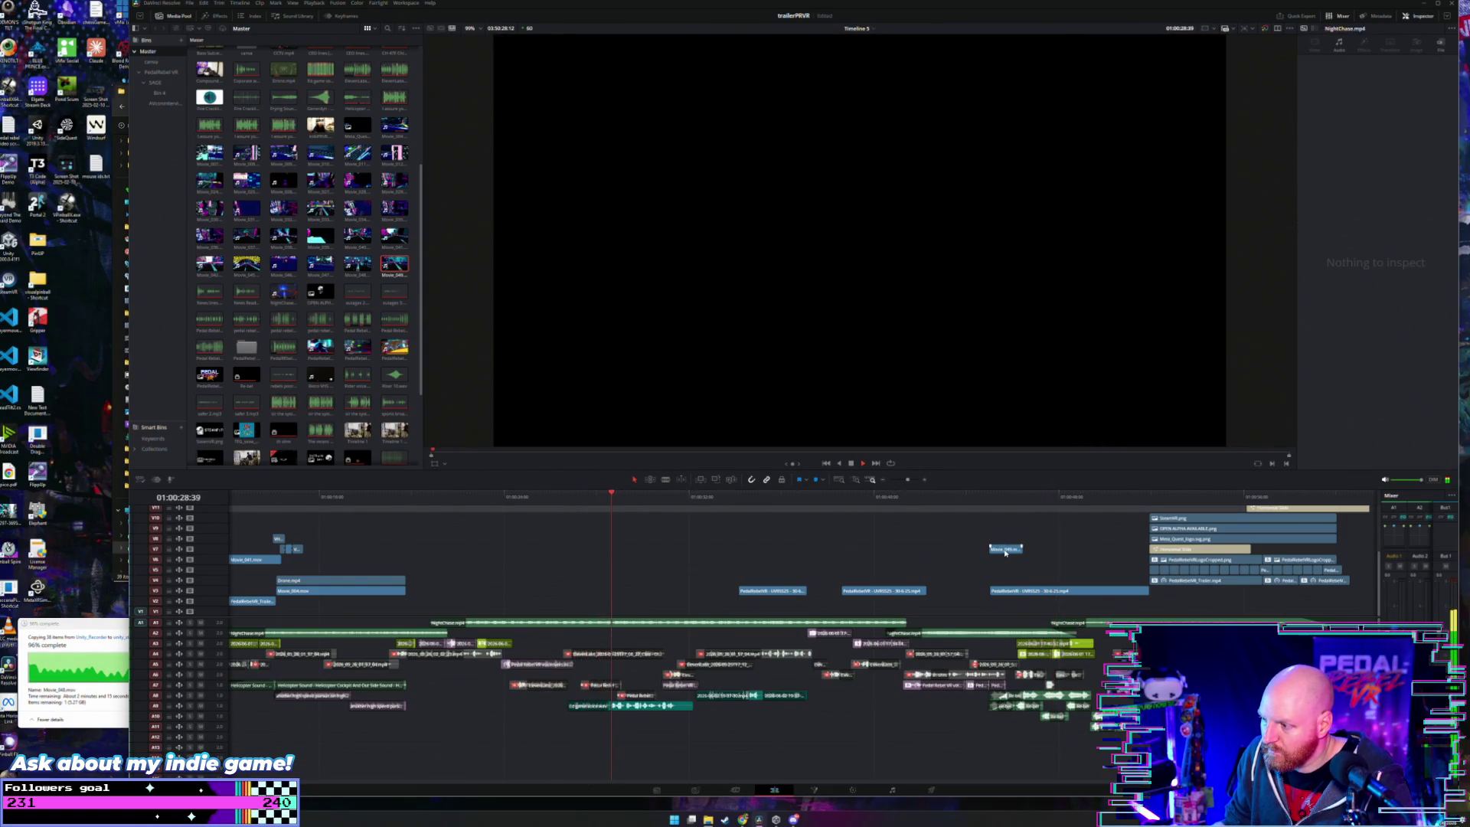
{"action": "left_click_drag", "start_coordinate": [1005, 552], "coordinate": [563, 563]}
{"action": "left_click", "coordinate": [517, 499]}
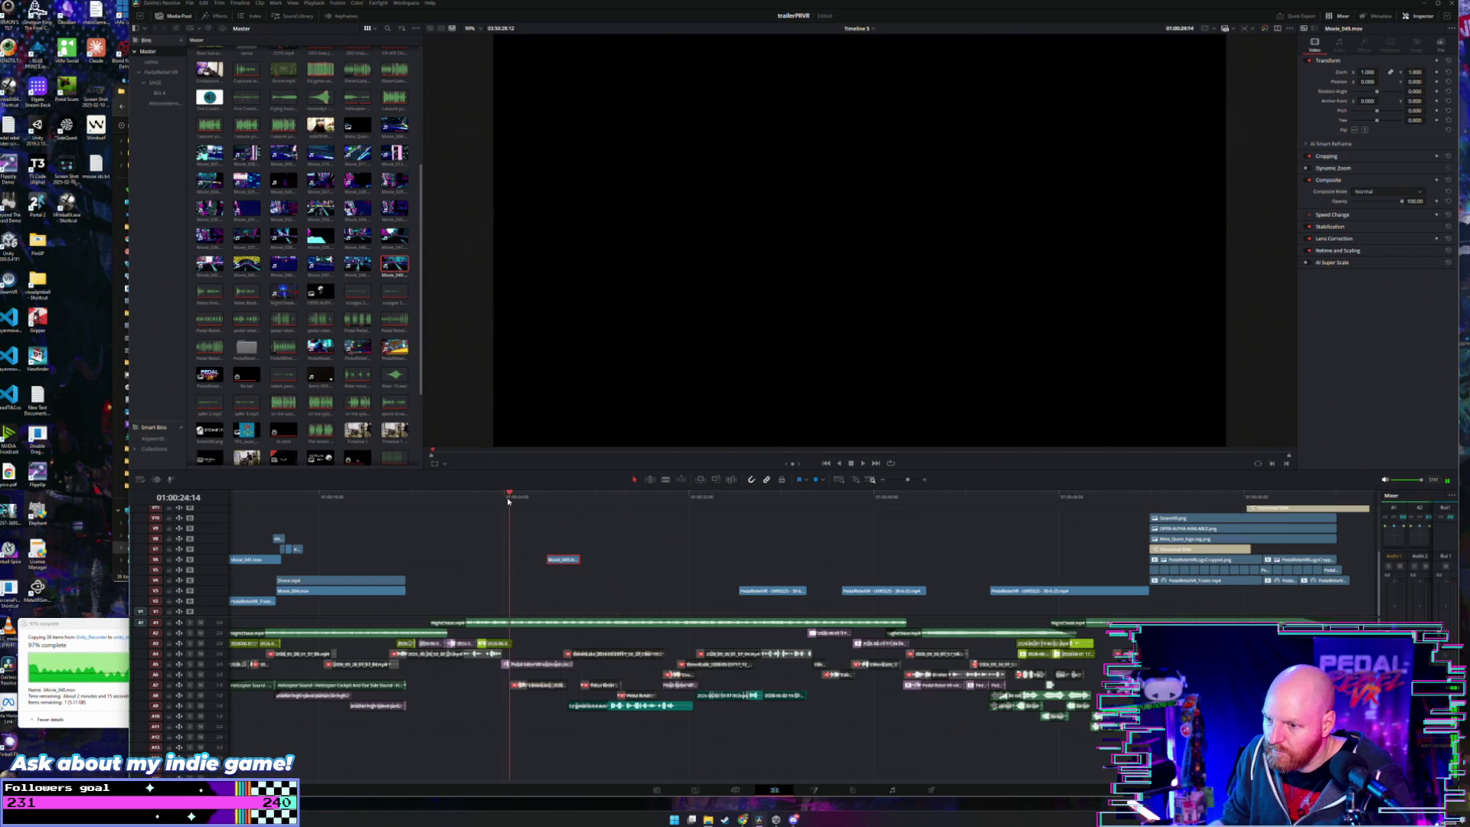
{"action": "scroll", "coordinate": [517, 505], "scroll_direction": "up", "scroll_amount": 2}
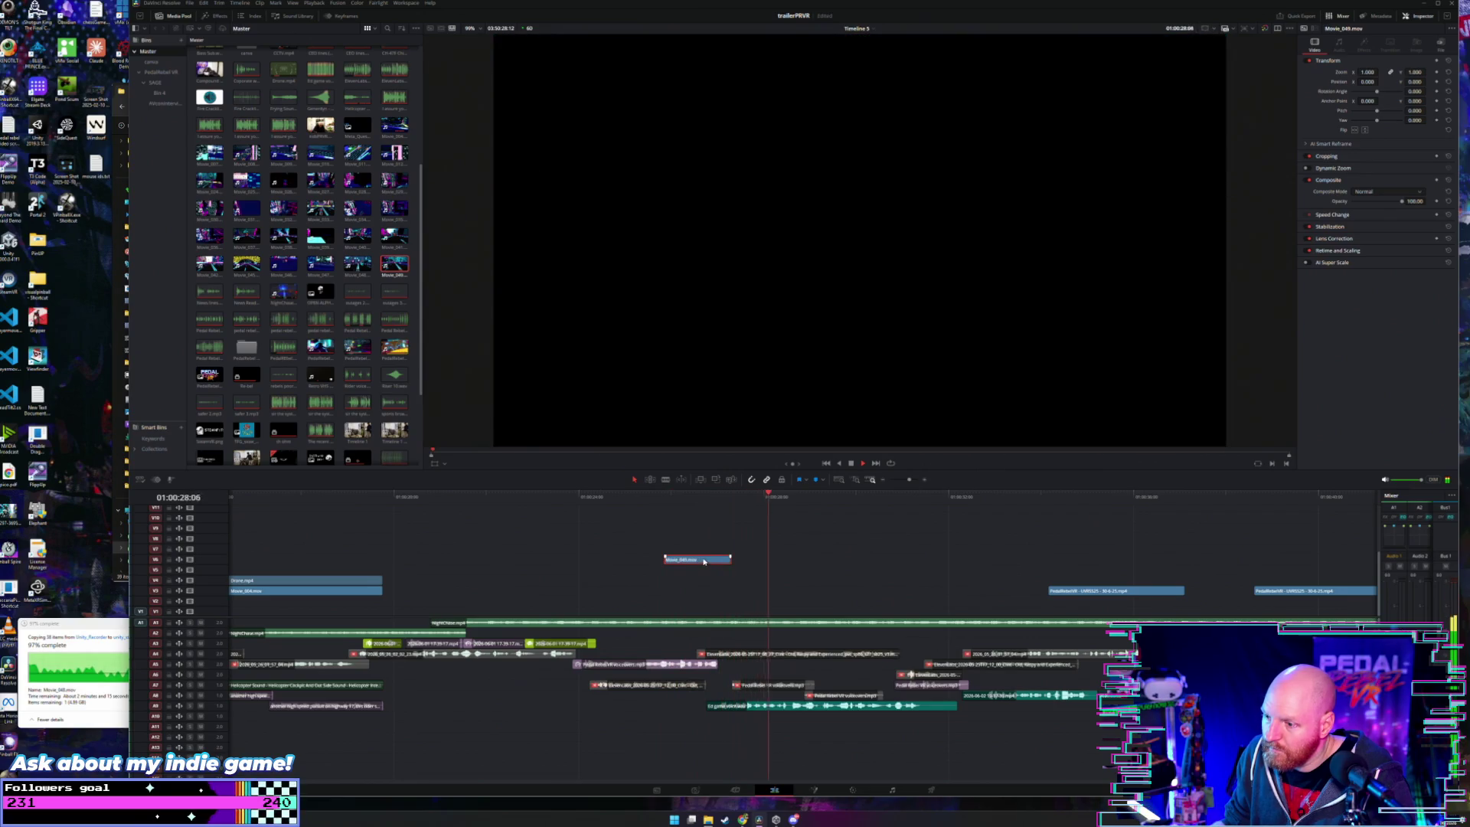
{"action": "mouse_move", "coordinate": [698, 564]}
{"action": "left_mouse_down"}
{"action": "mouse_move", "coordinate": [743, 565]}
{"action": "mouse_move", "coordinate": [657, 565]}
{"action": "left_mouse_up"}
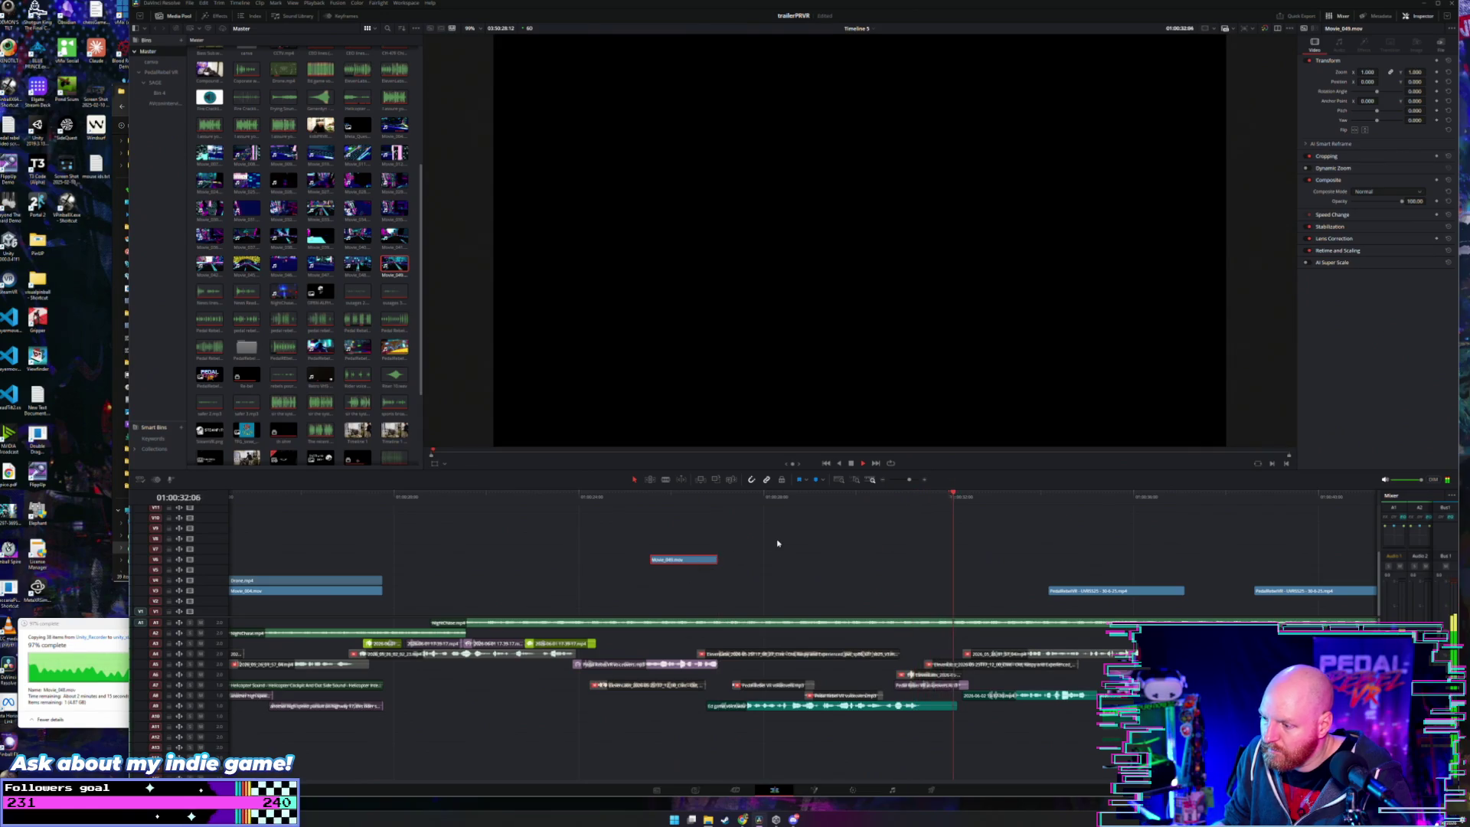
- Play Movie_049 and slide it left under the playhead near 01:00:25
{"action": "left_click", "coordinate": [671, 527]}
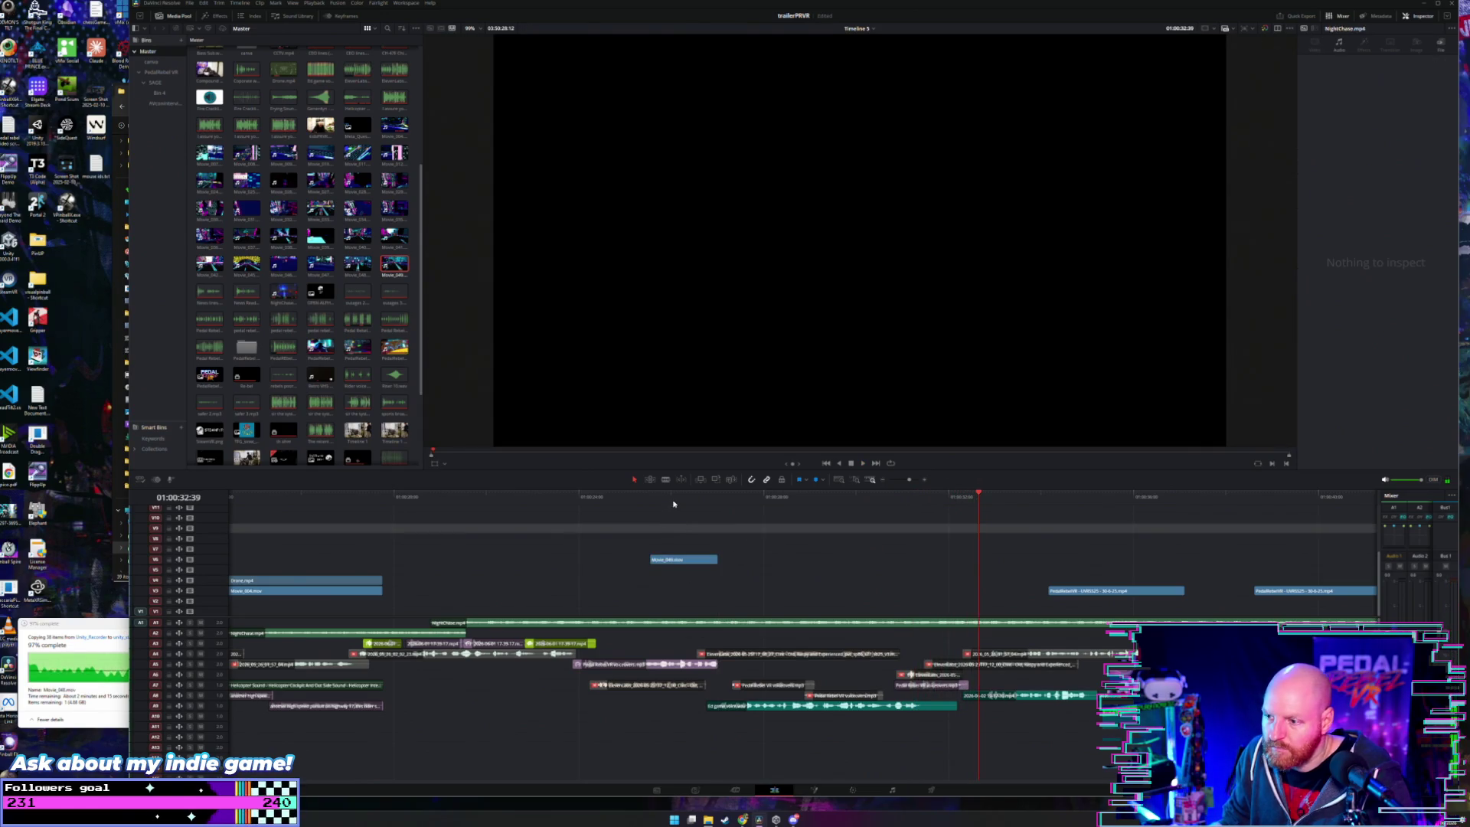
{"action": "key", "text": "shift+z"}
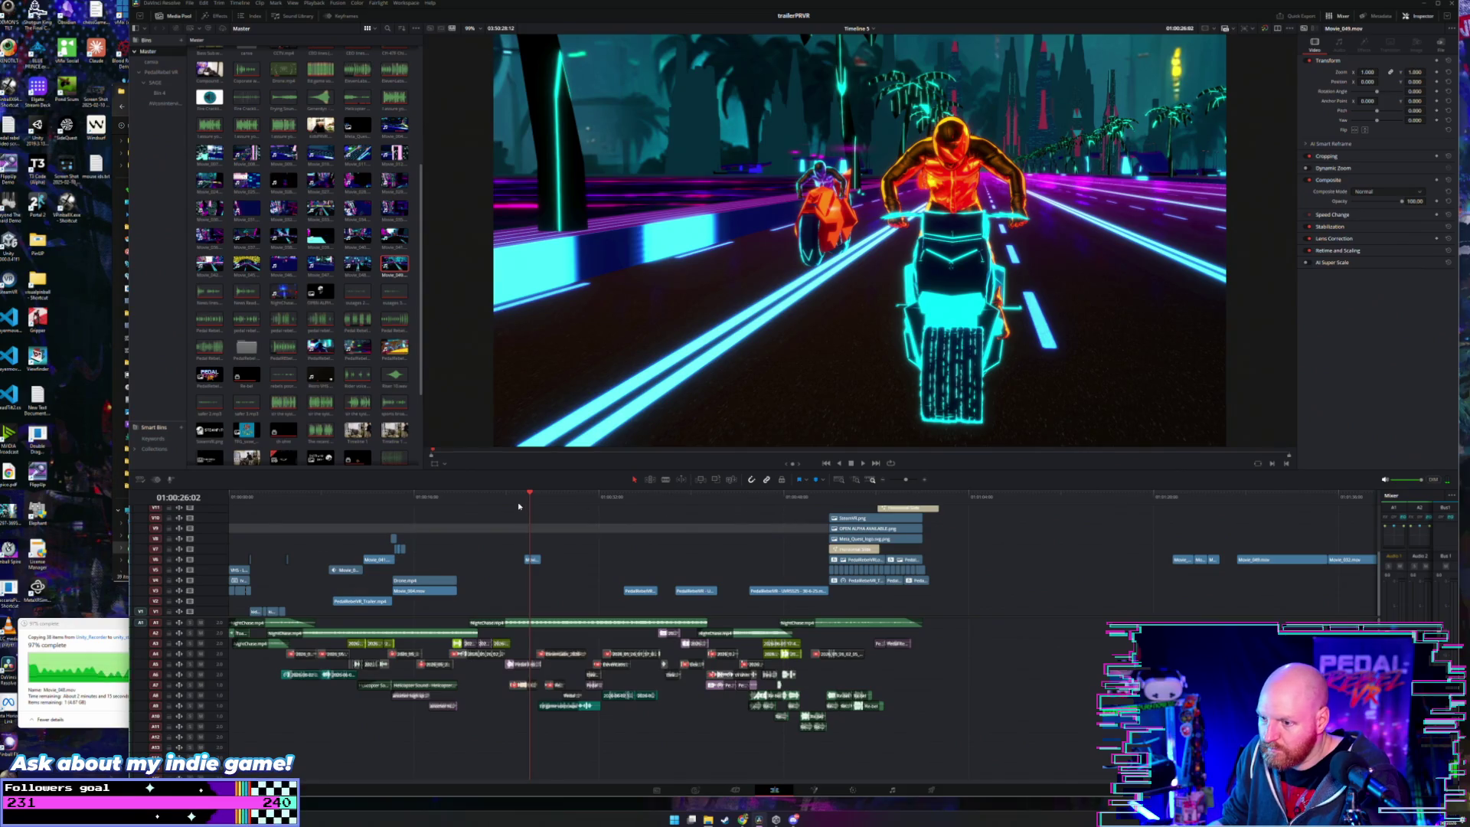
{"action": "key", "text": "shift+z"}
{"action": "key", "text": "space"}
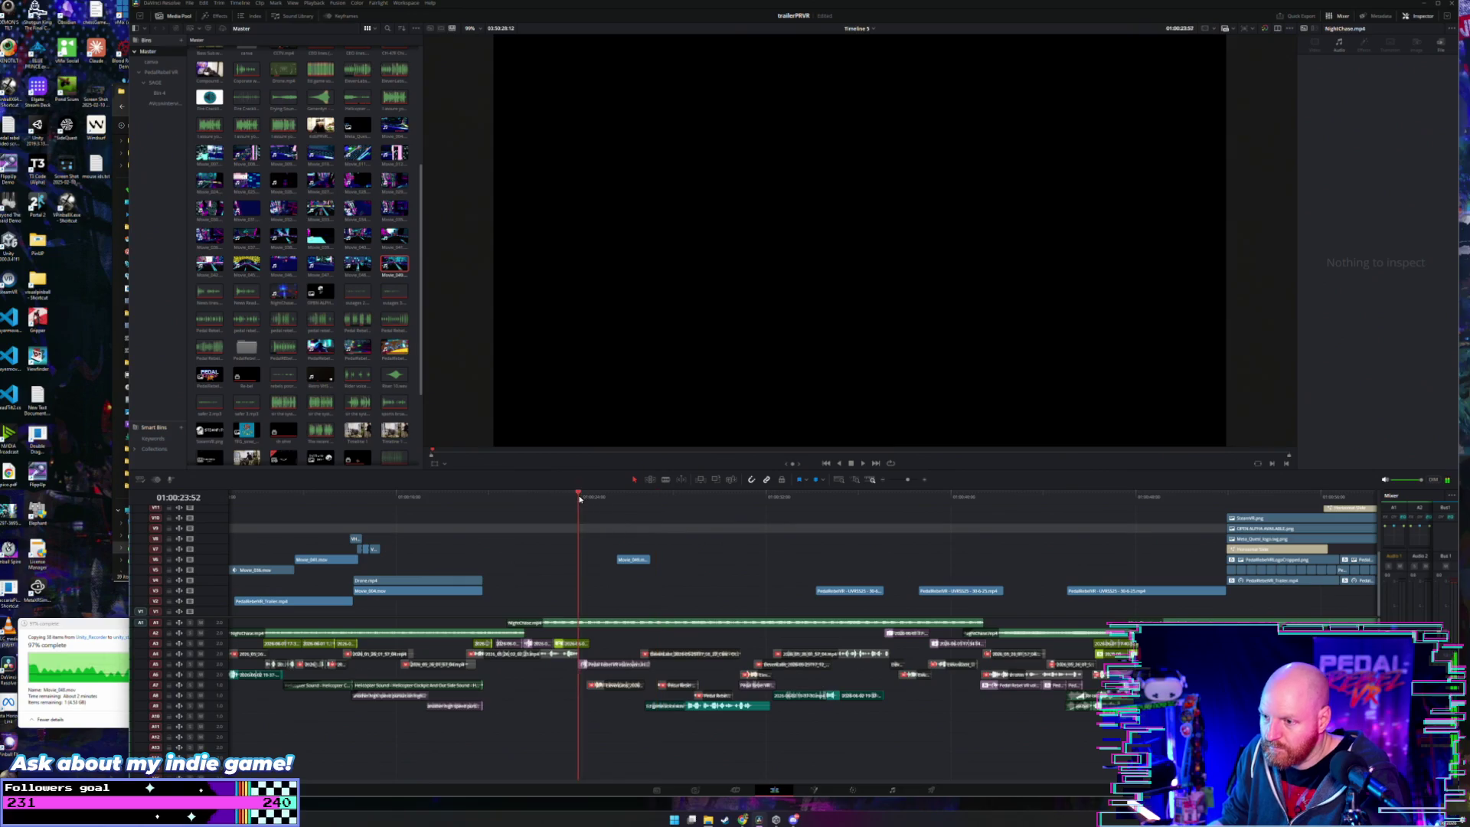
{"action": "left_click", "coordinate": [632, 559]}
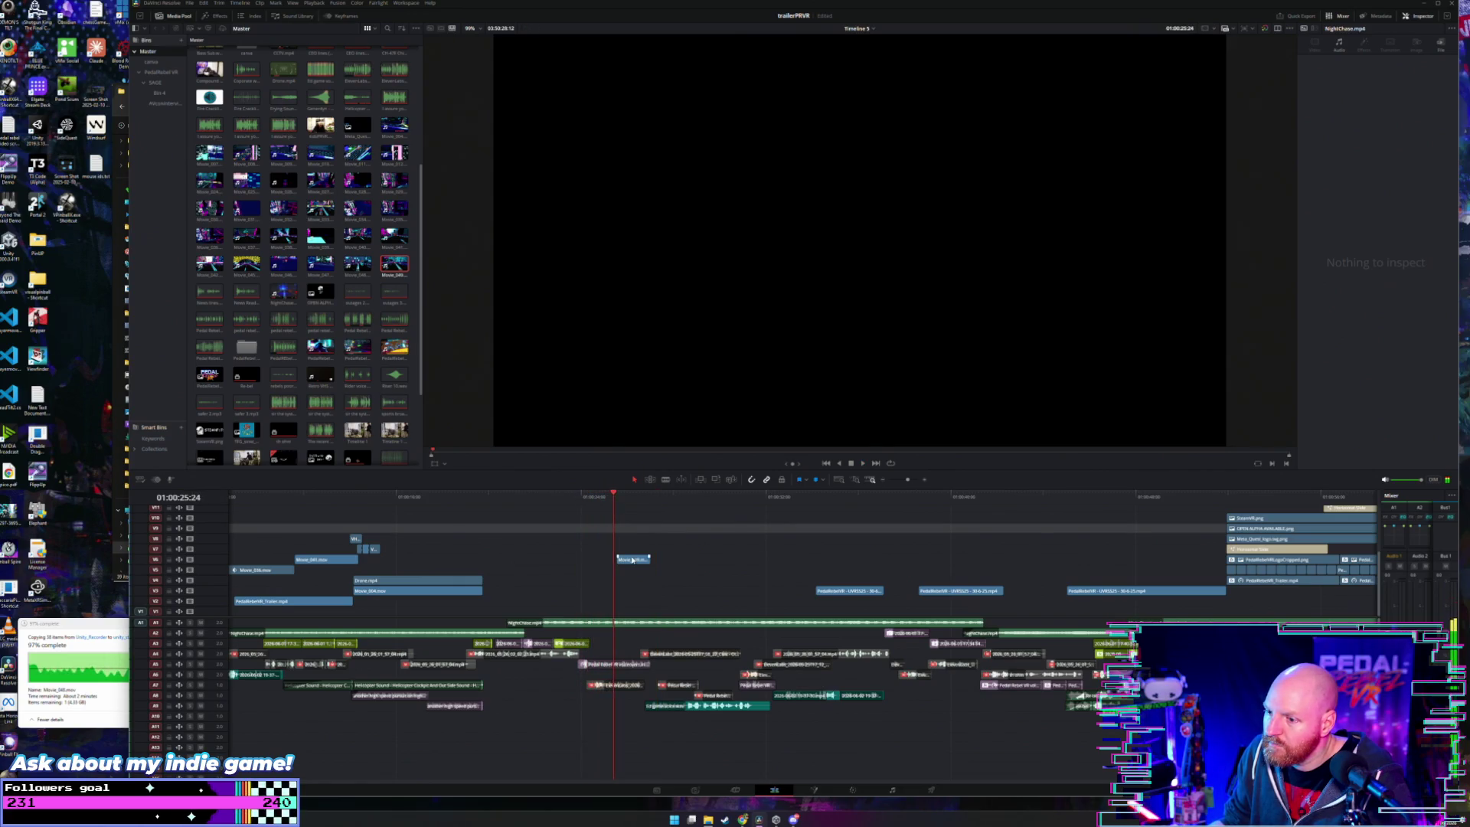
{"action": "left_click_drag", "start_coordinate": [618, 559], "coordinate": [596, 562]}
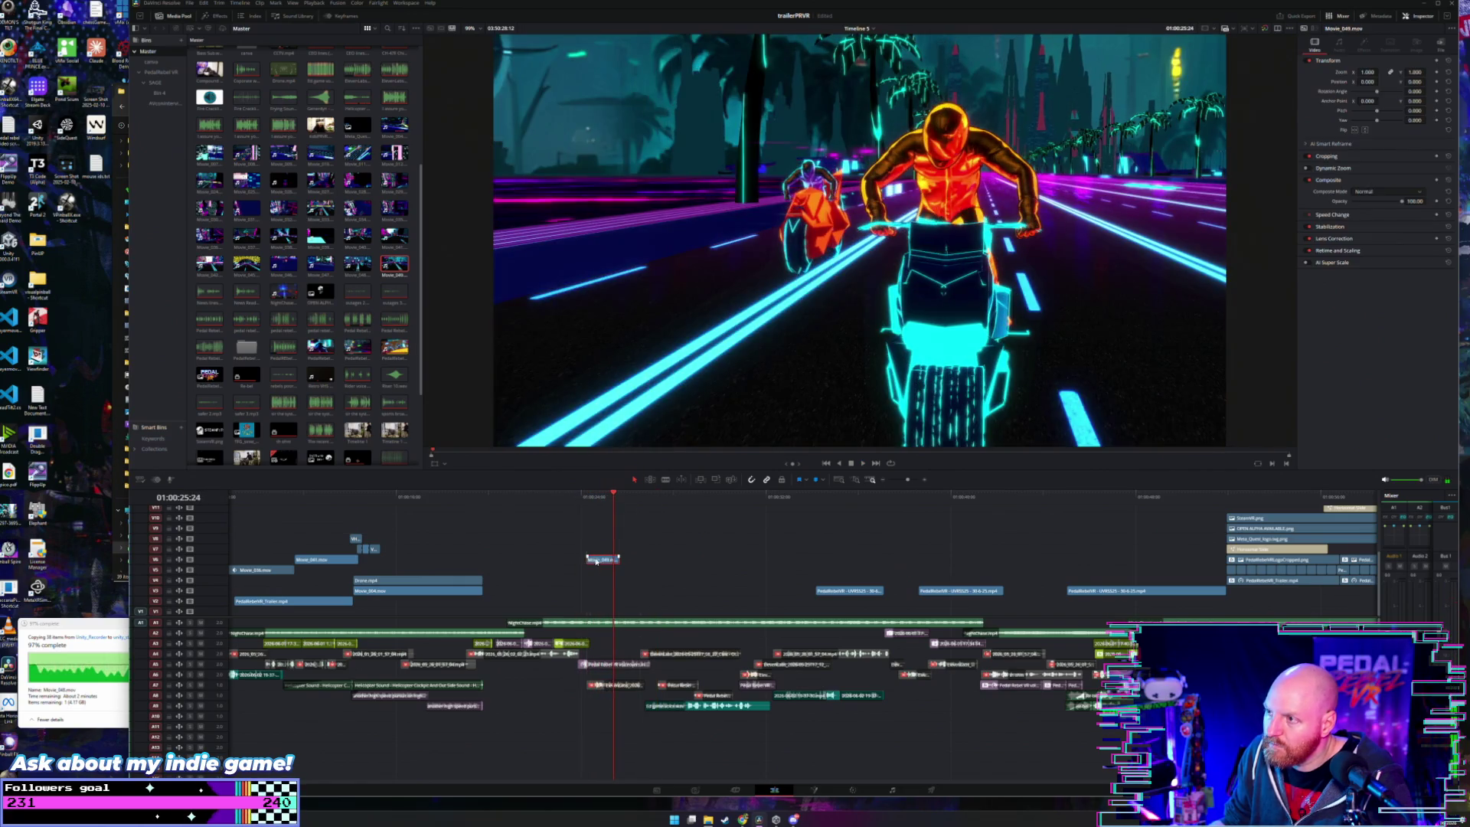
- Extend Movie_049's start earlier and replay from just before it
{"action": "left_click", "coordinate": [561, 499]}
{"action": "scroll", "coordinate": [623, 534], "scroll_direction": "up", "scroll_amount": 3}
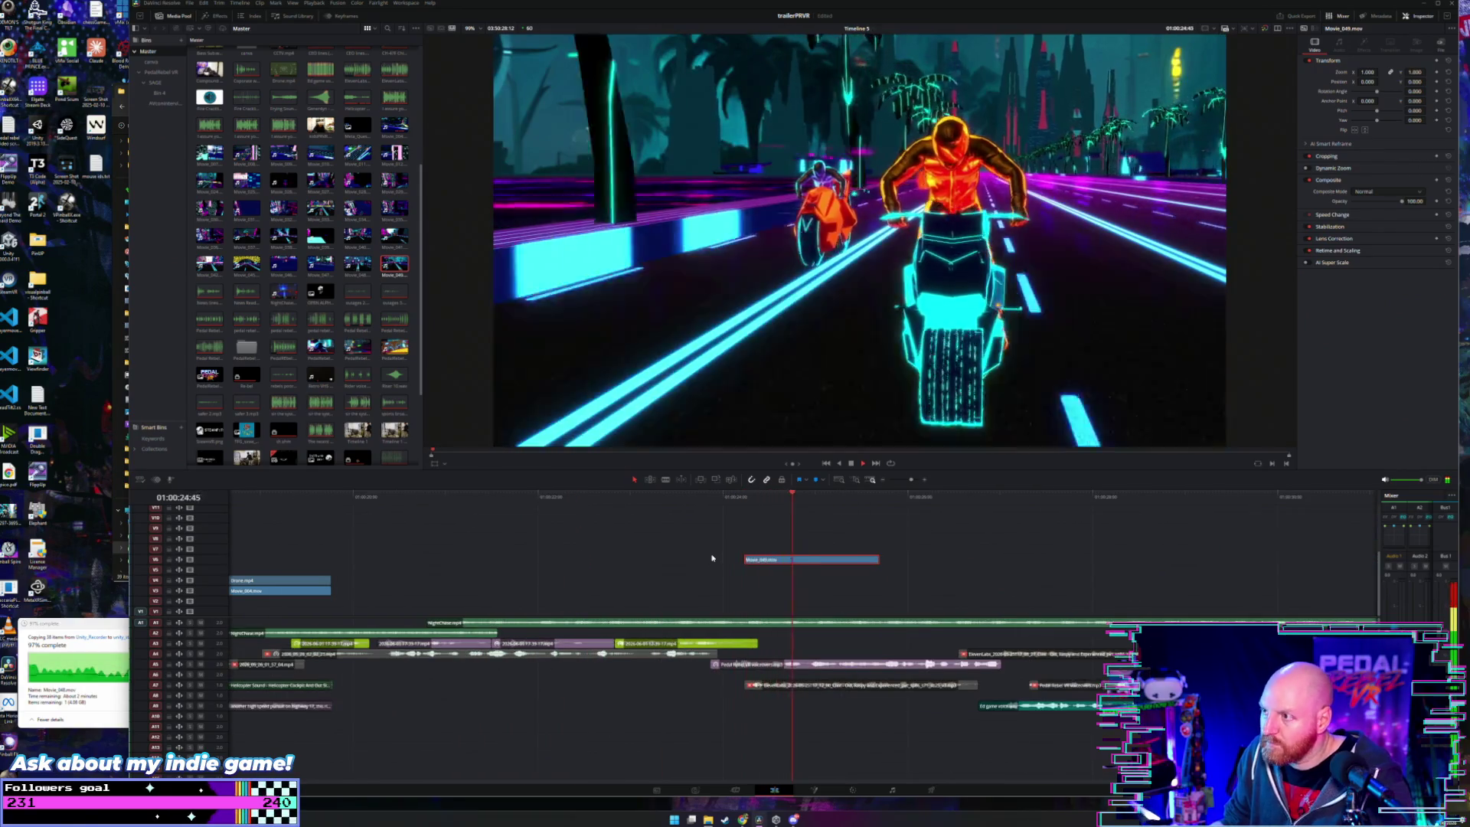
{"action": "left_click_drag", "start_coordinate": [746, 559], "coordinate": [710, 560]}
{"action": "left_click", "coordinate": [708, 498]}
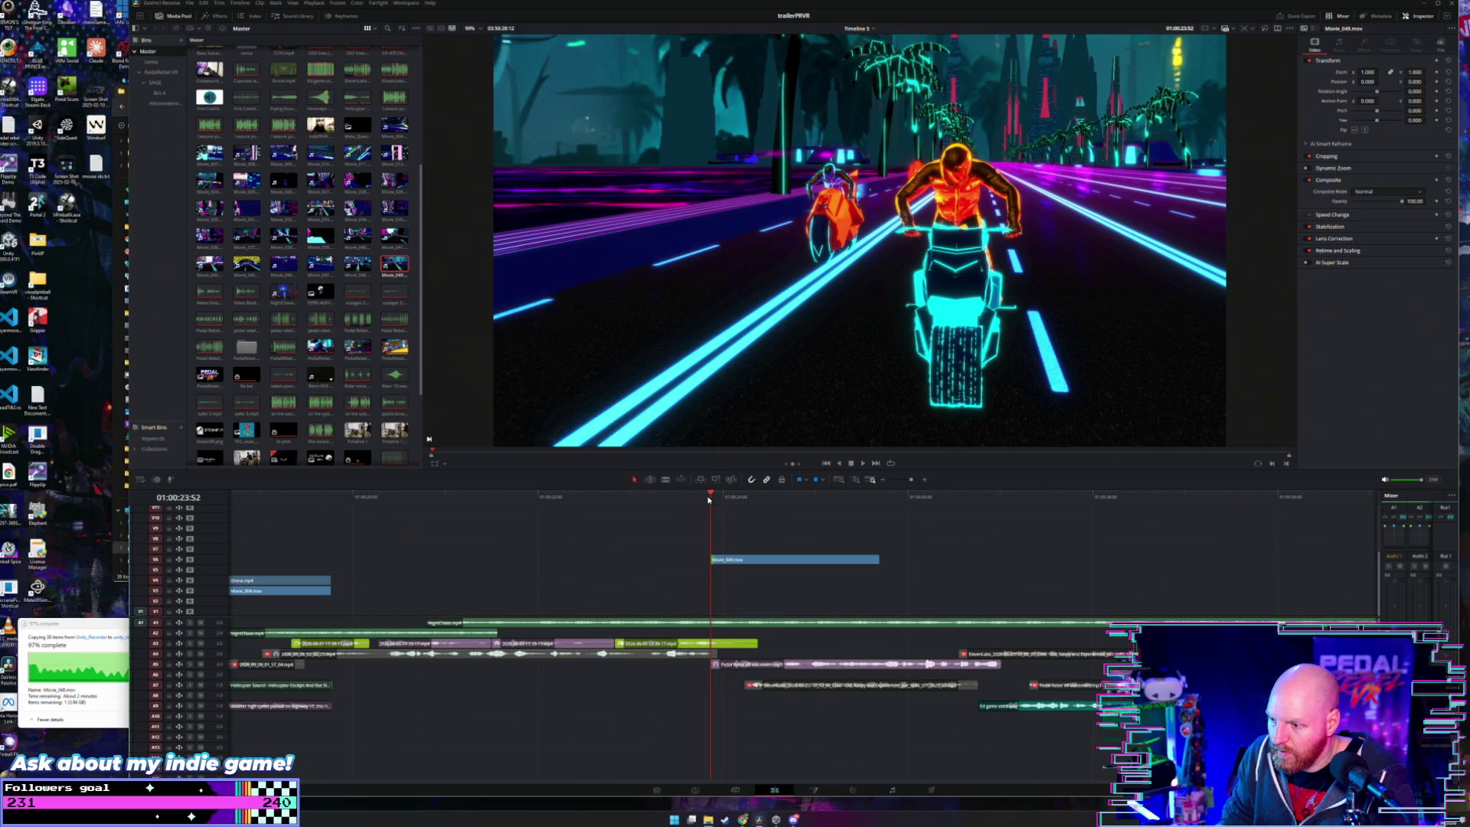
- Scrub Movie_049 between 01:00:23:44 and 01:00:24:09, then quit DaVinci Resolve
{"action": "left_click", "coordinate": [690, 498]}
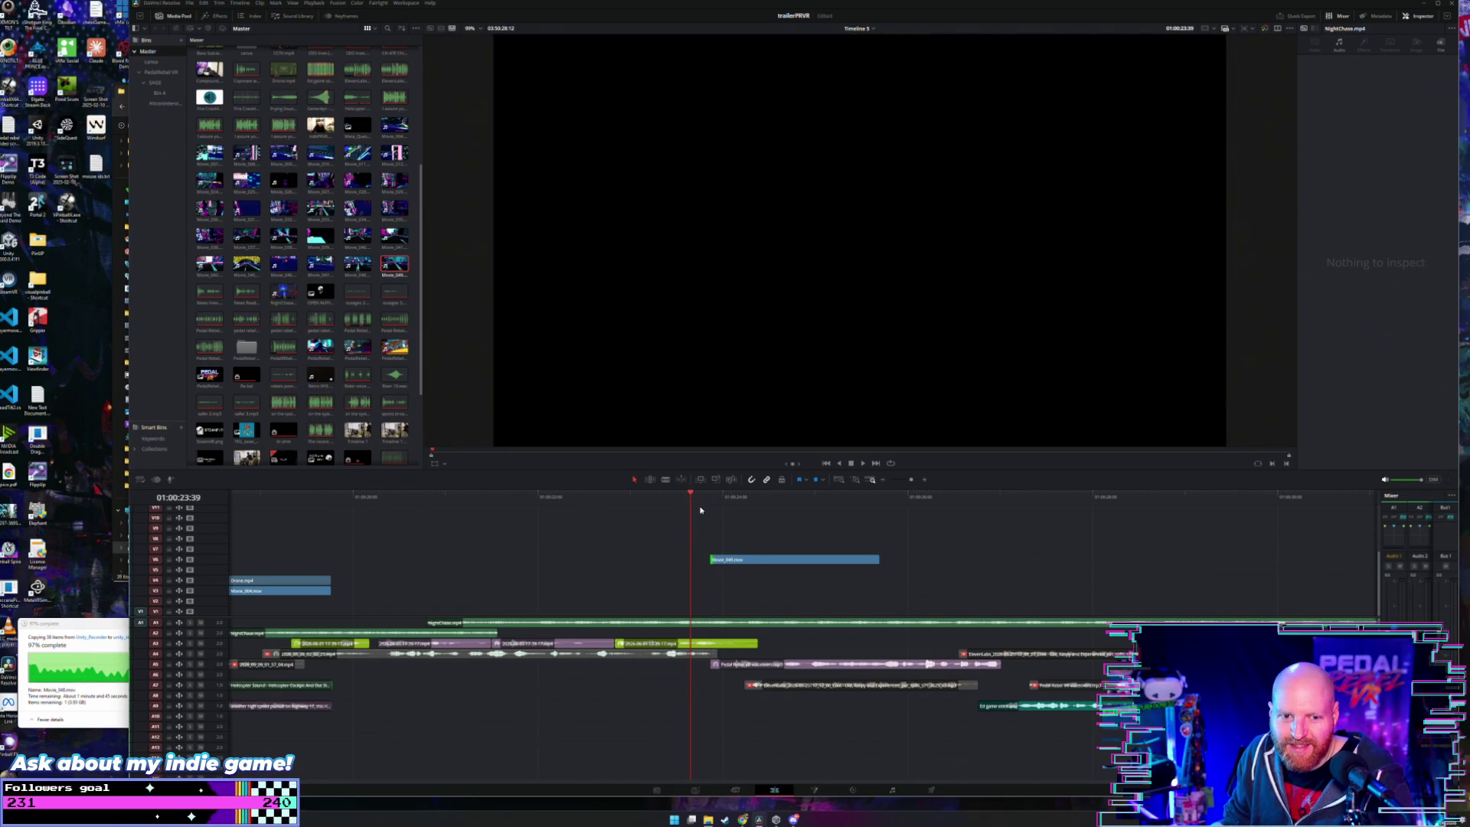
{"action": "left_click", "coordinate": [698, 499]}
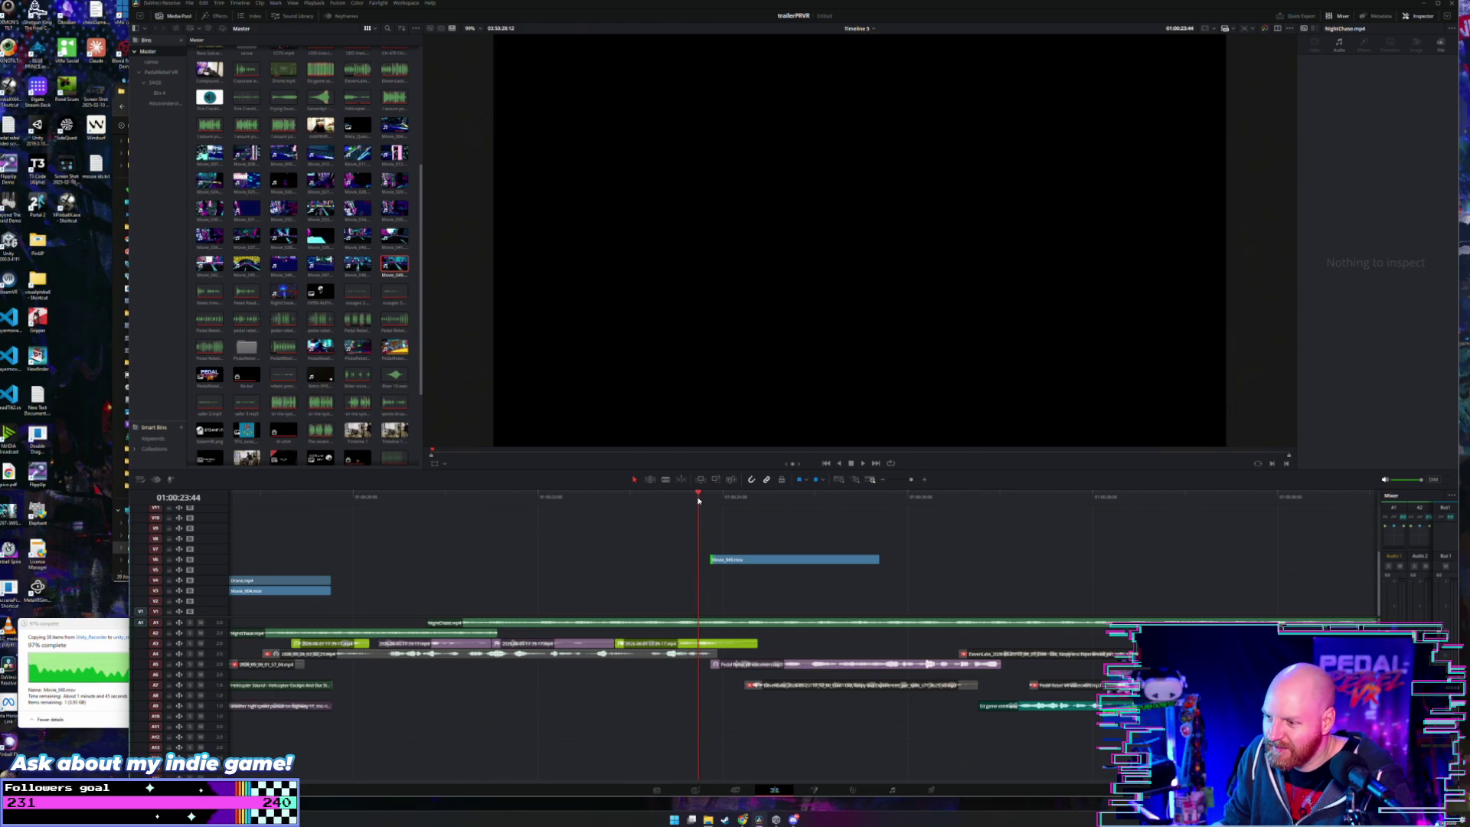
{"action": "left_click_drag", "start_coordinate": [688, 502], "coordinate": [722, 499]}
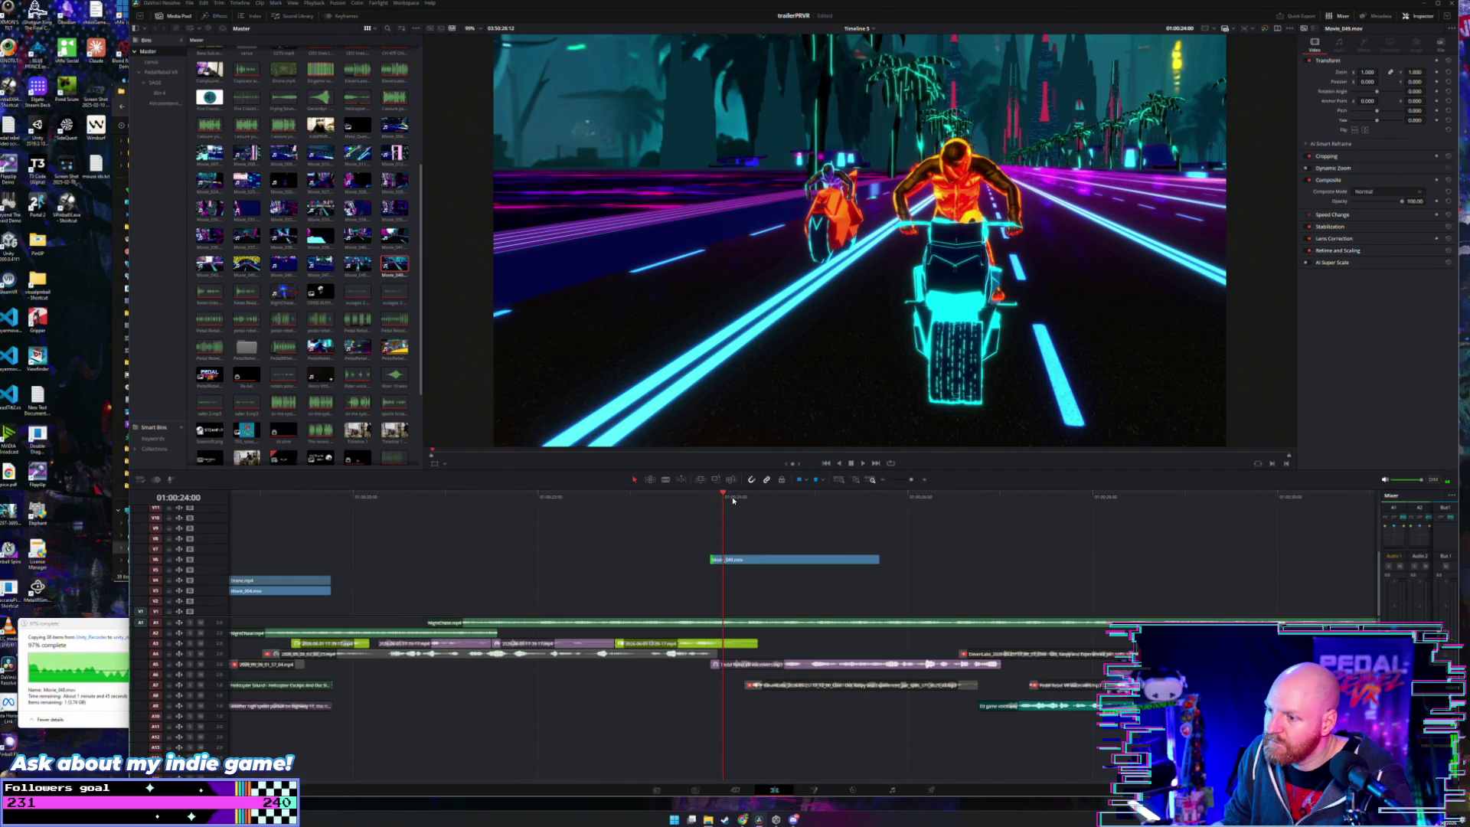
{"action": "left_click", "coordinate": [737, 499]}
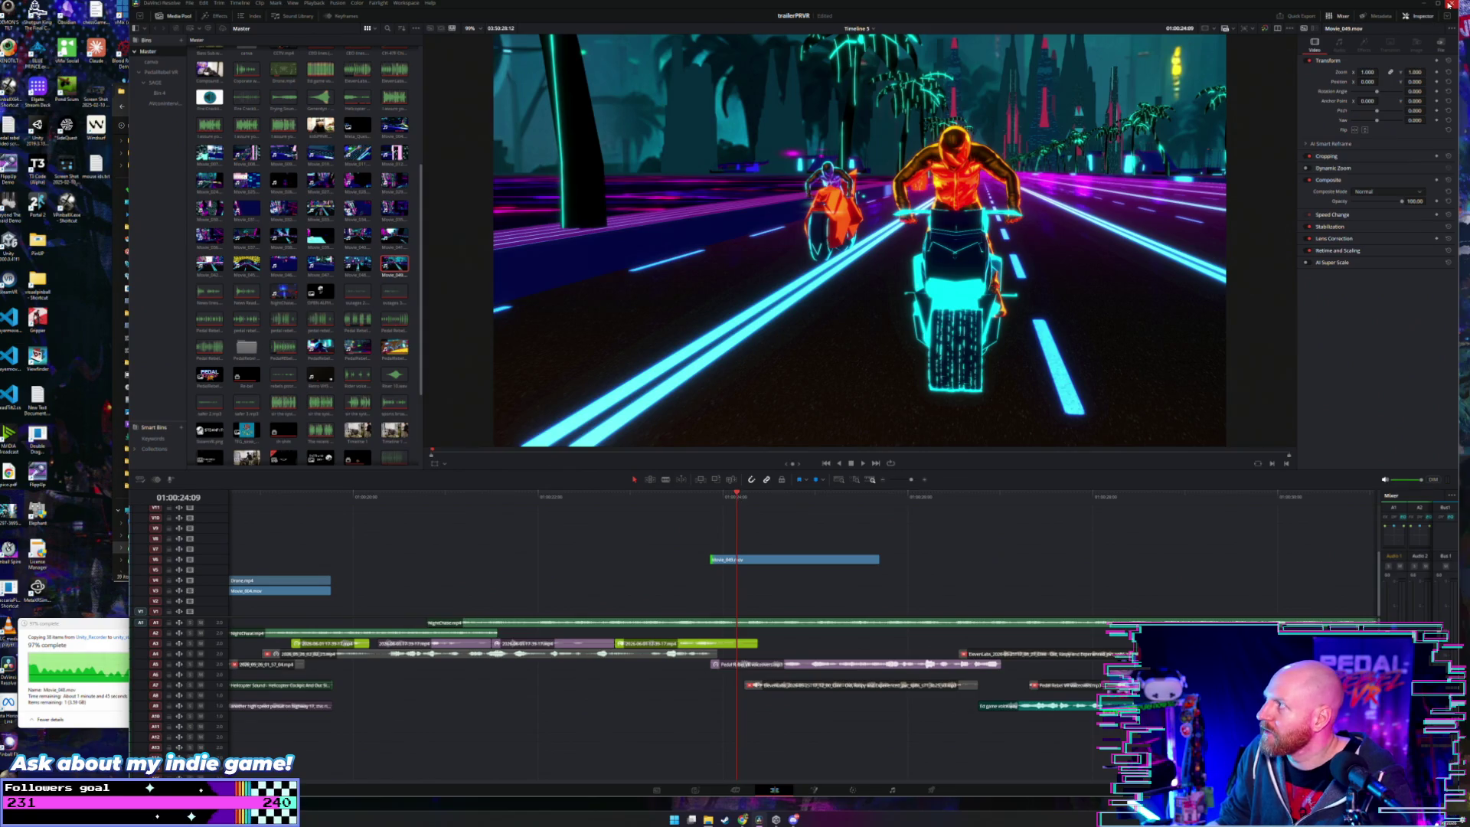
{"action": "left_click", "coordinate": [1449, 5]}
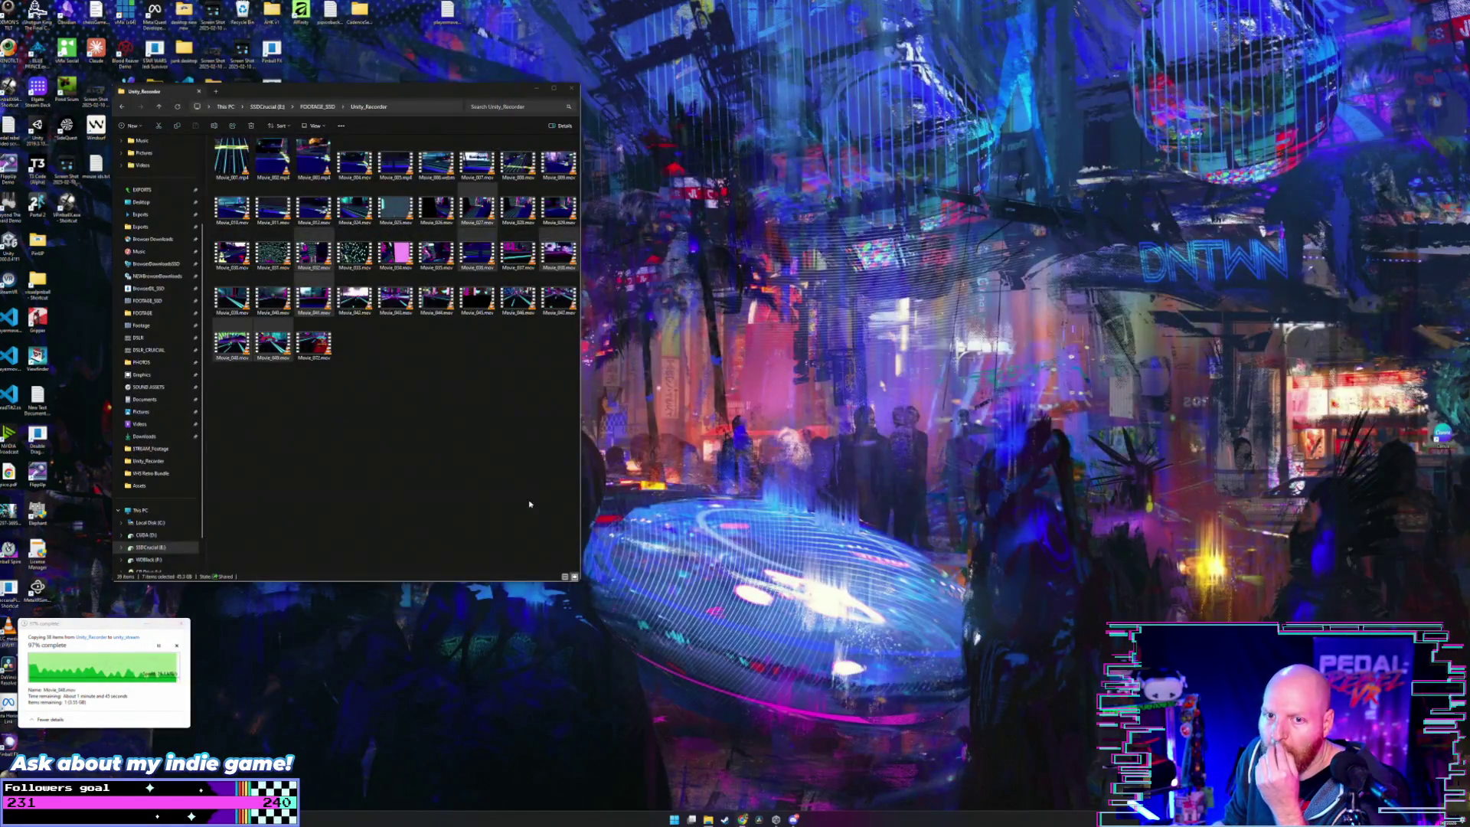
- Select the Movie_027, Movie_032 and Movie_038 recordings in turn, then clear the selection
{"action": "left_click", "coordinate": [475, 214]}
{"action": "left_click", "coordinate": [313, 253]}
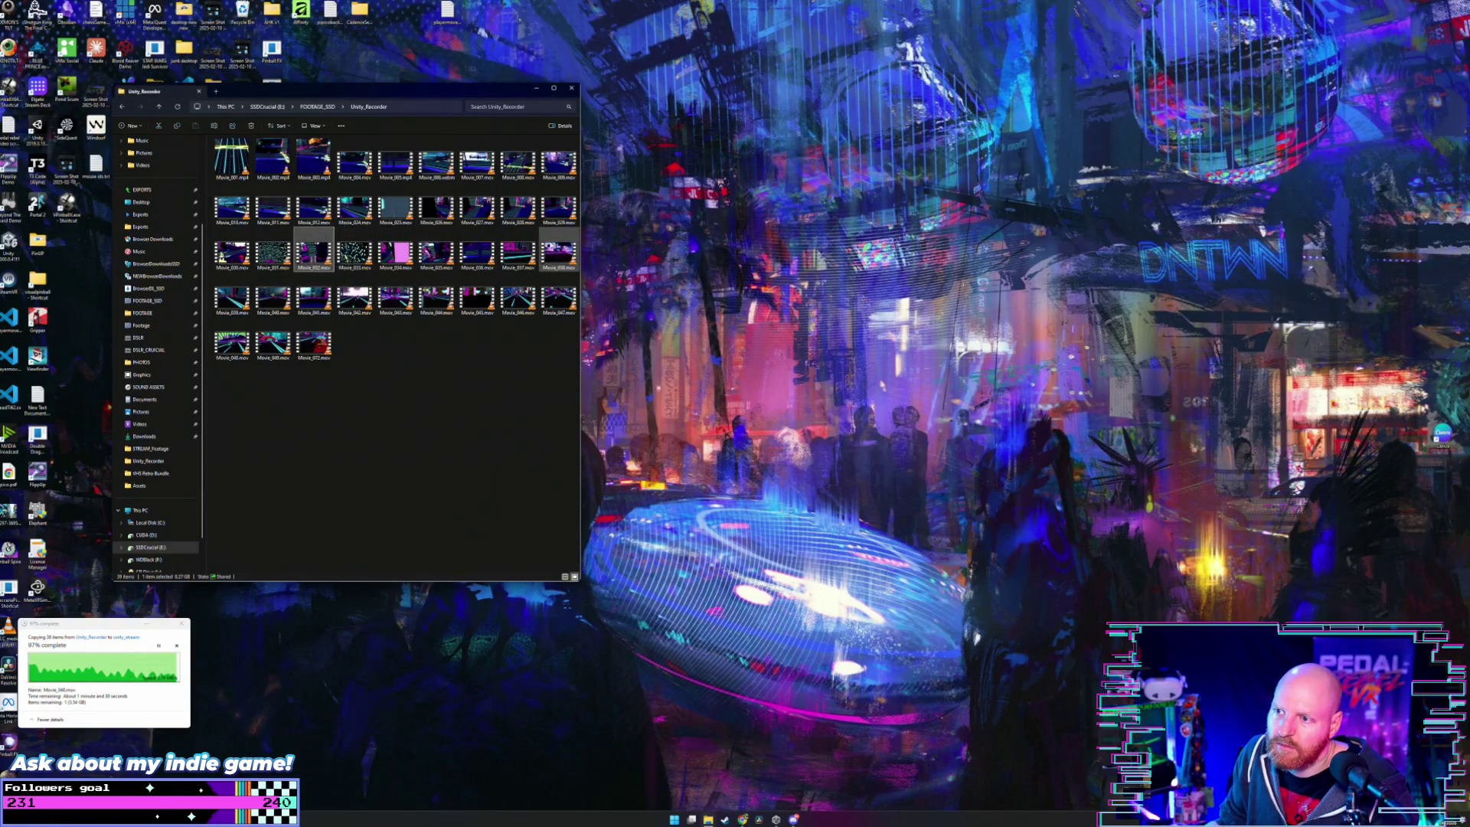
{"action": "left_click", "coordinate": [560, 255]}
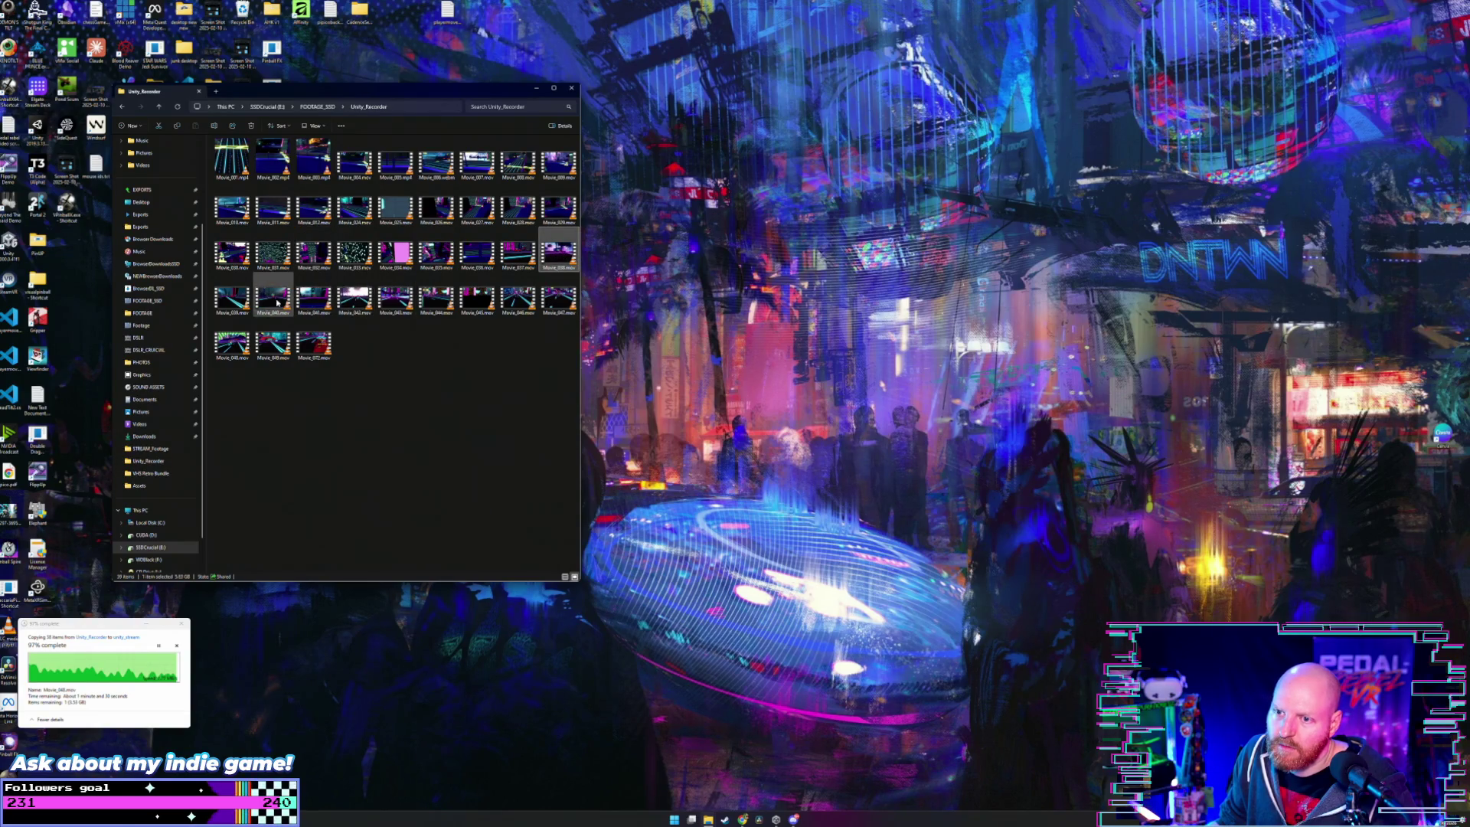
{"action": "left_click", "coordinate": [387, 342]}
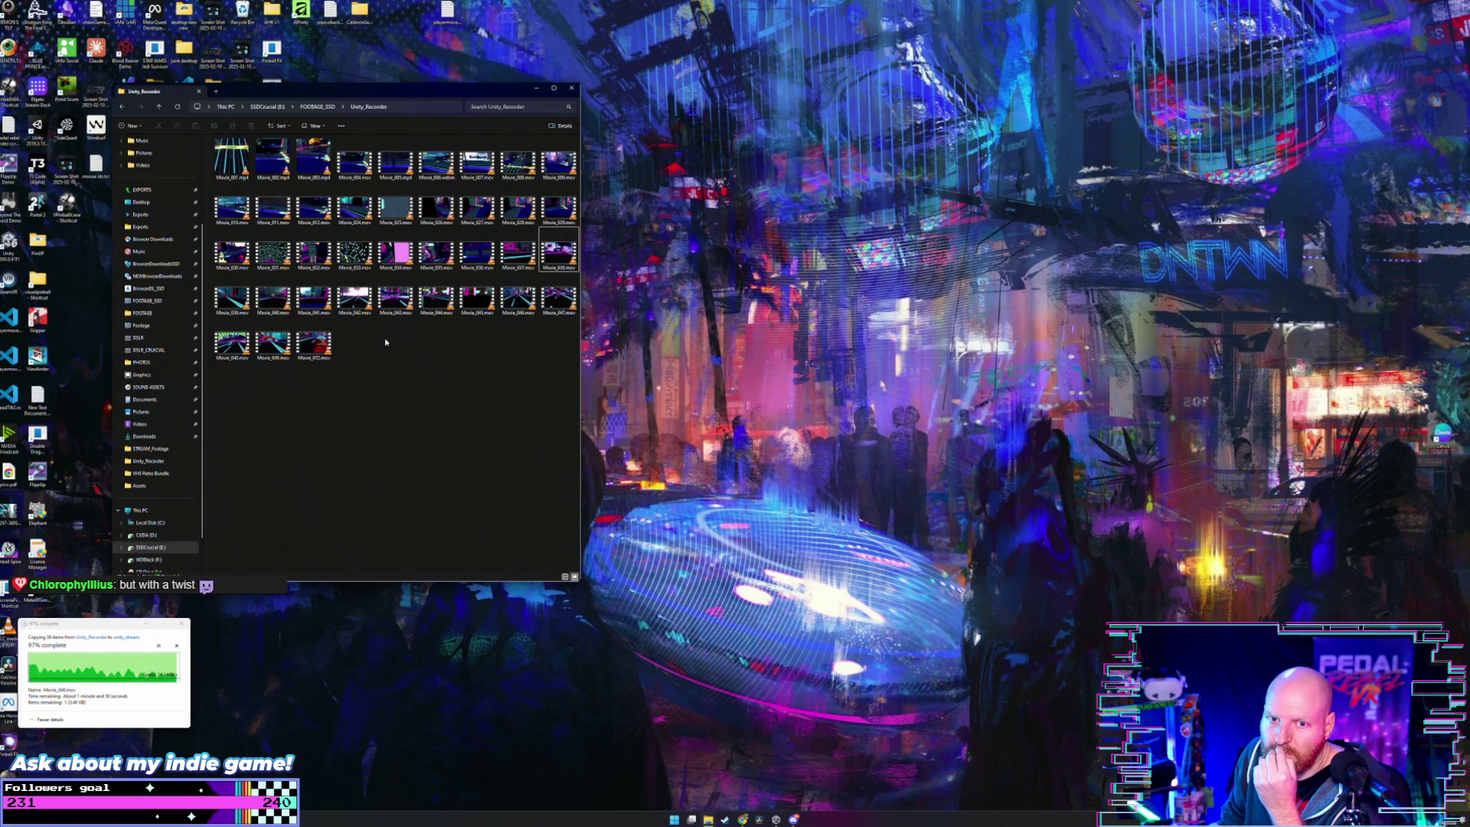
- Relaunch DaVinci Resolve and shift the Unity_Recorder window slightly left
{"action": "left_click", "coordinate": [756, 817]}
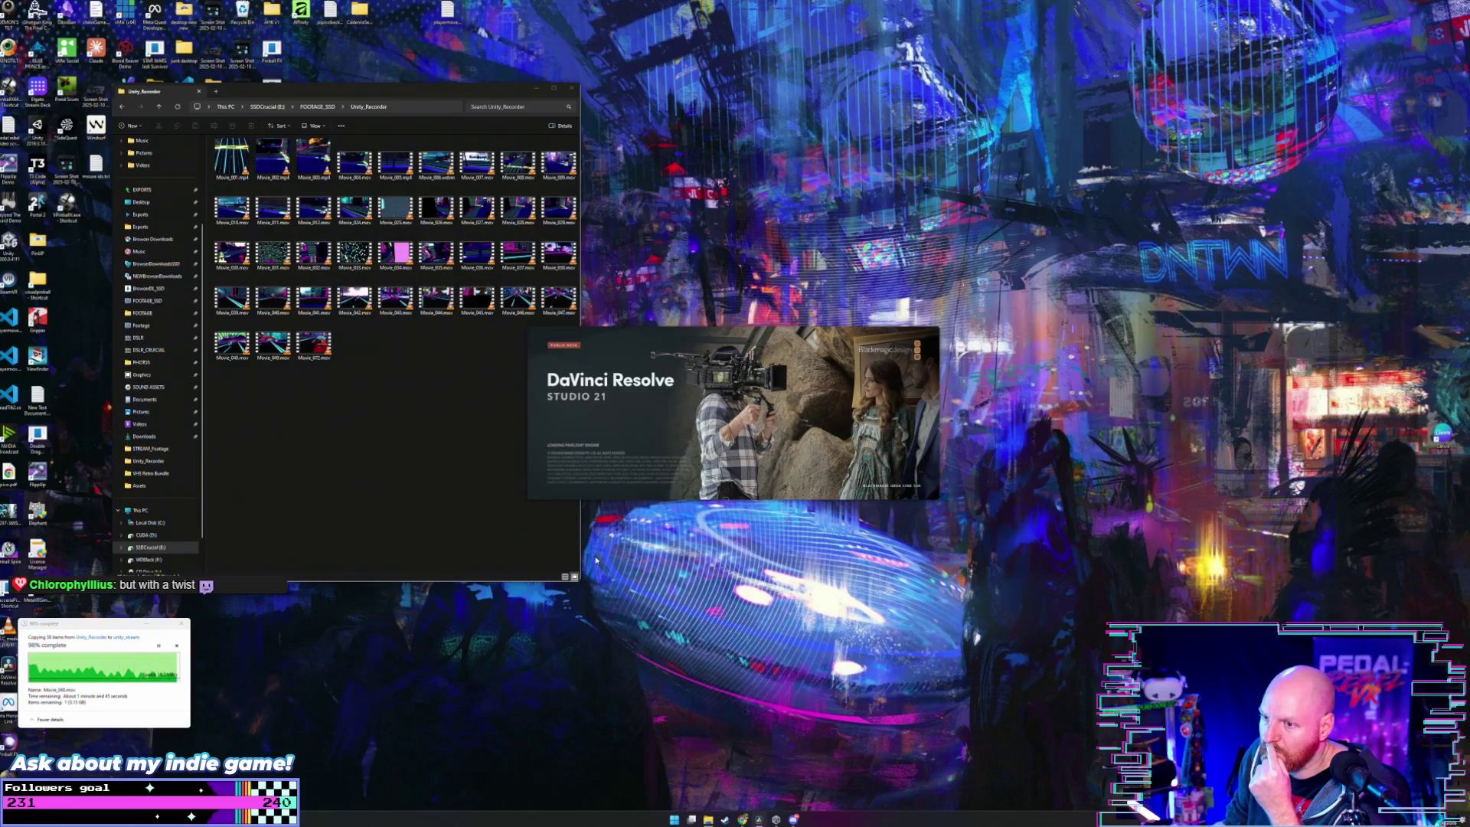
{"action": "left_click", "coordinate": [378, 383]}
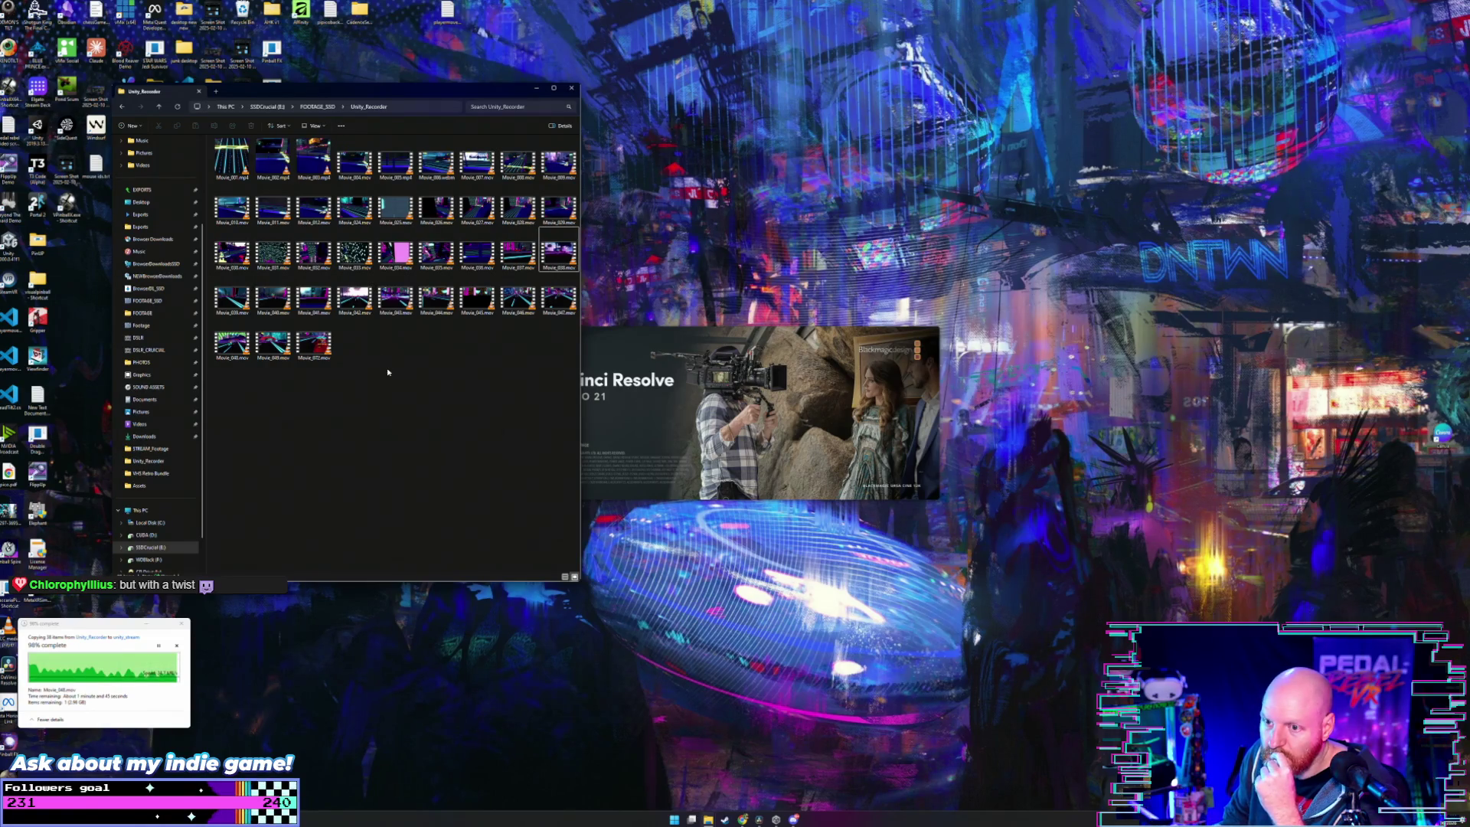
{"action": "left_click_drag", "start_coordinate": [298, 94], "coordinate": [238, 87]}
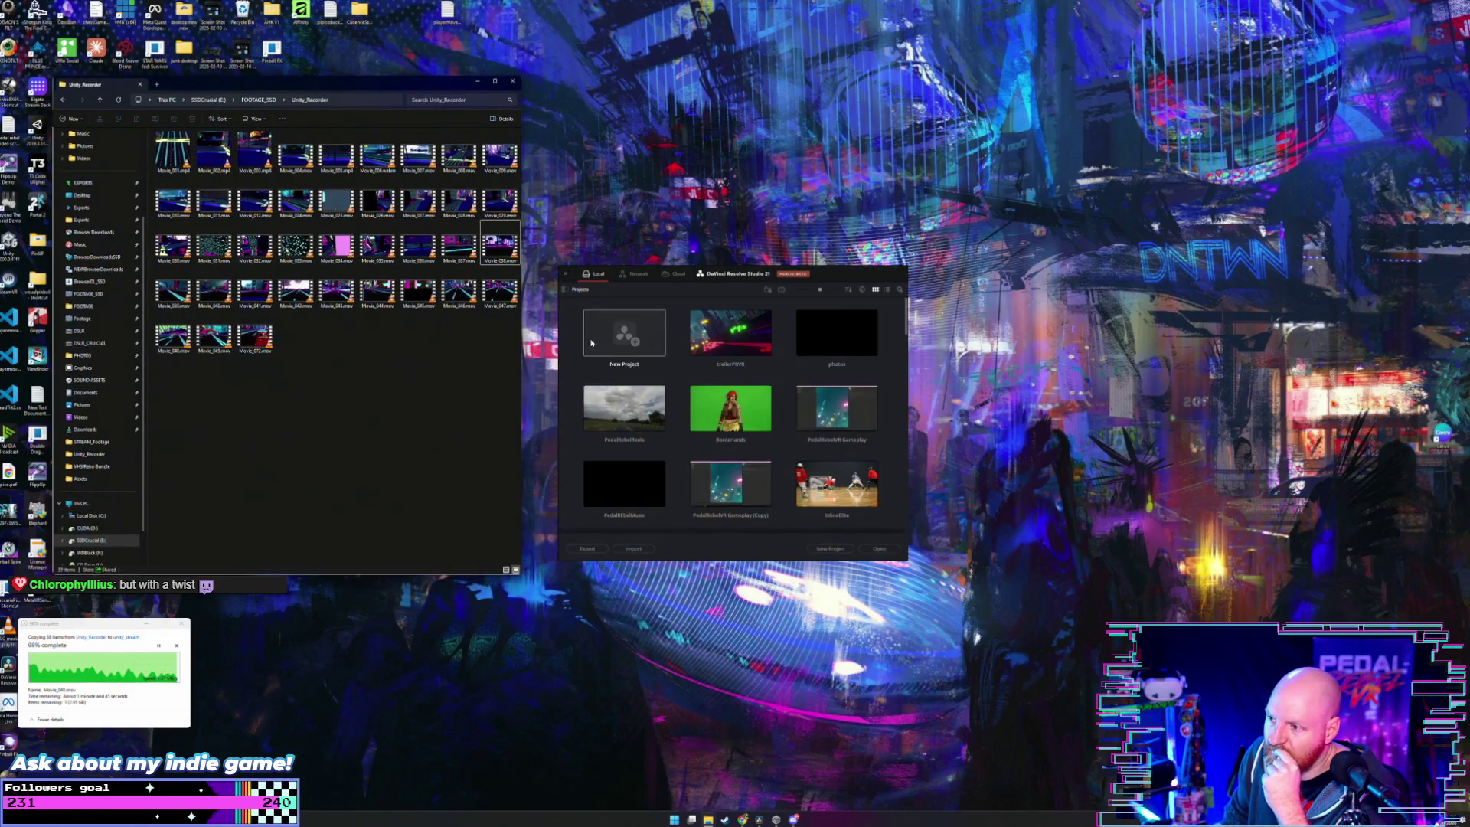
- Open the trailerPRVR project and move the Unity_Recorder window up and right, off the timeline
{"action": "double_click", "coordinate": [730, 333]}
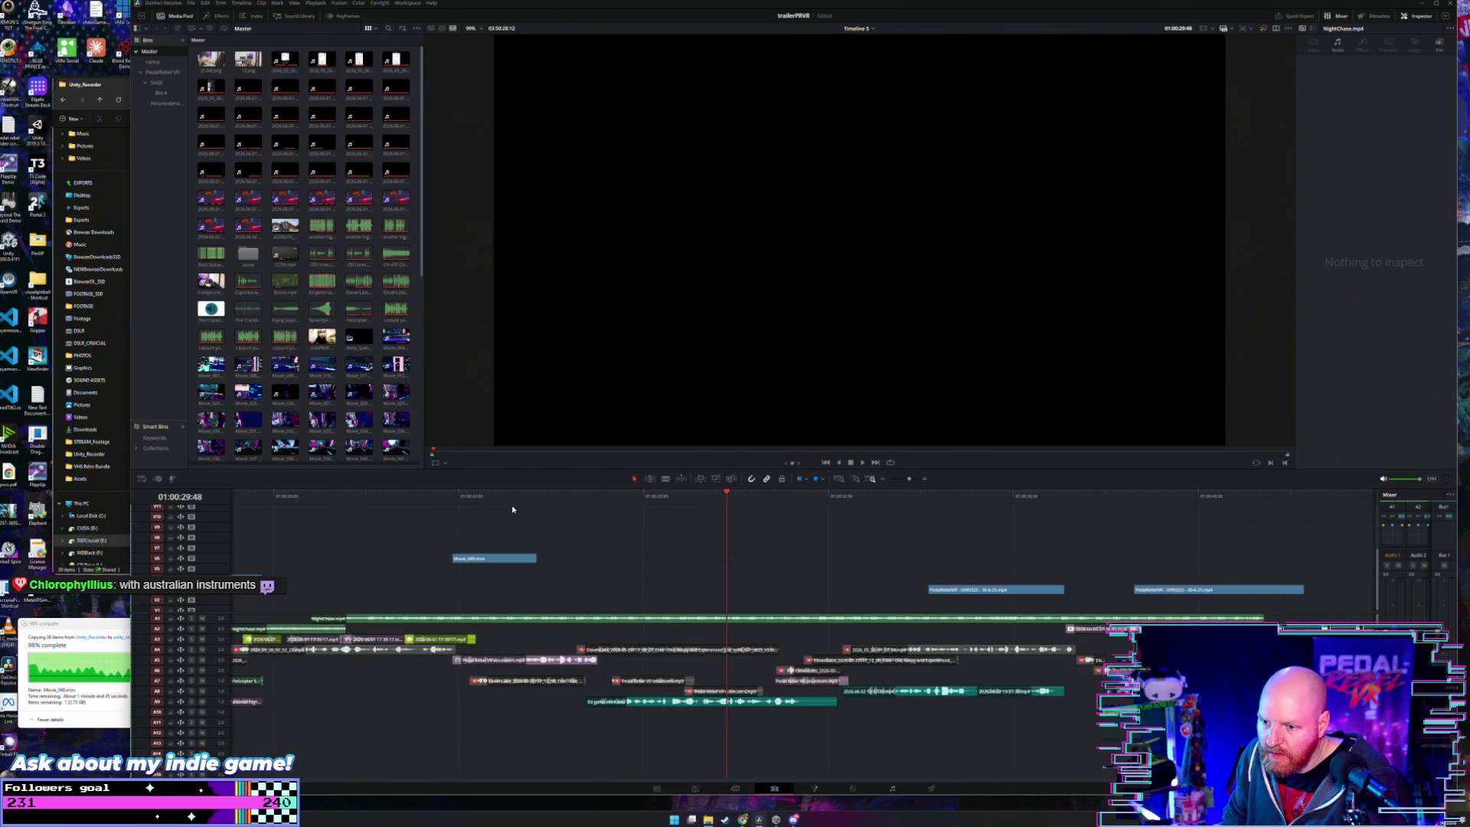
{"action": "left_click", "coordinate": [717, 815]}
{"action": "left_click_drag", "start_coordinate": [360, 86], "coordinate": [810, 92]}
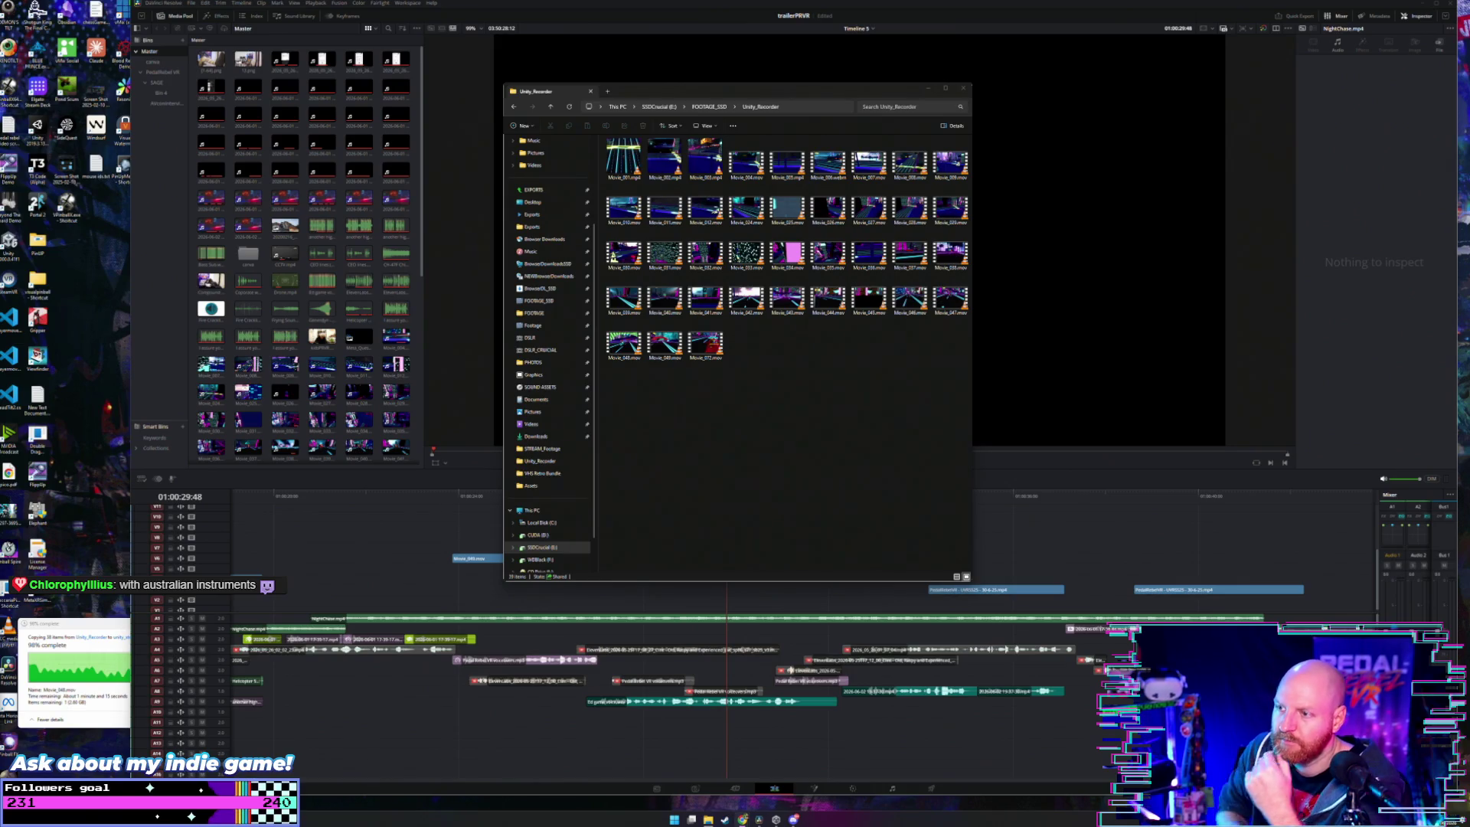
{"action": "left_click_drag", "start_coordinate": [765, 90], "coordinate": [950, 91]}
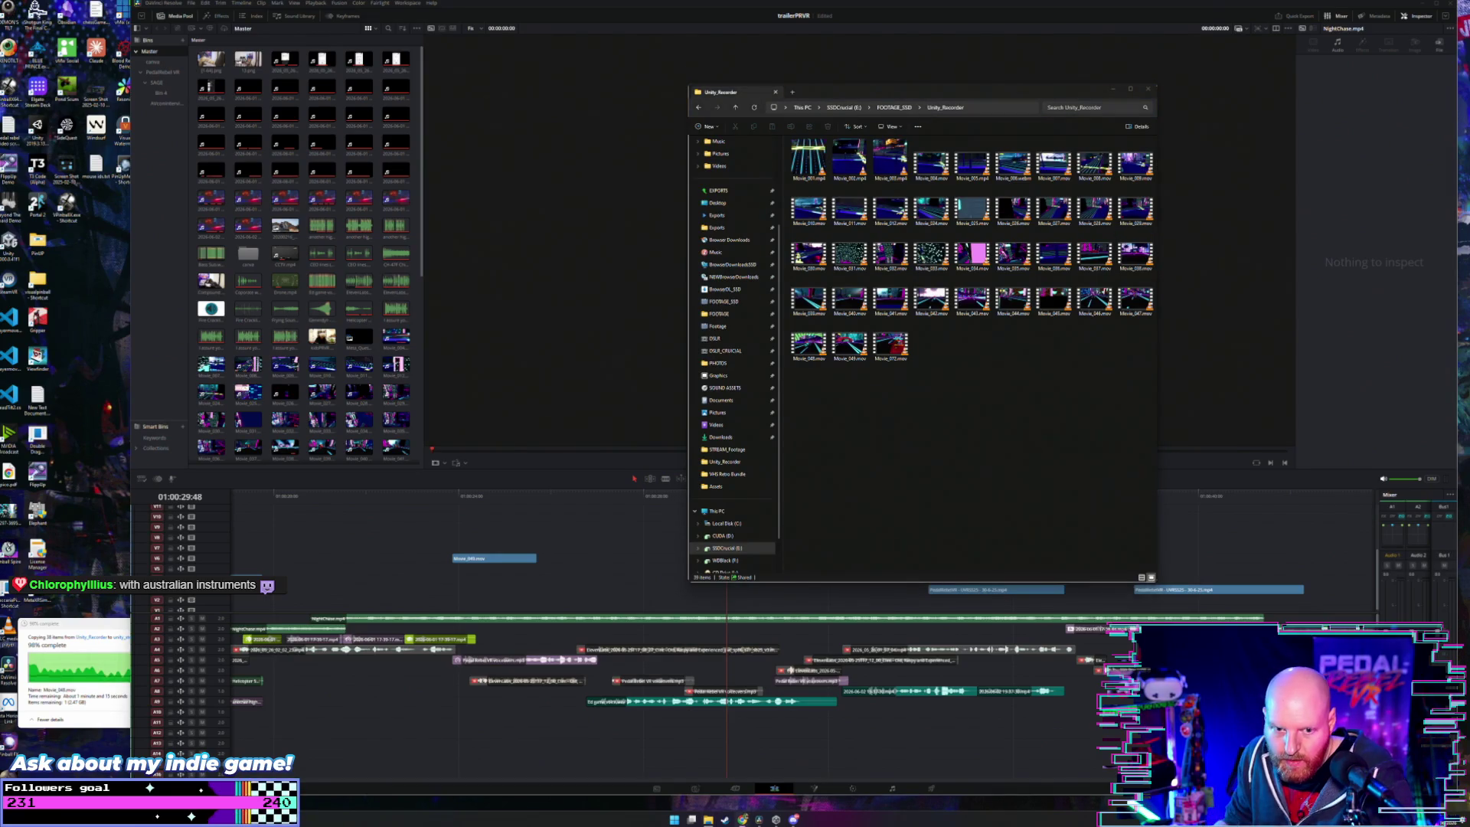
{"action": "left_click_drag", "start_coordinate": [873, 96], "coordinate": [908, 47]}
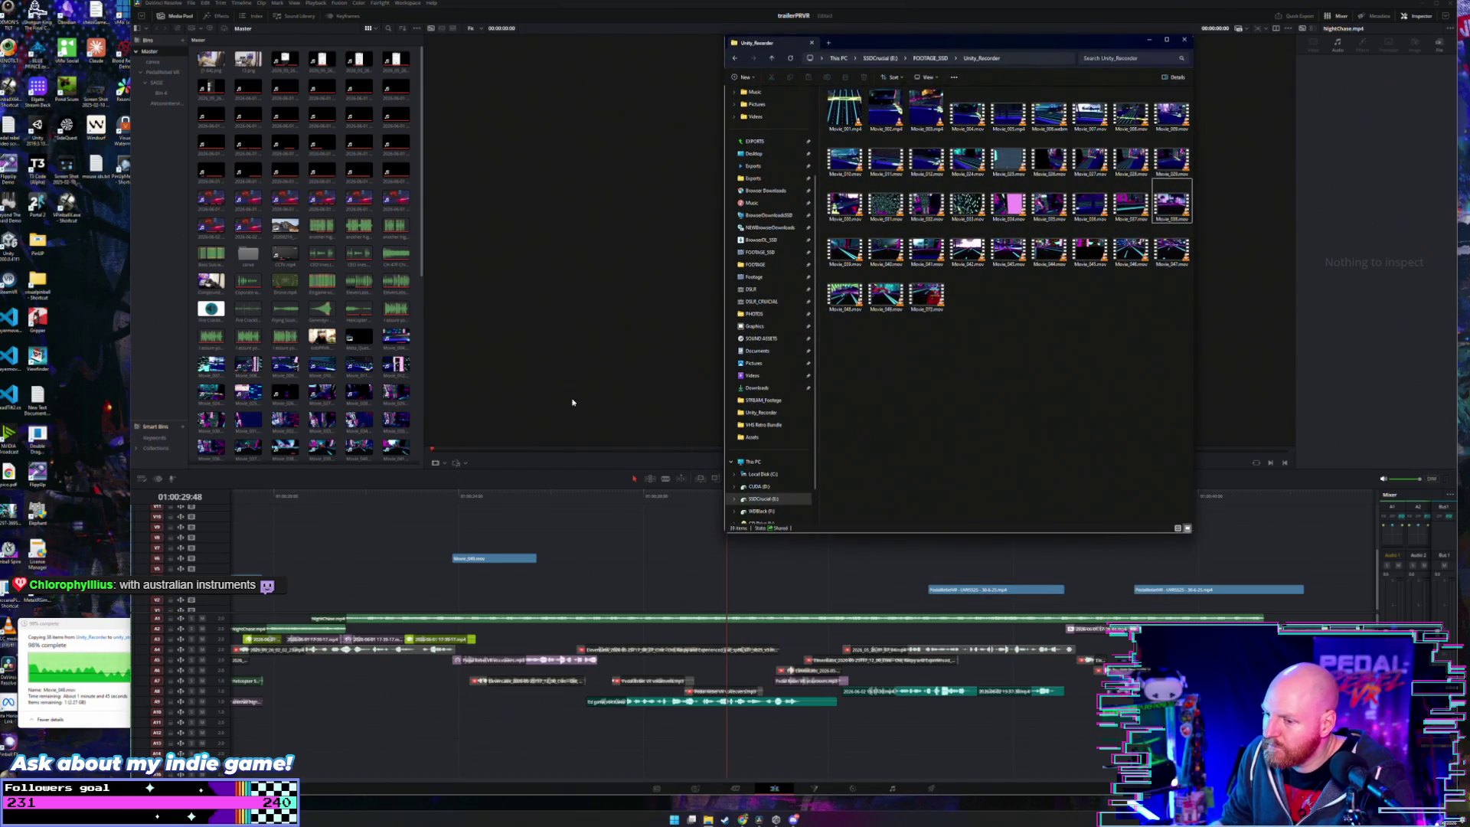
{"action": "left_click", "coordinate": [450, 500]}
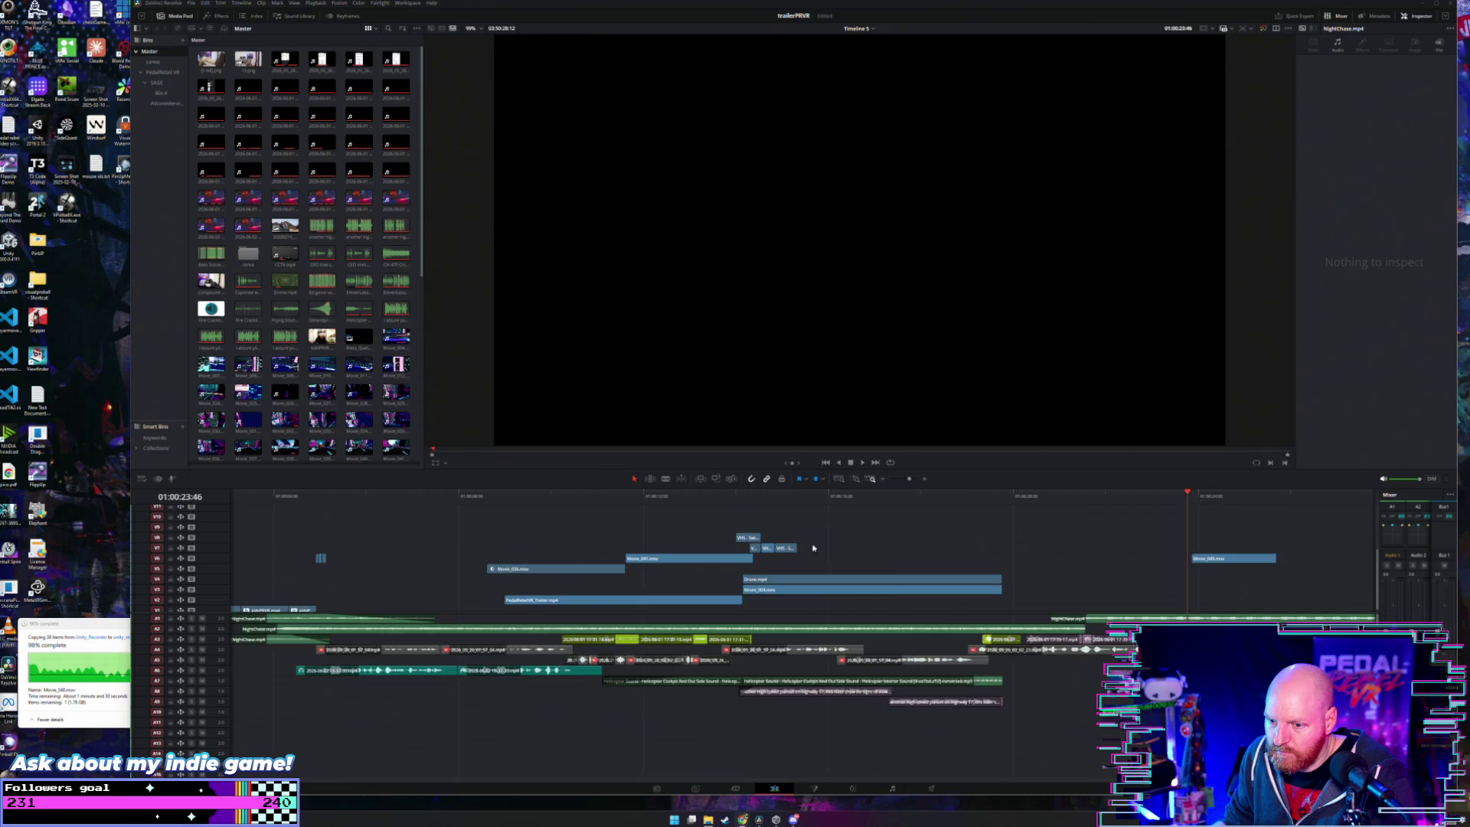
- Scroll along the trailer timeline and put the playhead at 01:01:33:03 on the Movie clips
{"action": "scroll", "coordinate": [689, 574], "scroll_direction": "right", "scroll_amount": 5}
{"action": "left_click", "coordinate": [899, 496]}
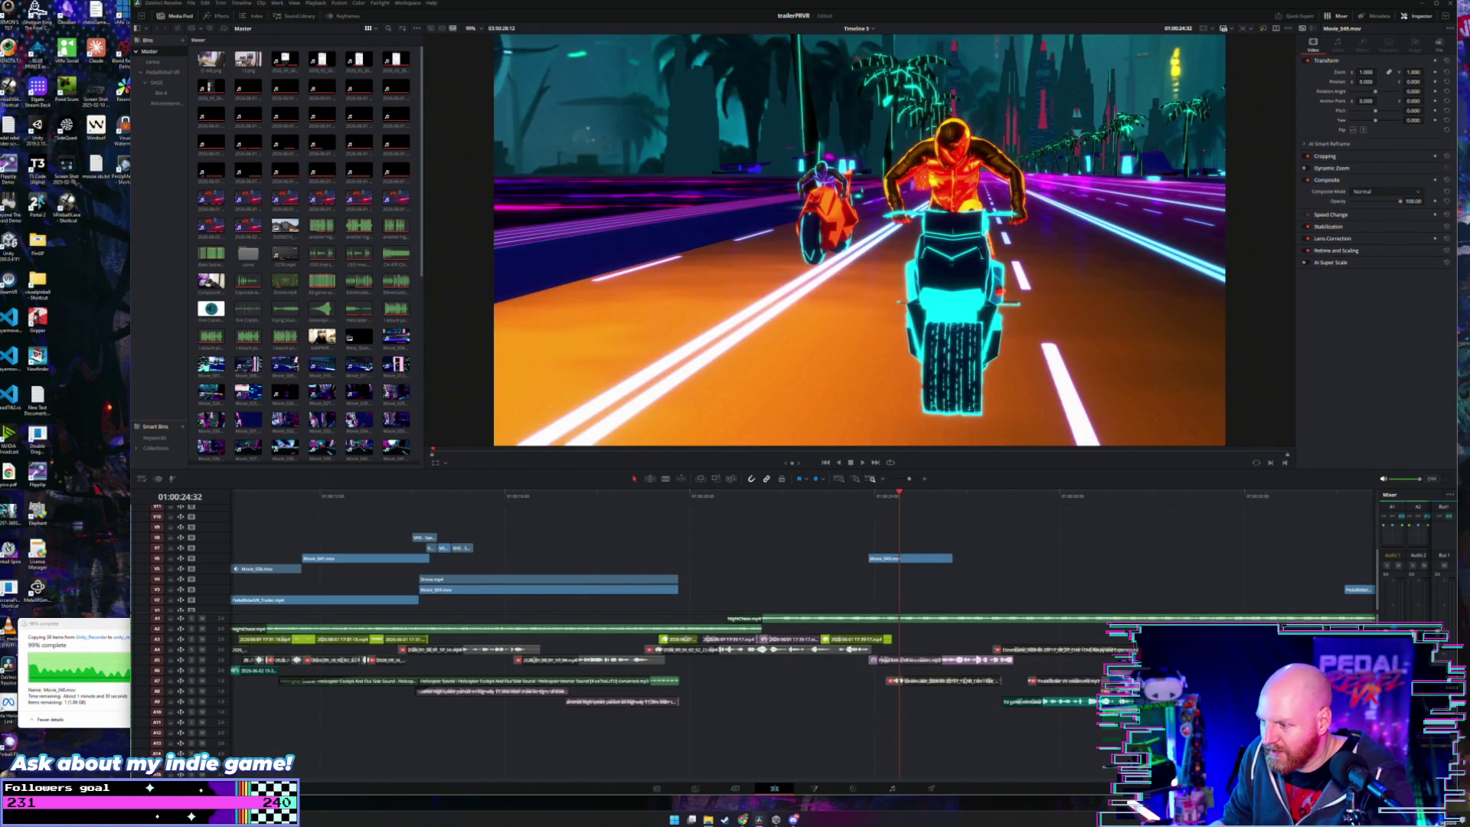
{"action": "scroll", "coordinate": [796, 634], "scroll_direction": "right", "scroll_amount": 5}
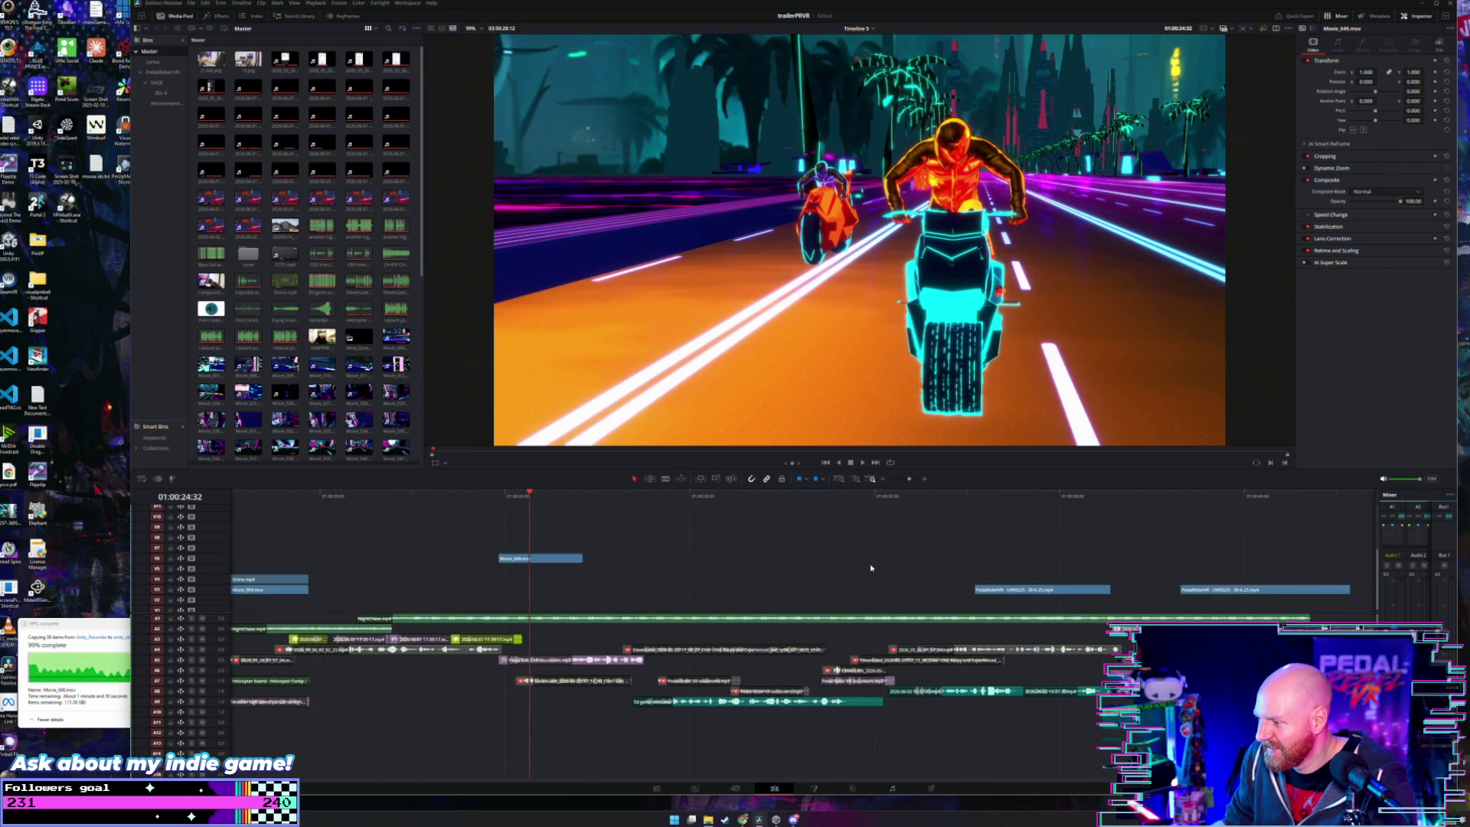
{"action": "scroll", "coordinate": [869, 563], "scroll_direction": "down", "scroll_amount": 3}
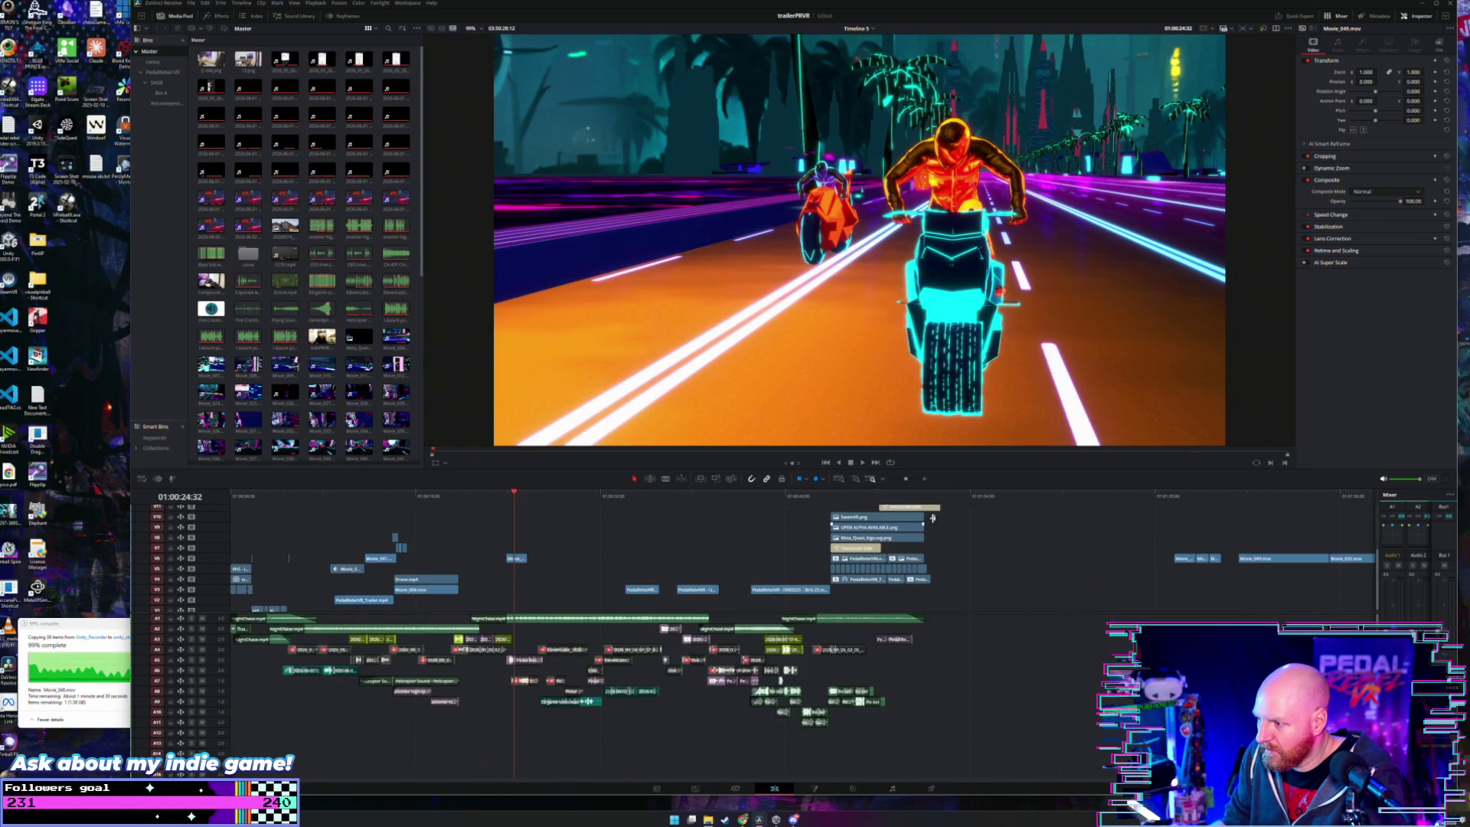
{"action": "scroll", "coordinate": [993, 523], "scroll_direction": "down", "scroll_amount": 2}
{"action": "left_click", "coordinate": [769, 496]}
{"action": "scroll", "coordinate": [767, 506], "scroll_direction": "up", "scroll_amount": 4}
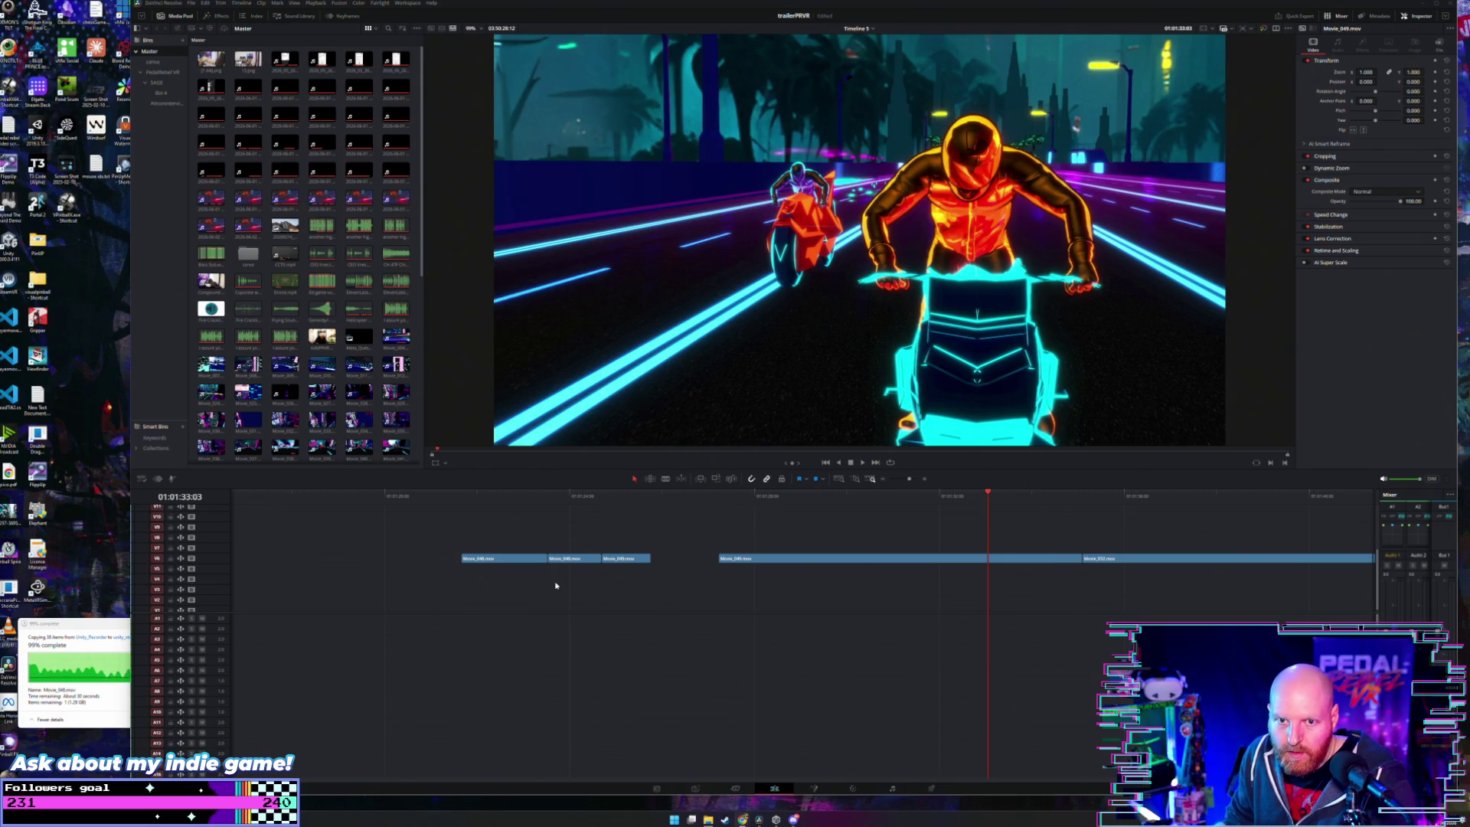
{"action": "scroll", "coordinate": [559, 585], "scroll_direction": "right", "scroll_amount": 5}
{"action": "scroll", "coordinate": [560, 586], "scroll_direction": "right", "scroll_amount": 3}
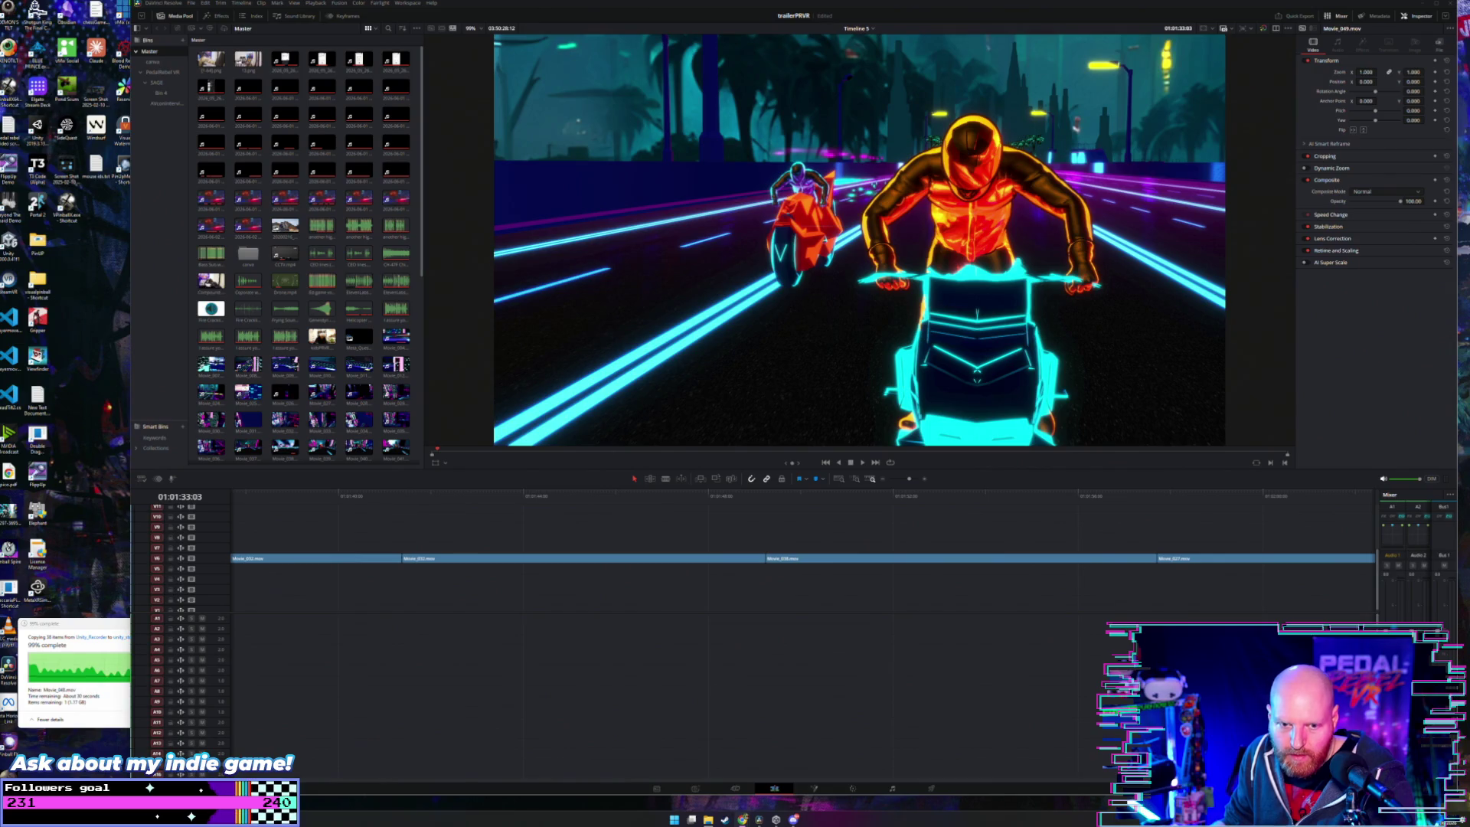
{"action": "scroll", "coordinate": [534, 648], "scroll_direction": "right", "scroll_amount": 2}
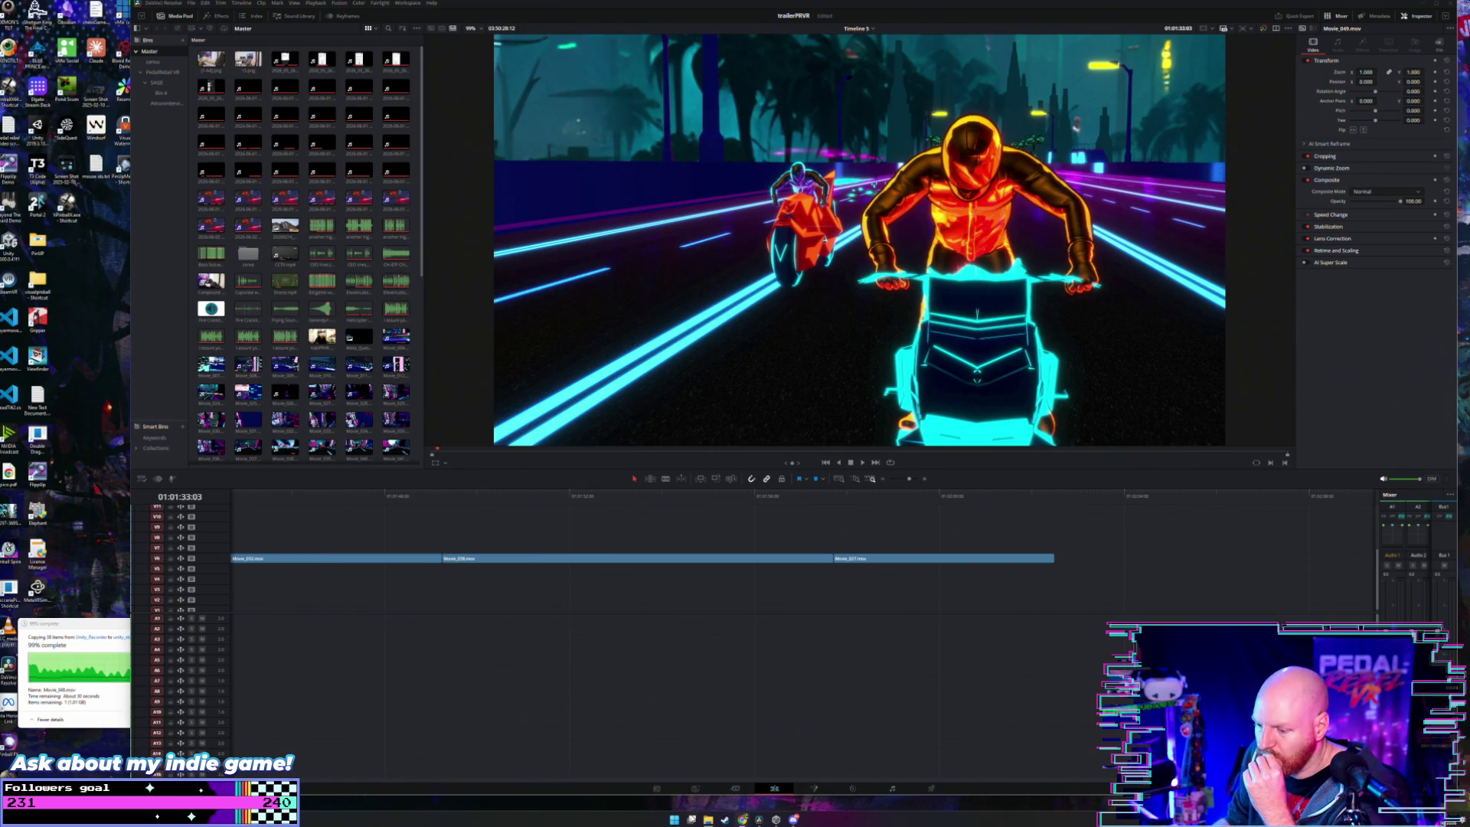
{"action": "left_click", "coordinate": [711, 816]}
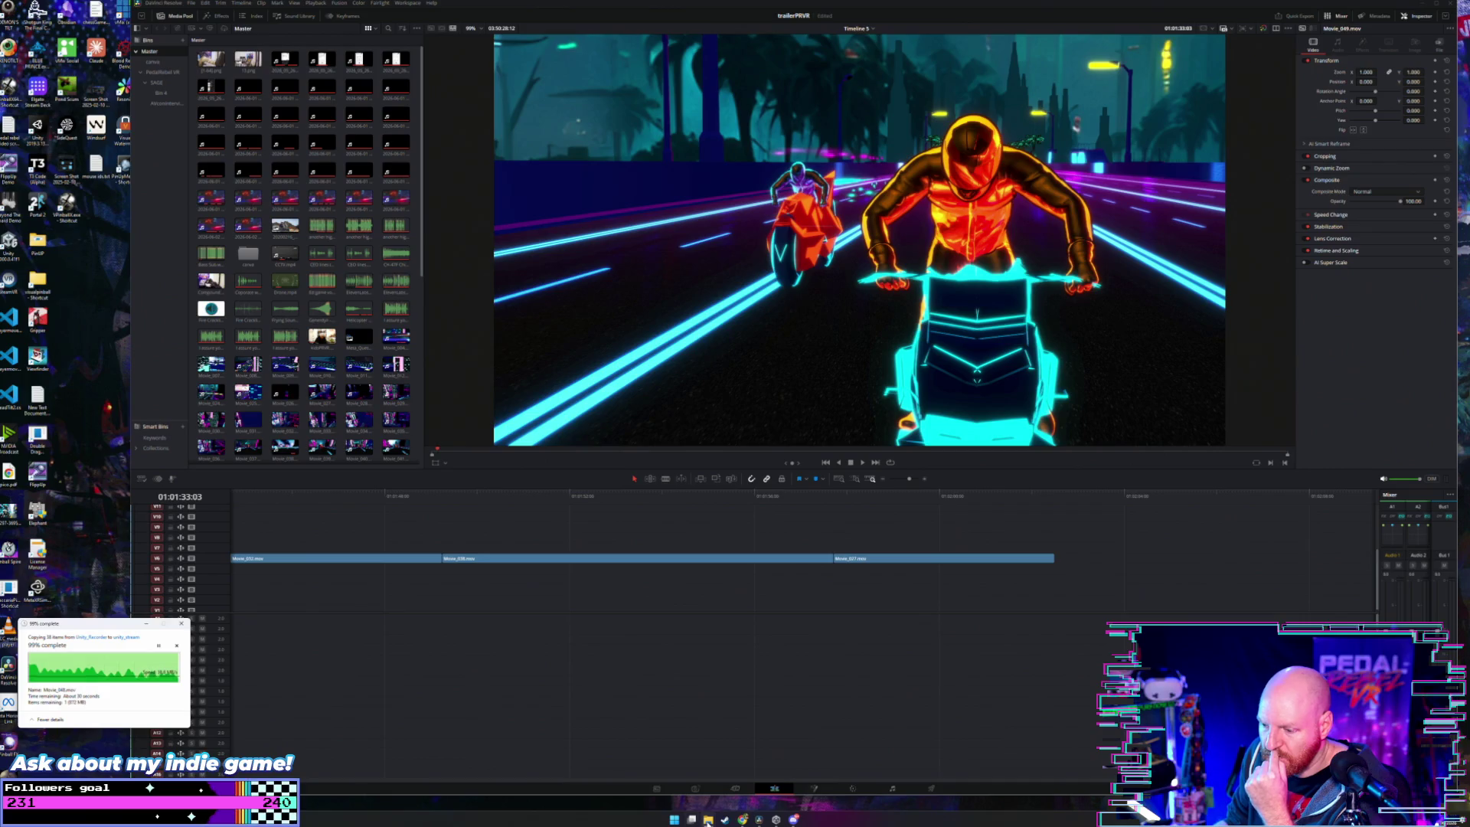
- Position the Unity_Recorder window and select all 39 recordings in it
{"action": "mouse_move", "coordinate": [708, 817]}
{"action": "left_click", "coordinate": [749, 794]}
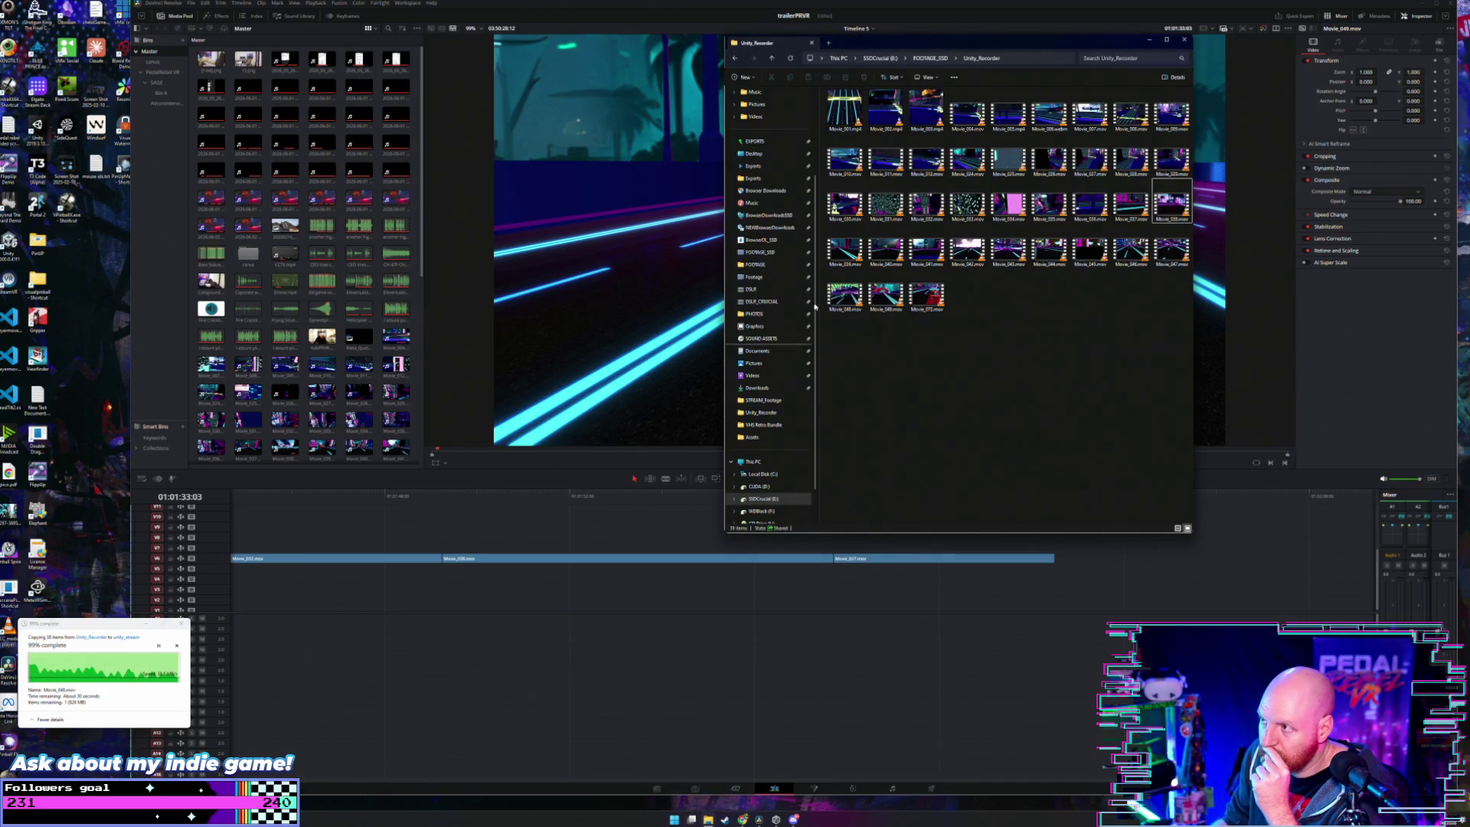
{"action": "left_click_drag", "start_coordinate": [923, 44], "coordinate": [913, 151]}
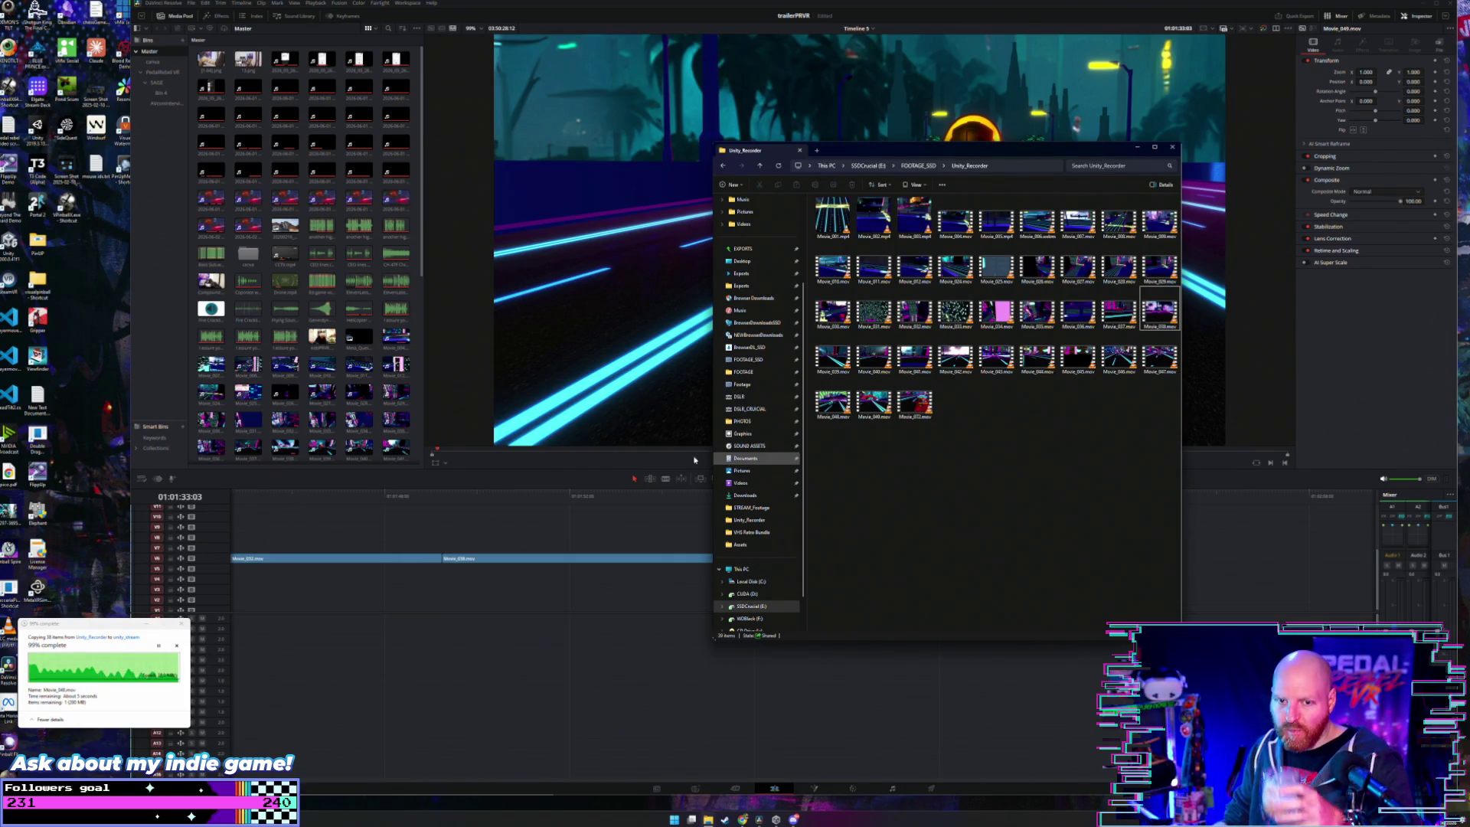
{"action": "left_click", "coordinate": [10, 481]}
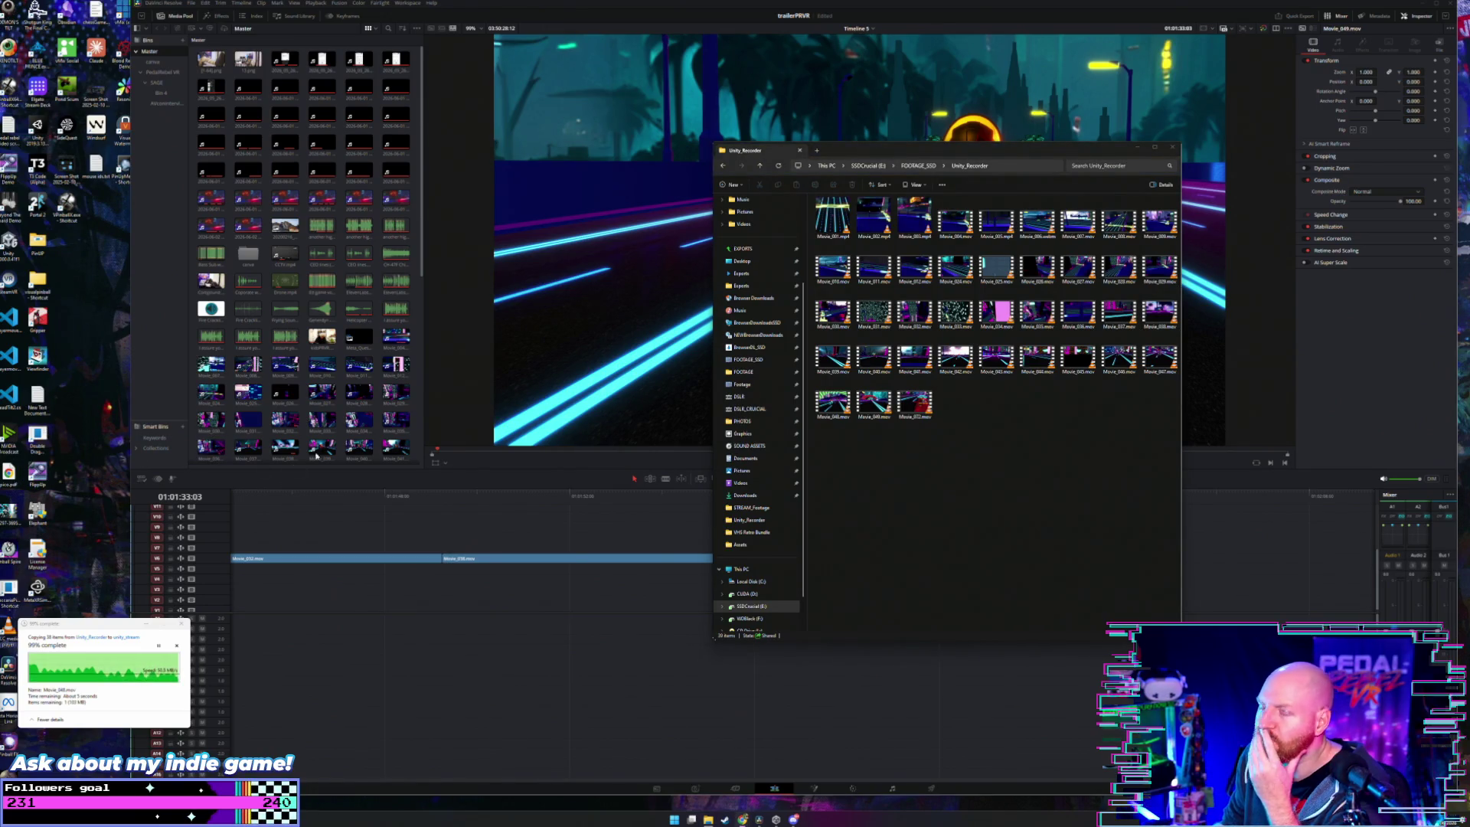
{"action": "left_click", "coordinate": [1008, 450]}
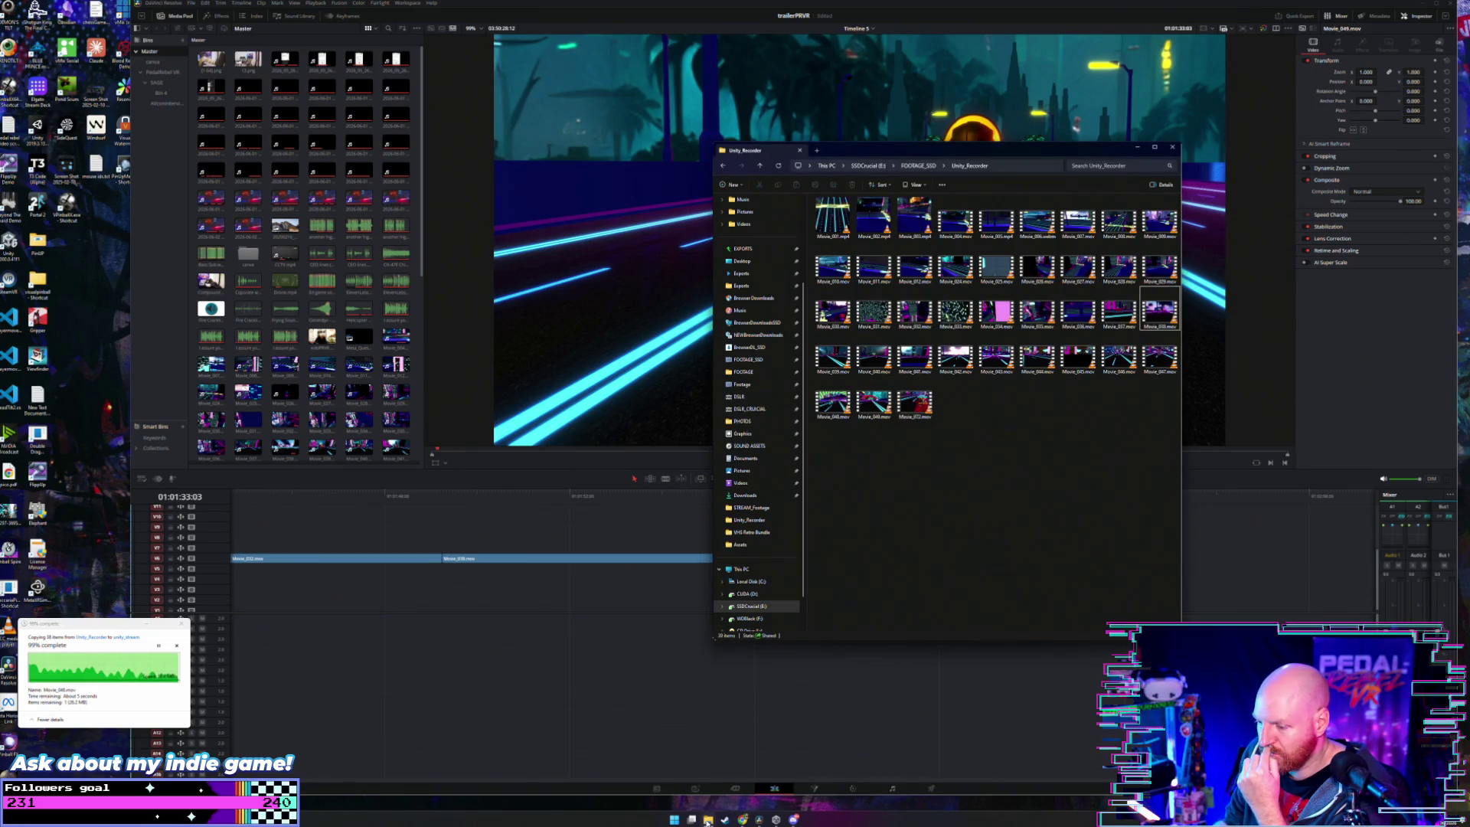
{"action": "mouse_move", "coordinate": [707, 821]}
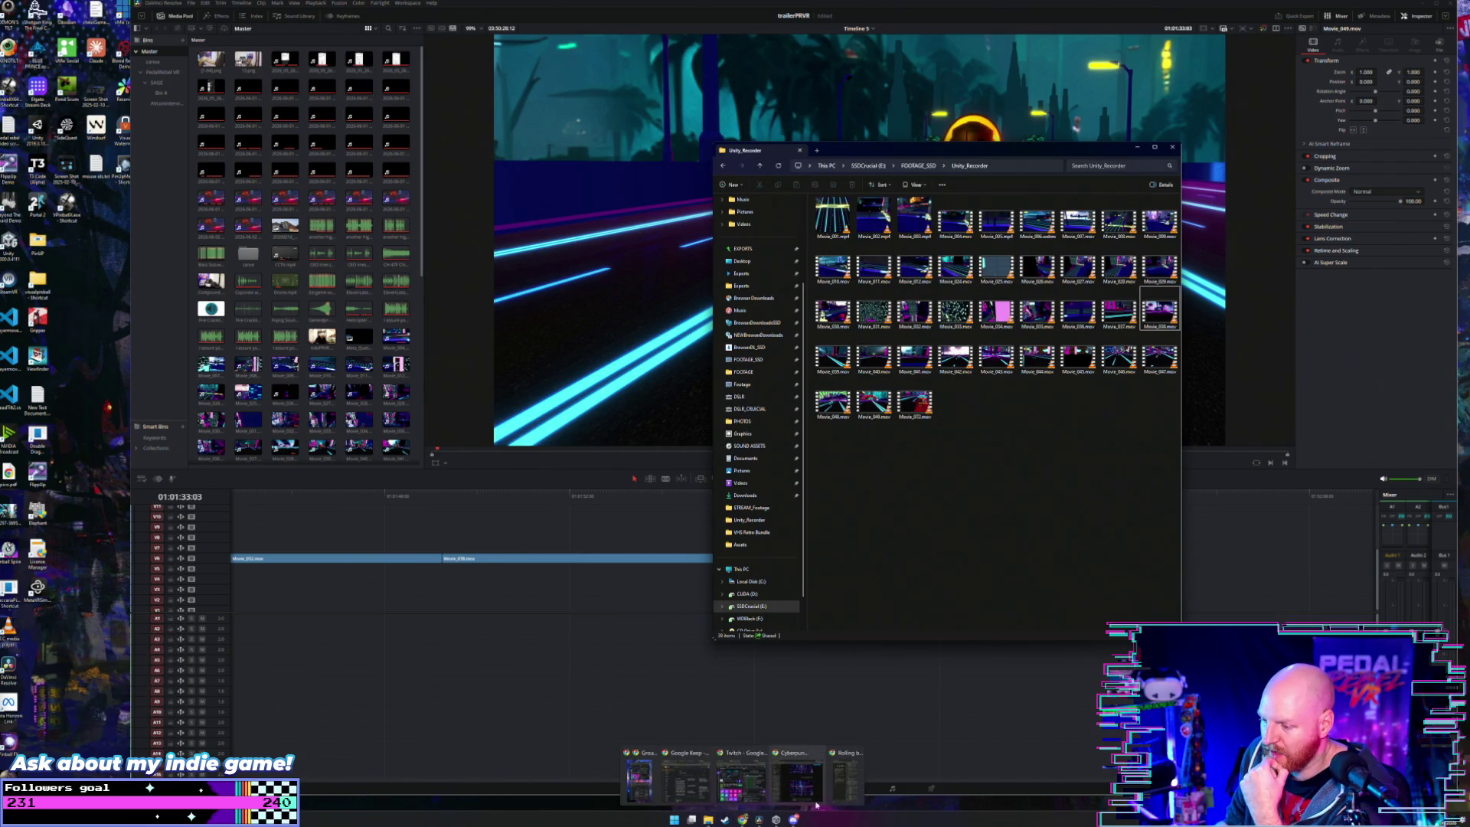
{"action": "mouse_move", "coordinate": [850, 777]}
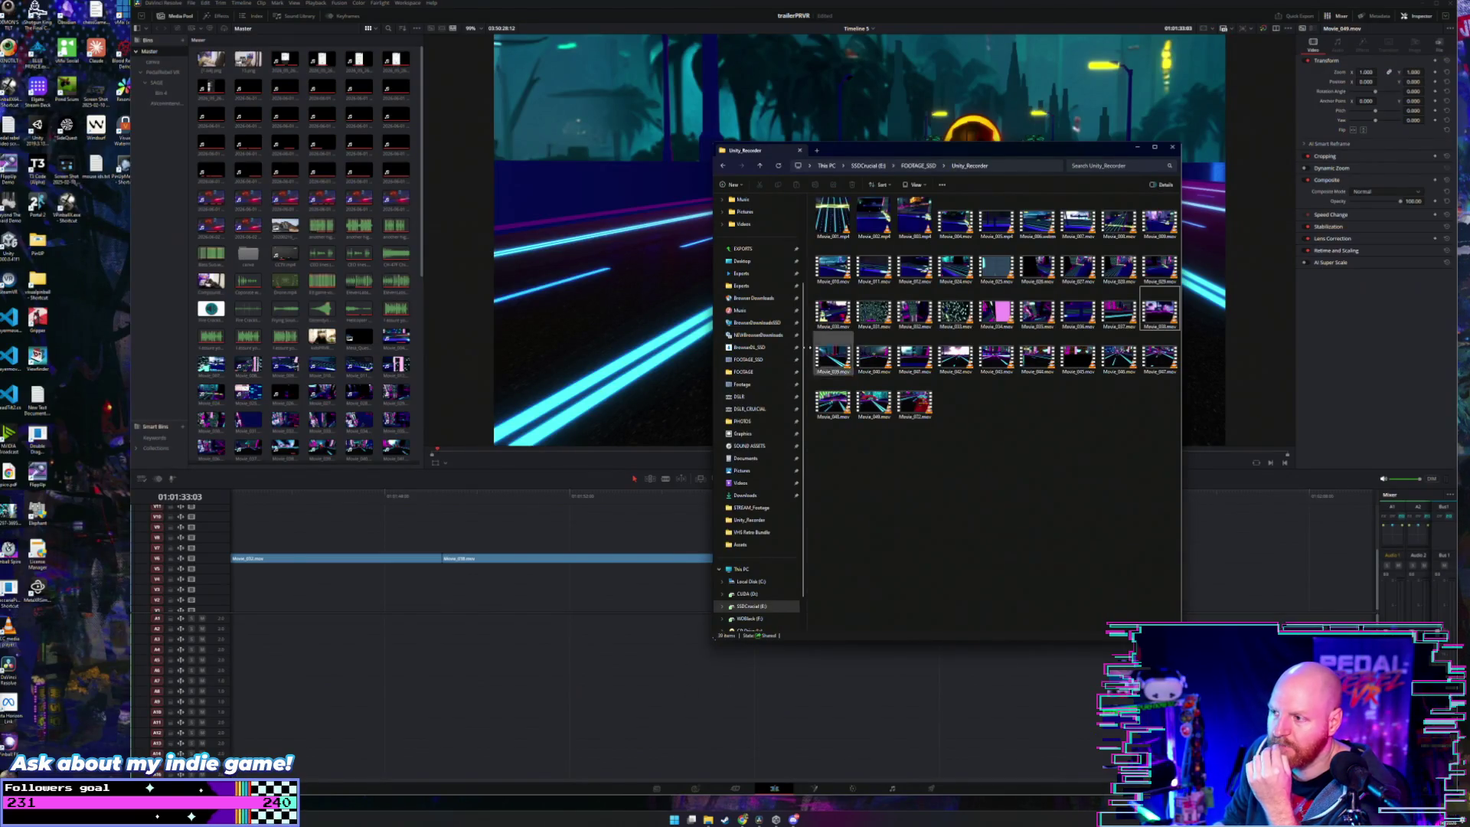
{"action": "left_click_drag", "start_coordinate": [847, 152], "coordinate": [846, 129]}
{"action": "mouse_move", "coordinate": [1184, 432]}
{"action": "left_mouse_down"}
{"action": "mouse_move", "coordinate": [852, 167]}
{"action": "mouse_move", "coordinate": [814, 168]}
{"action": "left_mouse_up"}
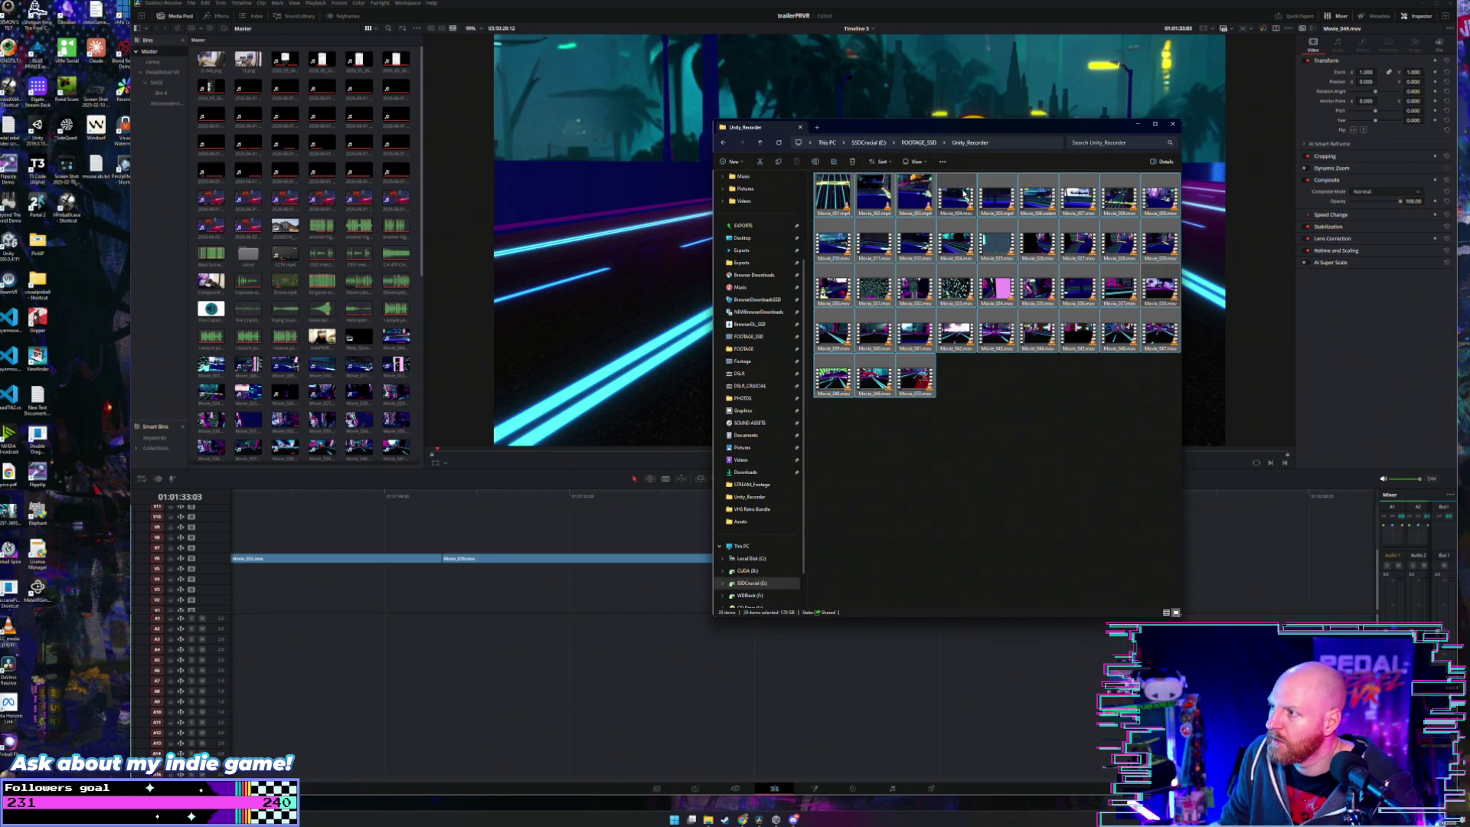
- Deselect Movie_004, 027, 038, 049, 036, 041, 048 and 032 to keep them
{"action": "left_click", "coordinate": [956, 195], "text": "ctrl"}
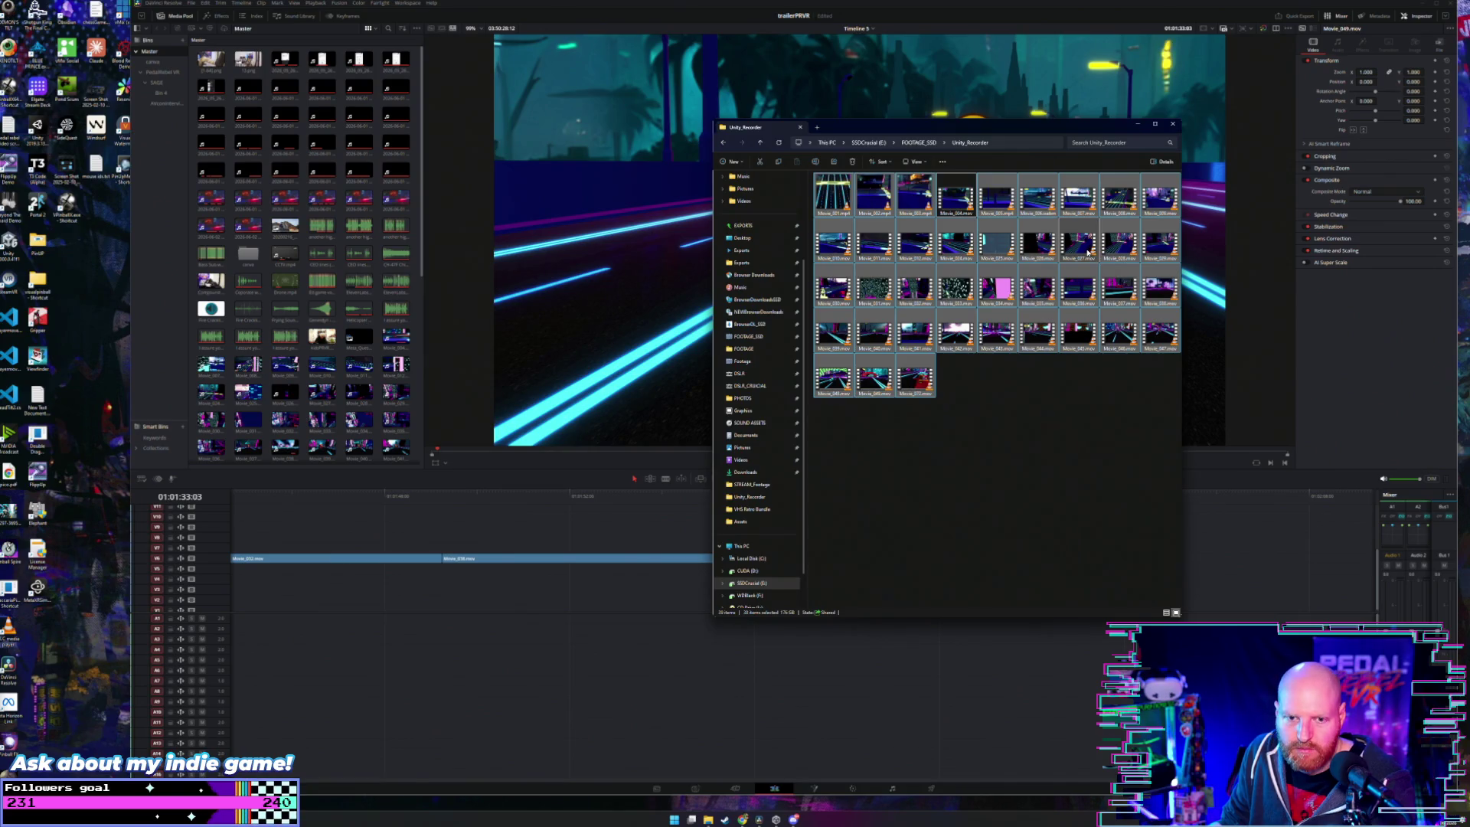
{"action": "left_click", "coordinate": [1087, 251], "text": "ctrl"}
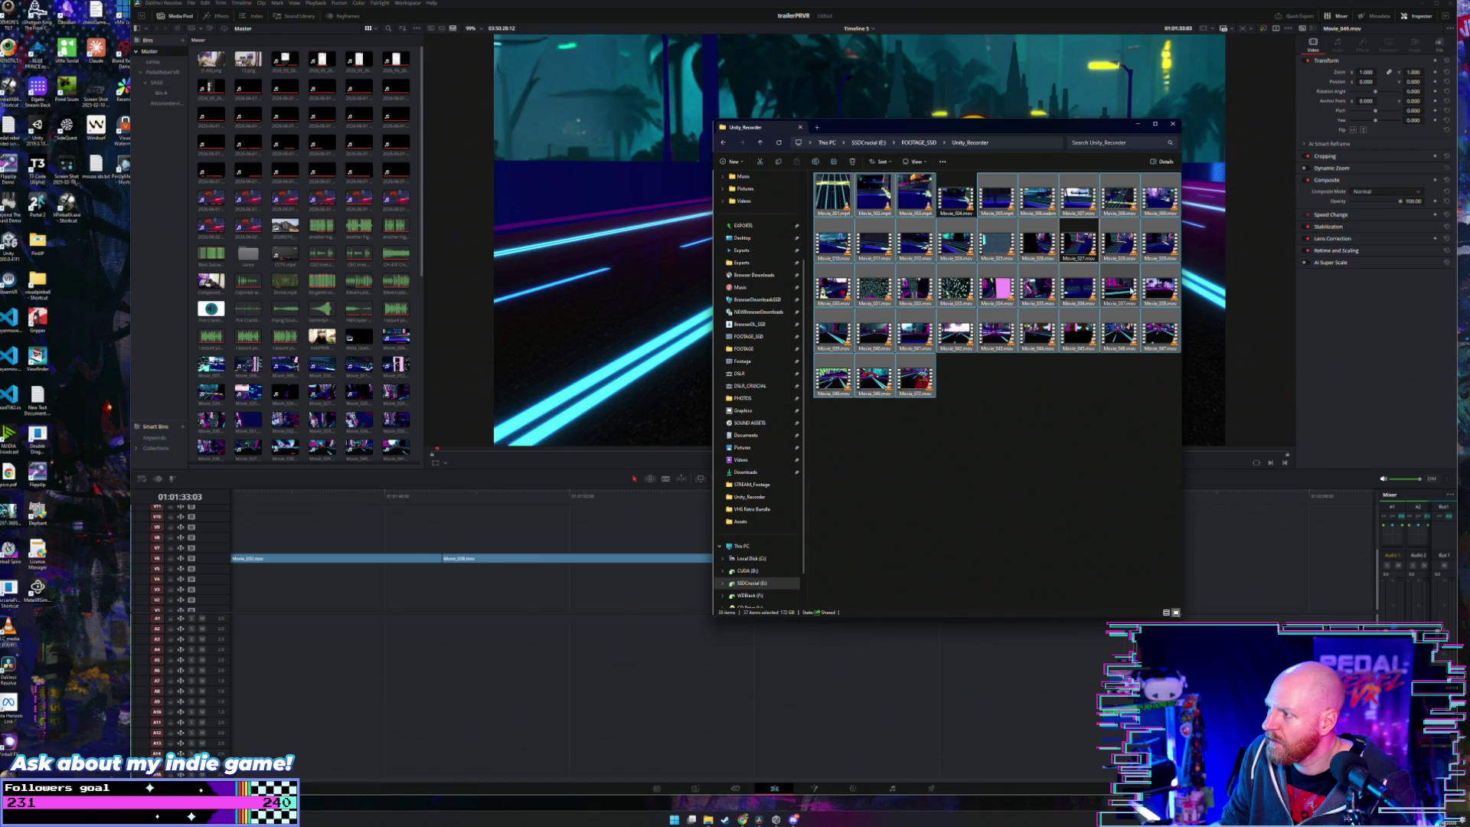
{"action": "left_click", "coordinate": [1160, 289], "text": "ctrl"}
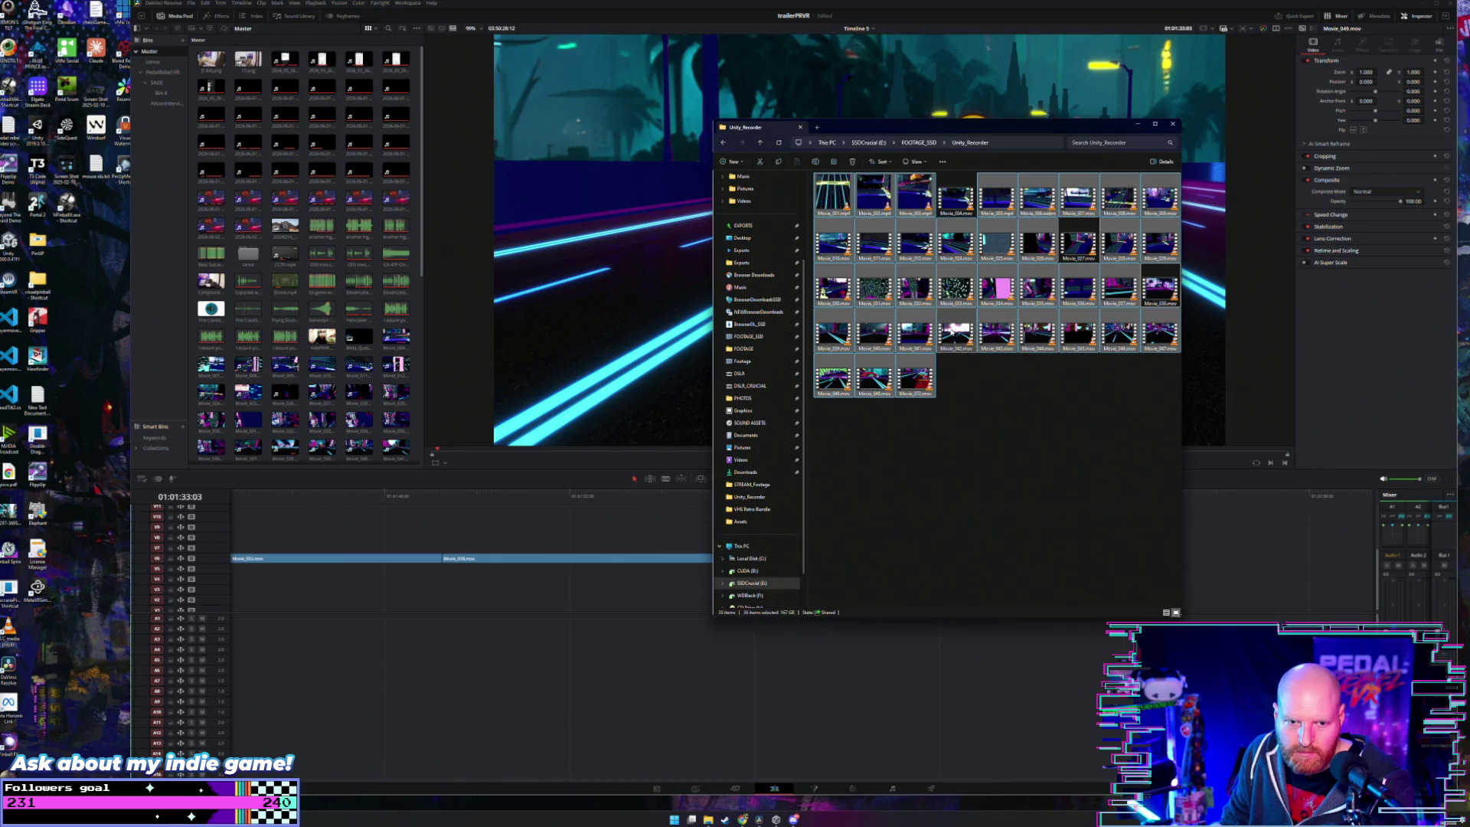
{"action": "left_click", "coordinate": [885, 375], "text": "ctrl"}
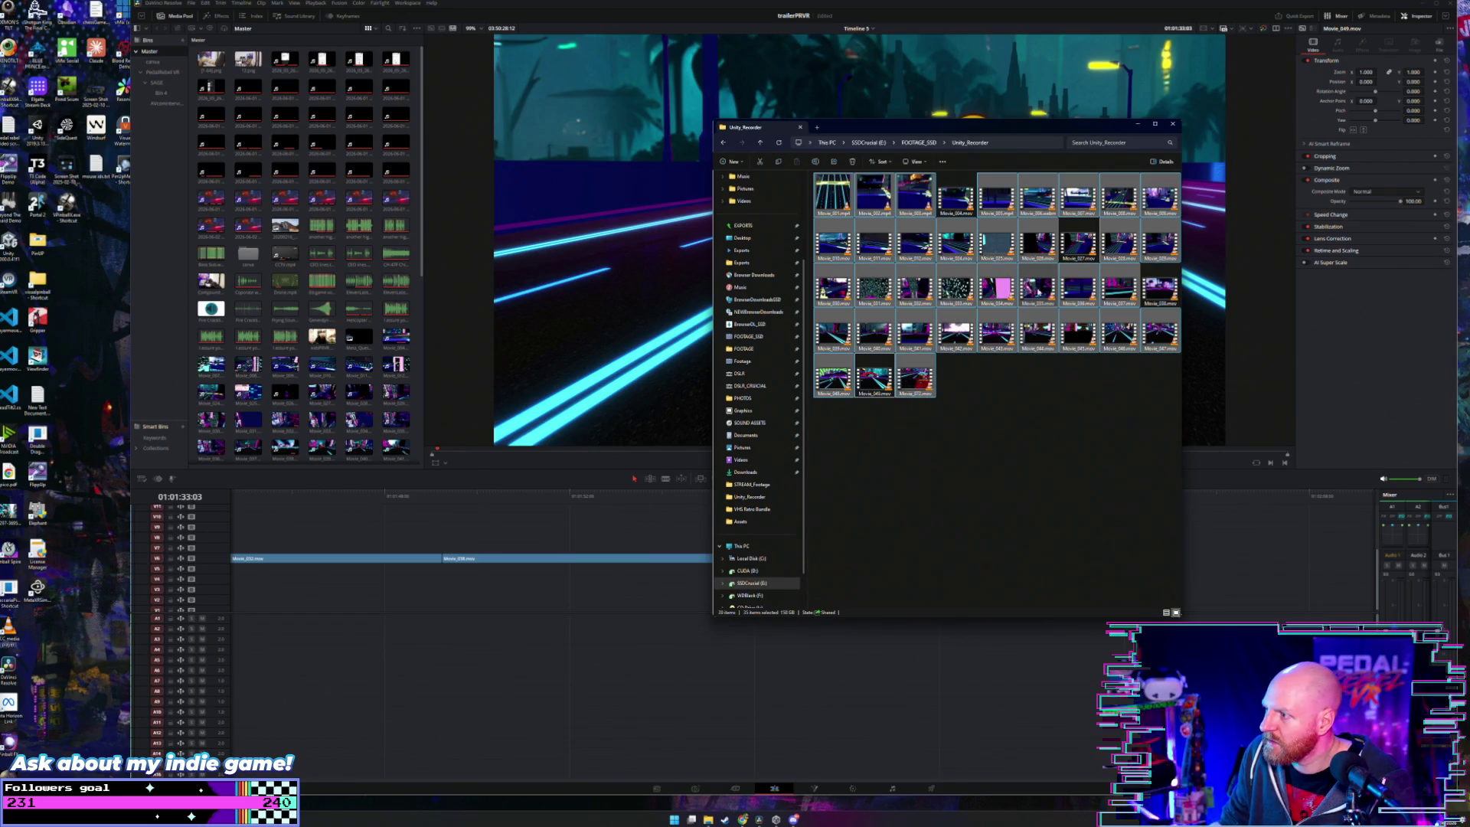
{"action": "left_click", "coordinate": [1078, 289], "text": "ctrl"}
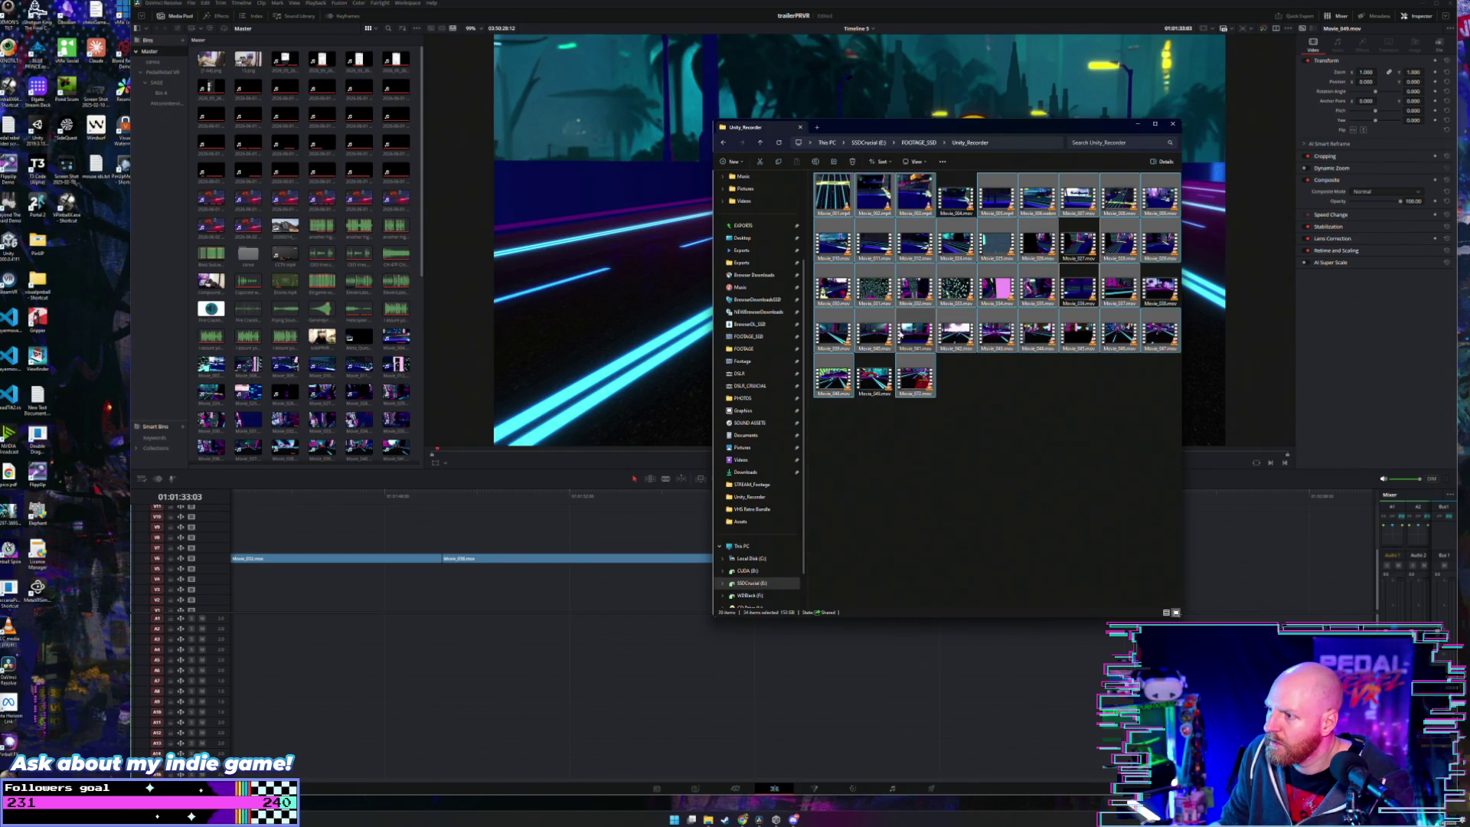
{"action": "left_click", "coordinate": [911, 335], "text": "ctrl"}
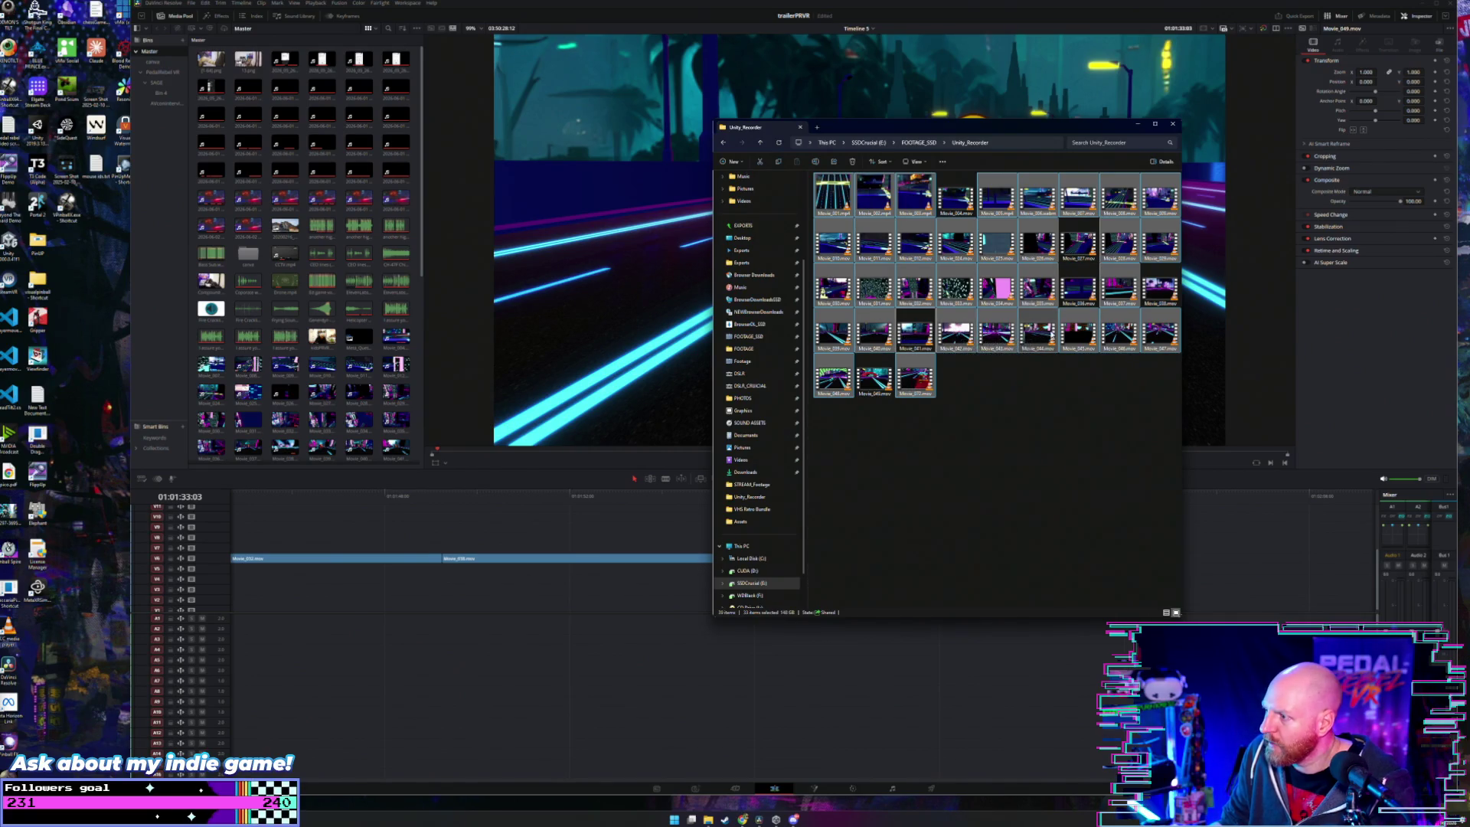
{"action": "left_click", "coordinate": [837, 383], "text": "ctrl"}
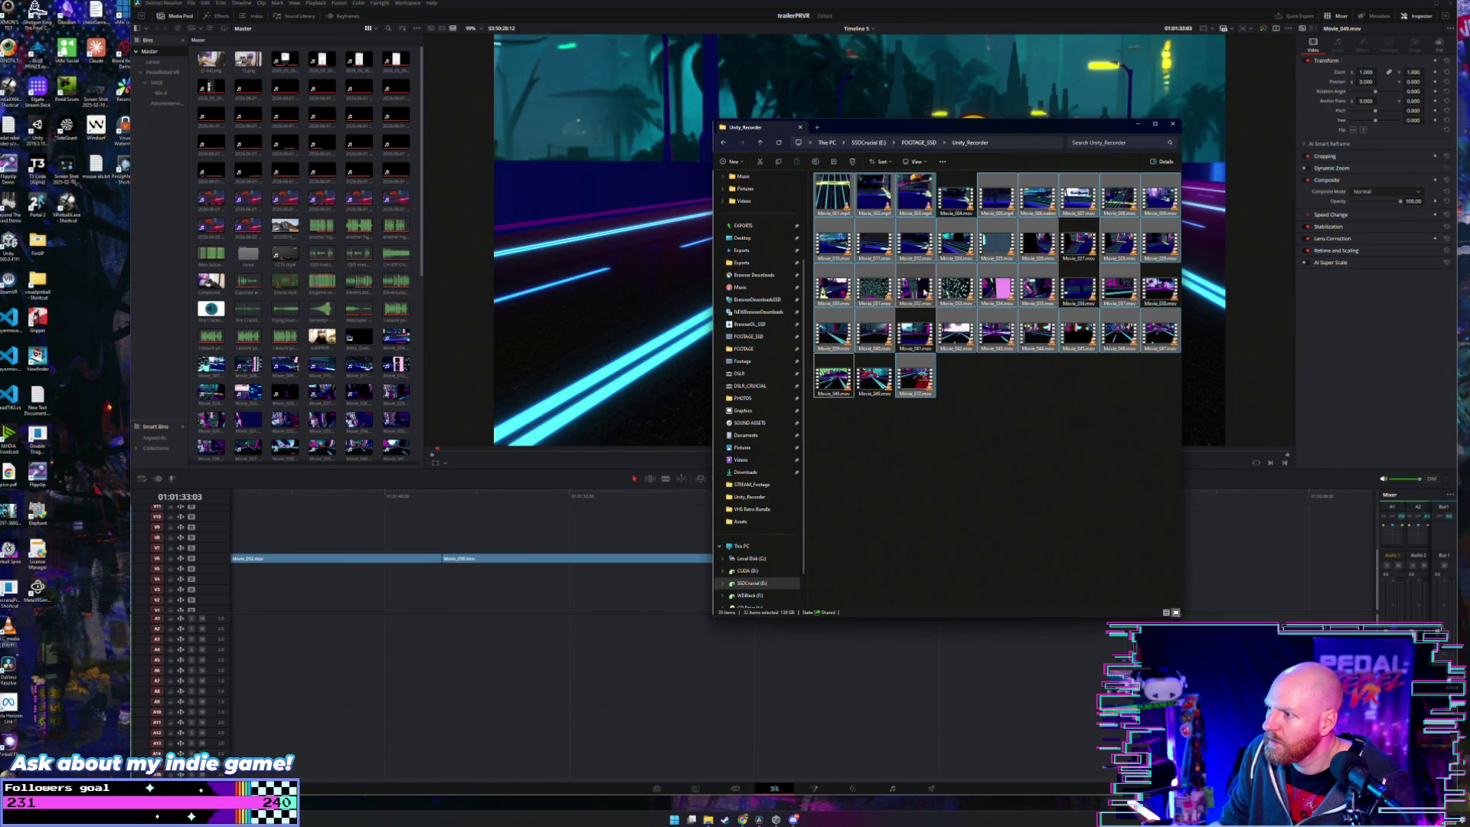
{"action": "left_click", "coordinate": [915, 289], "text": "ctrl"}
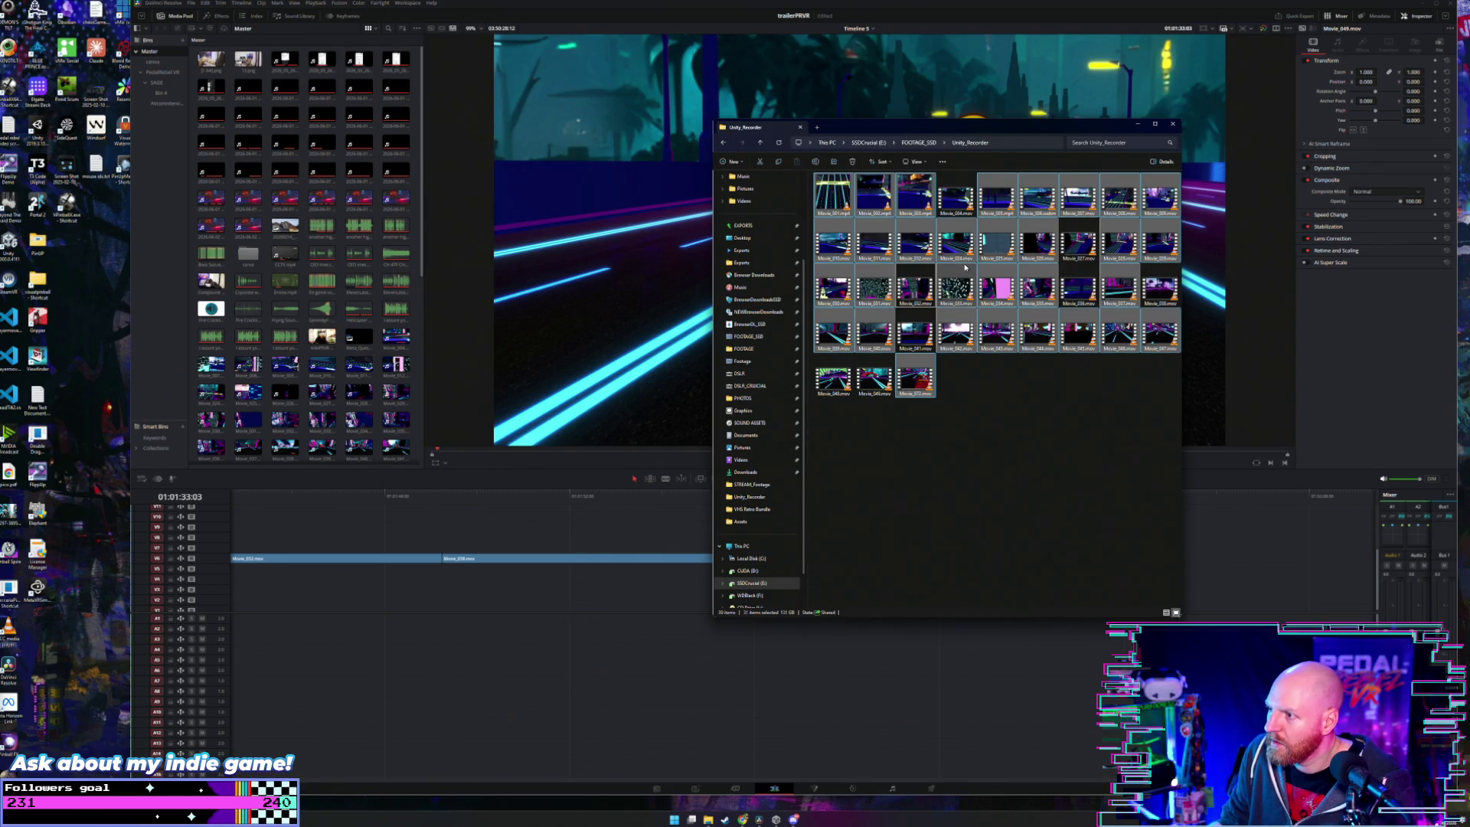
- Delete the 31 selected recordings, leaving eight clips in the folder
{"action": "key", "text": "Delete"}
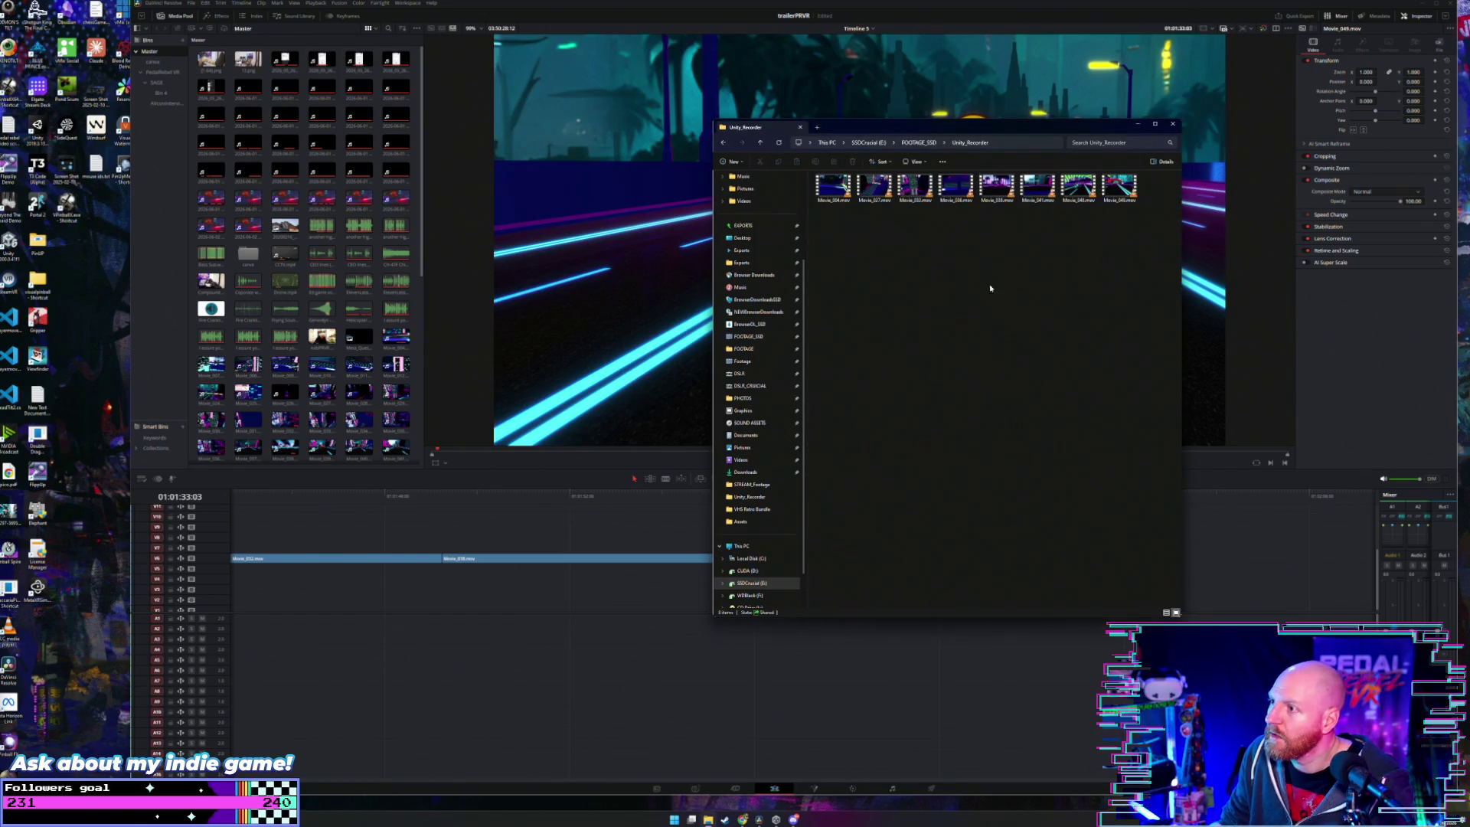
{"action": "left_click_drag", "start_coordinate": [1123, 226], "coordinate": [826, 193]}
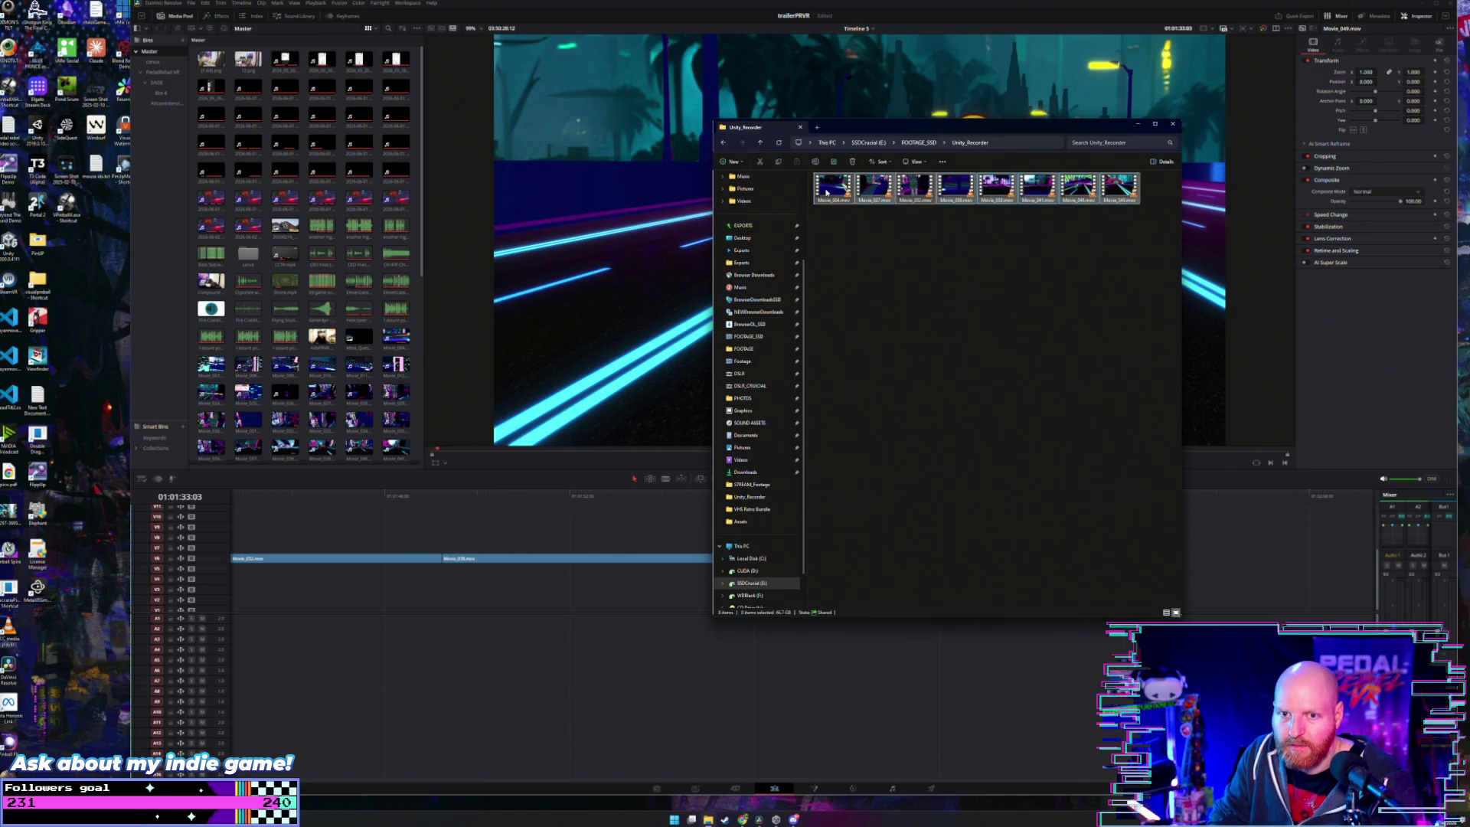
{"action": "left_click", "coordinate": [872, 170]}
- Move the Unity_Recorder window beside the viewer, then close it
{"action": "left_click_drag", "start_coordinate": [892, 125], "coordinate": [483, 139]}
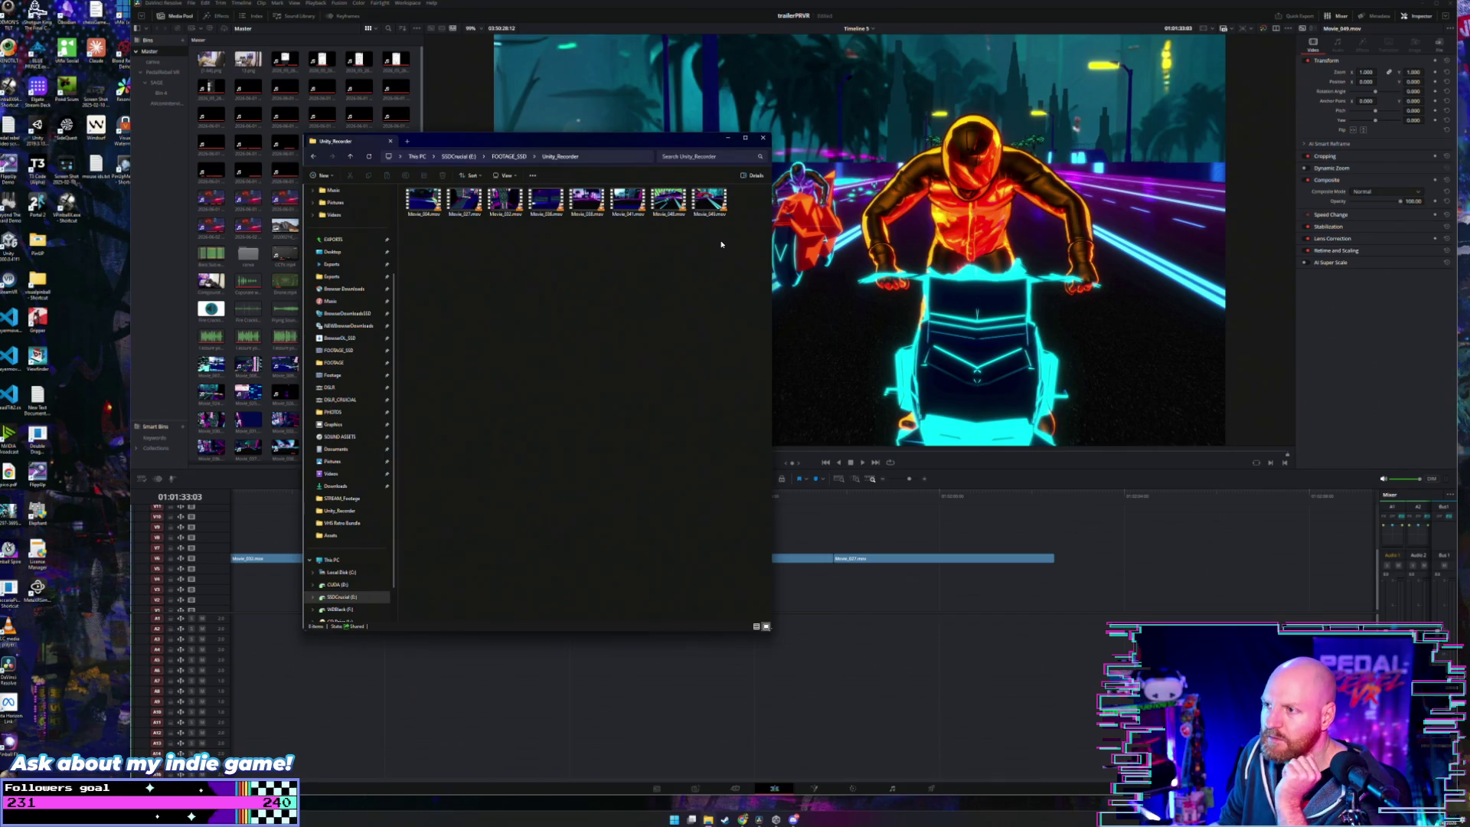
{"action": "left_click_drag", "start_coordinate": [727, 243], "coordinate": [406, 191]}
{"action": "left_click", "coordinate": [494, 274]}
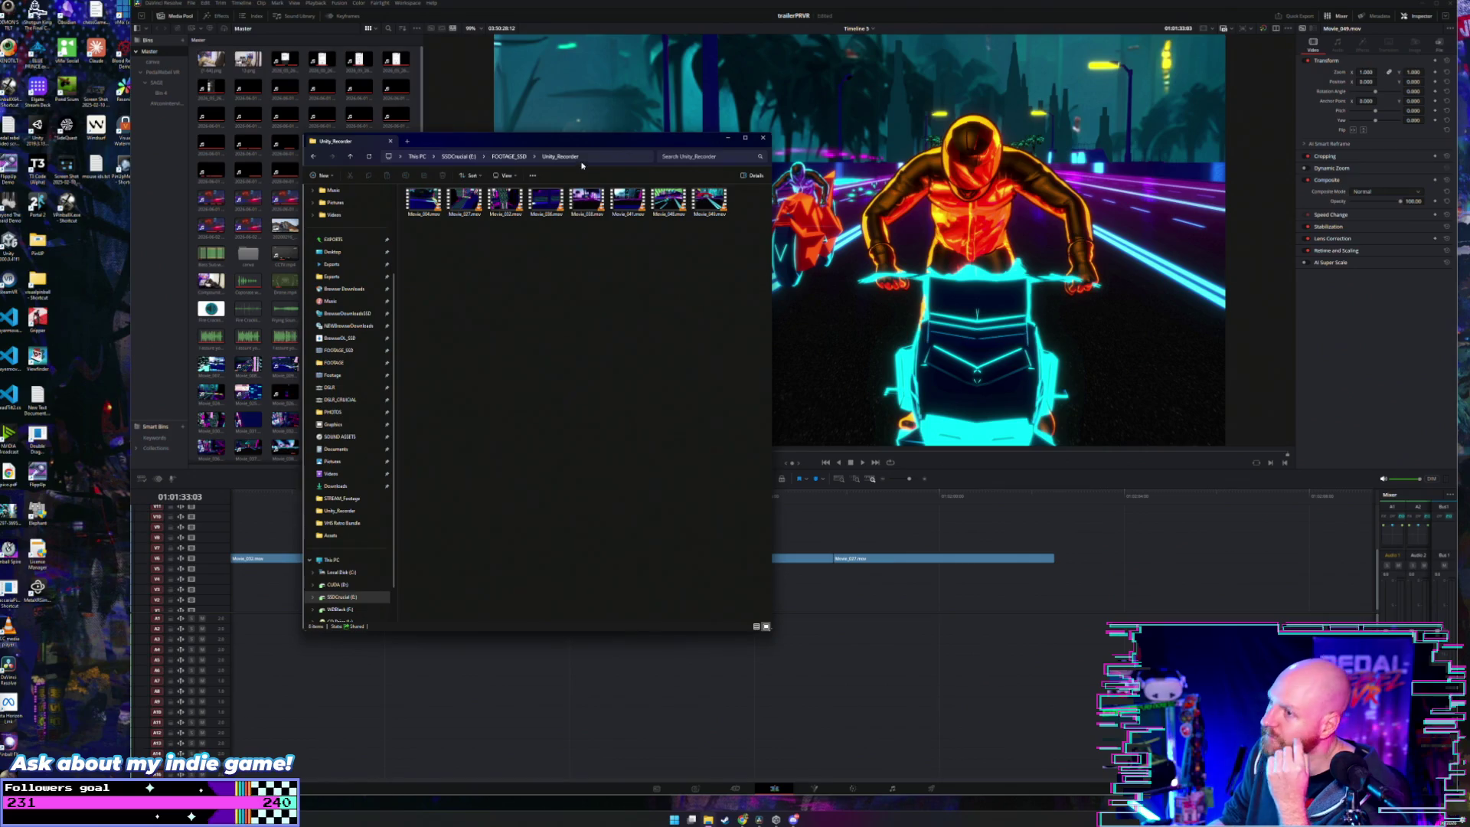
{"action": "left_click_drag", "start_coordinate": [581, 144], "coordinate": [358, 125]}
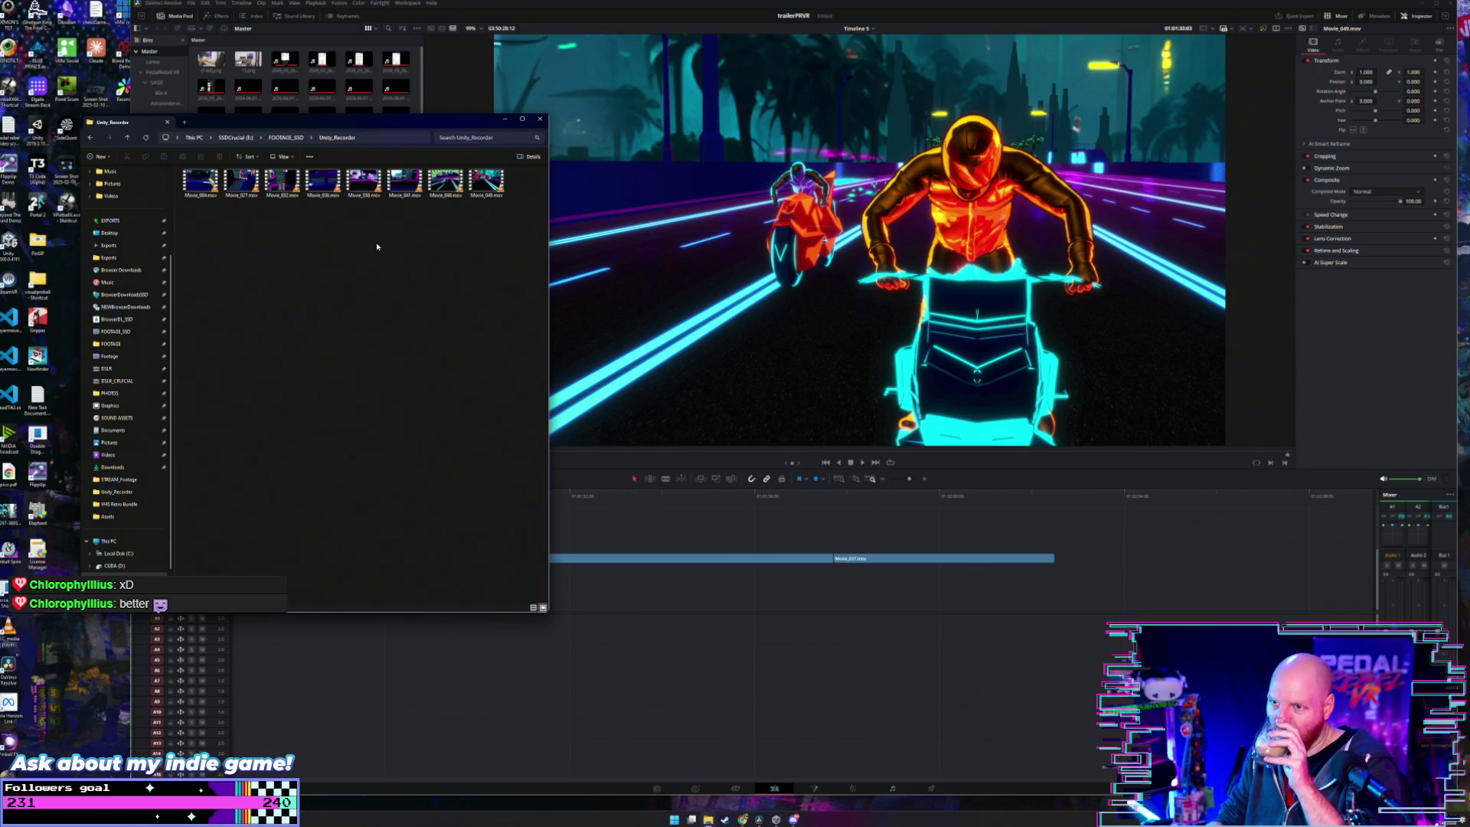
{"action": "left_click", "coordinate": [505, 119]}
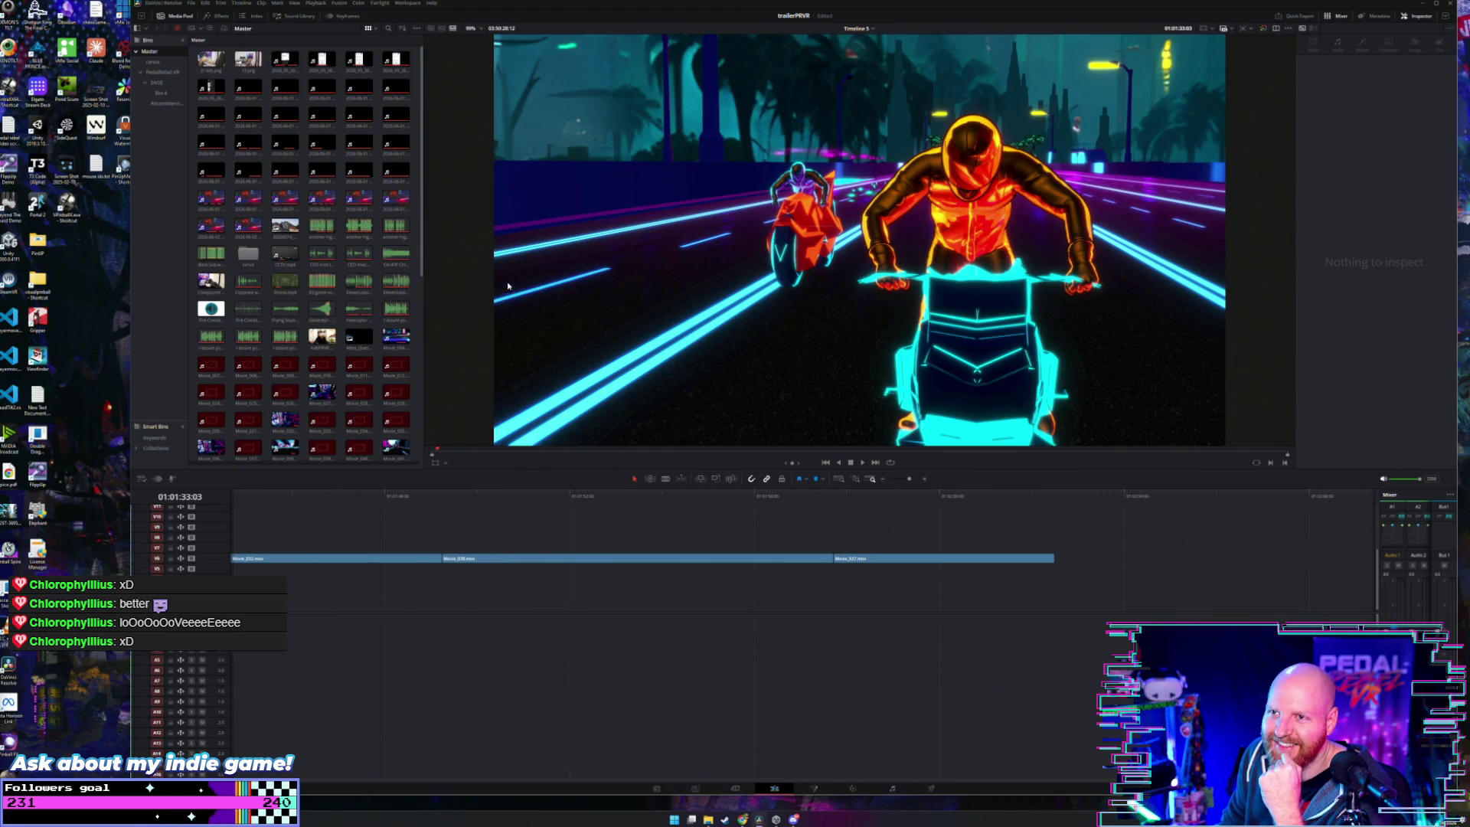
- Play the trailer from the newly added clips and select the recorded clips on V6
{"action": "left_click", "coordinate": [608, 496]}
{"action": "key", "text": "space"}
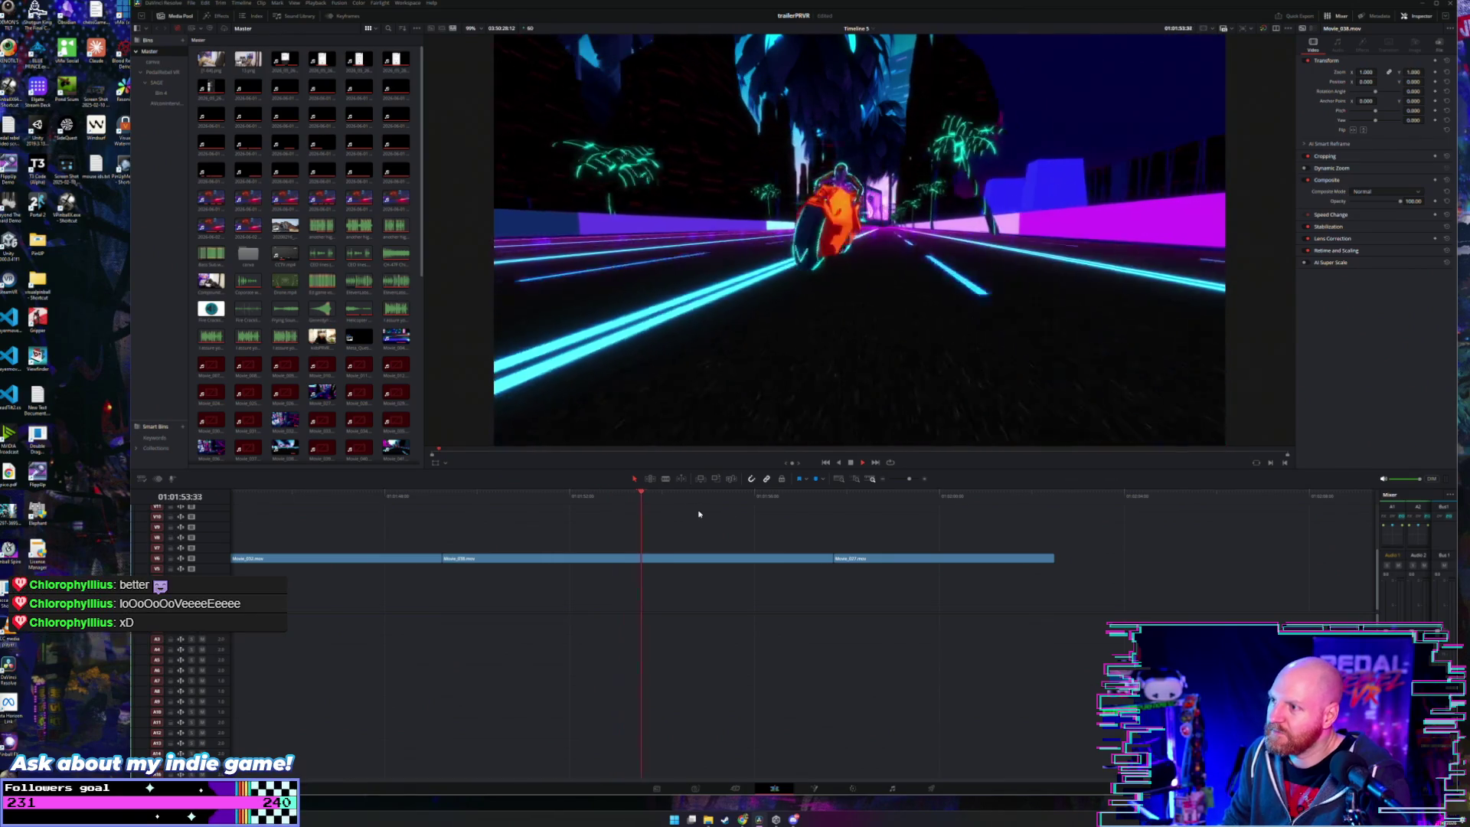
{"action": "key", "text": "ctrl+minus"}
{"action": "key", "text": "ctrl+minus"}
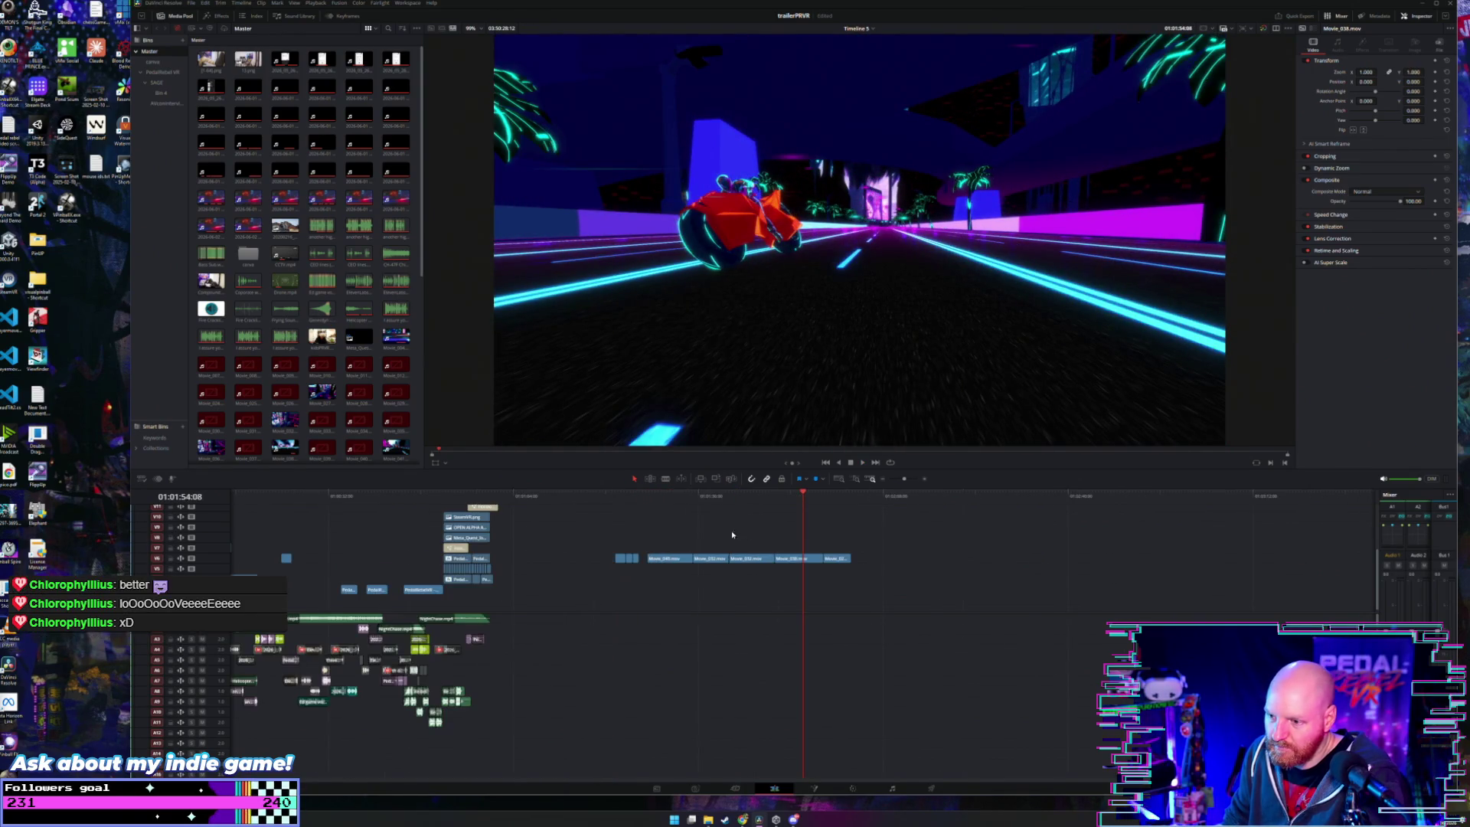
{"action": "mouse_move", "coordinate": [898, 531]}
{"action": "left_mouse_down"}
{"action": "mouse_move", "coordinate": [648, 572]}
{"action": "mouse_move", "coordinate": [659, 558]}
{"action": "left_mouse_up"}
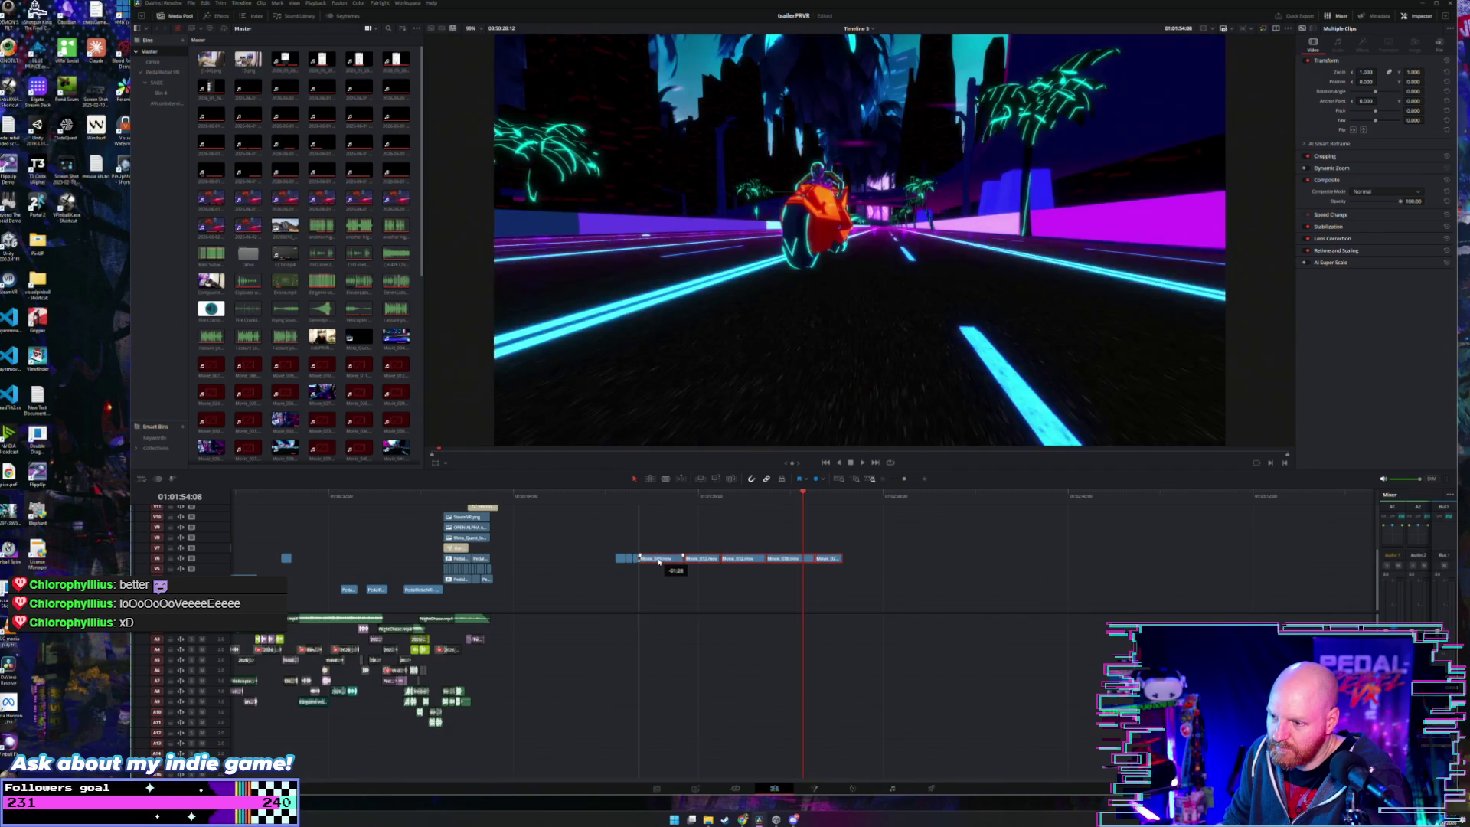
{"action": "key", "text": "Up"}
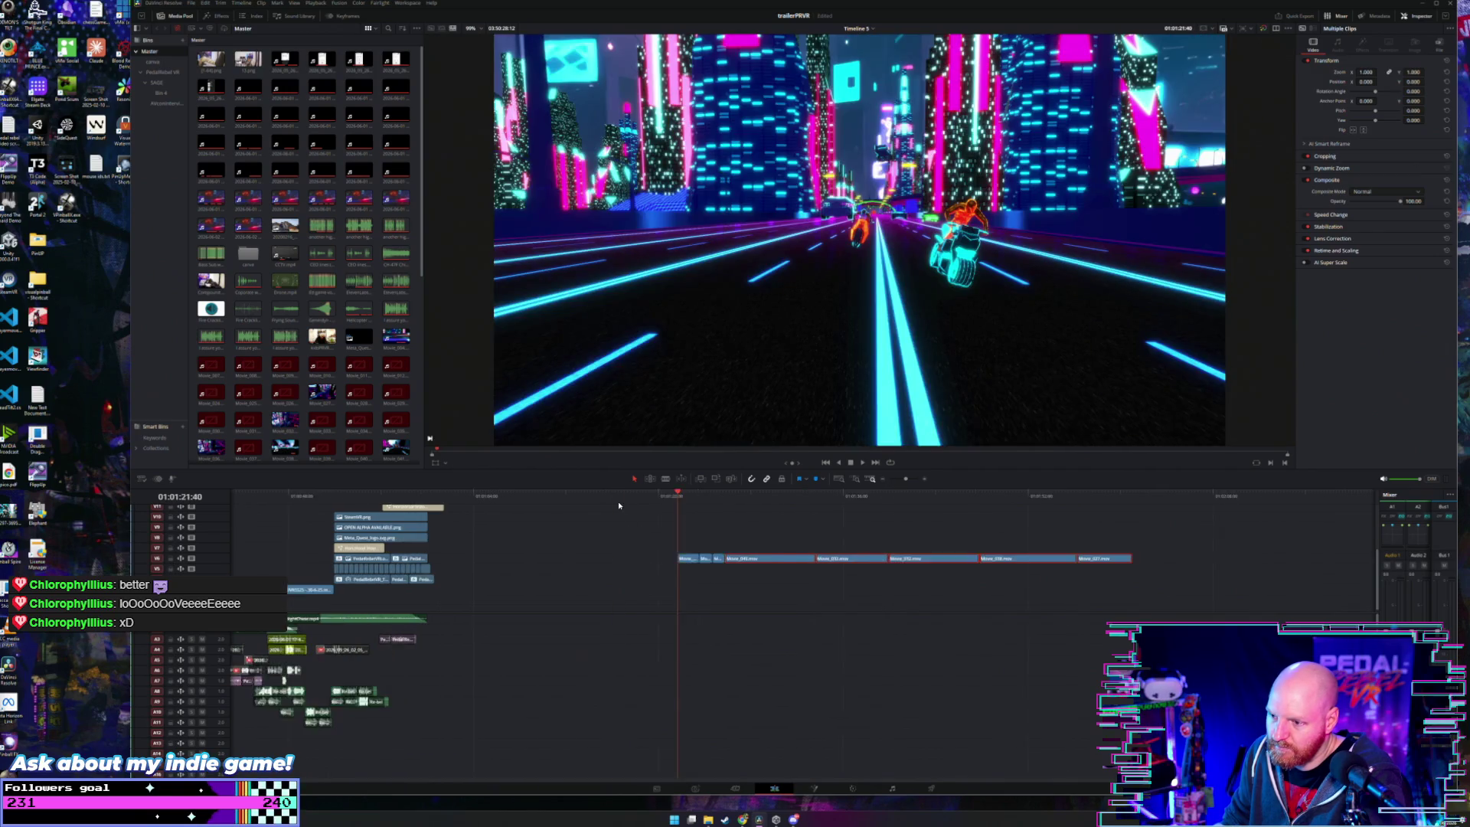
{"action": "key", "text": "ctrl+equal"}
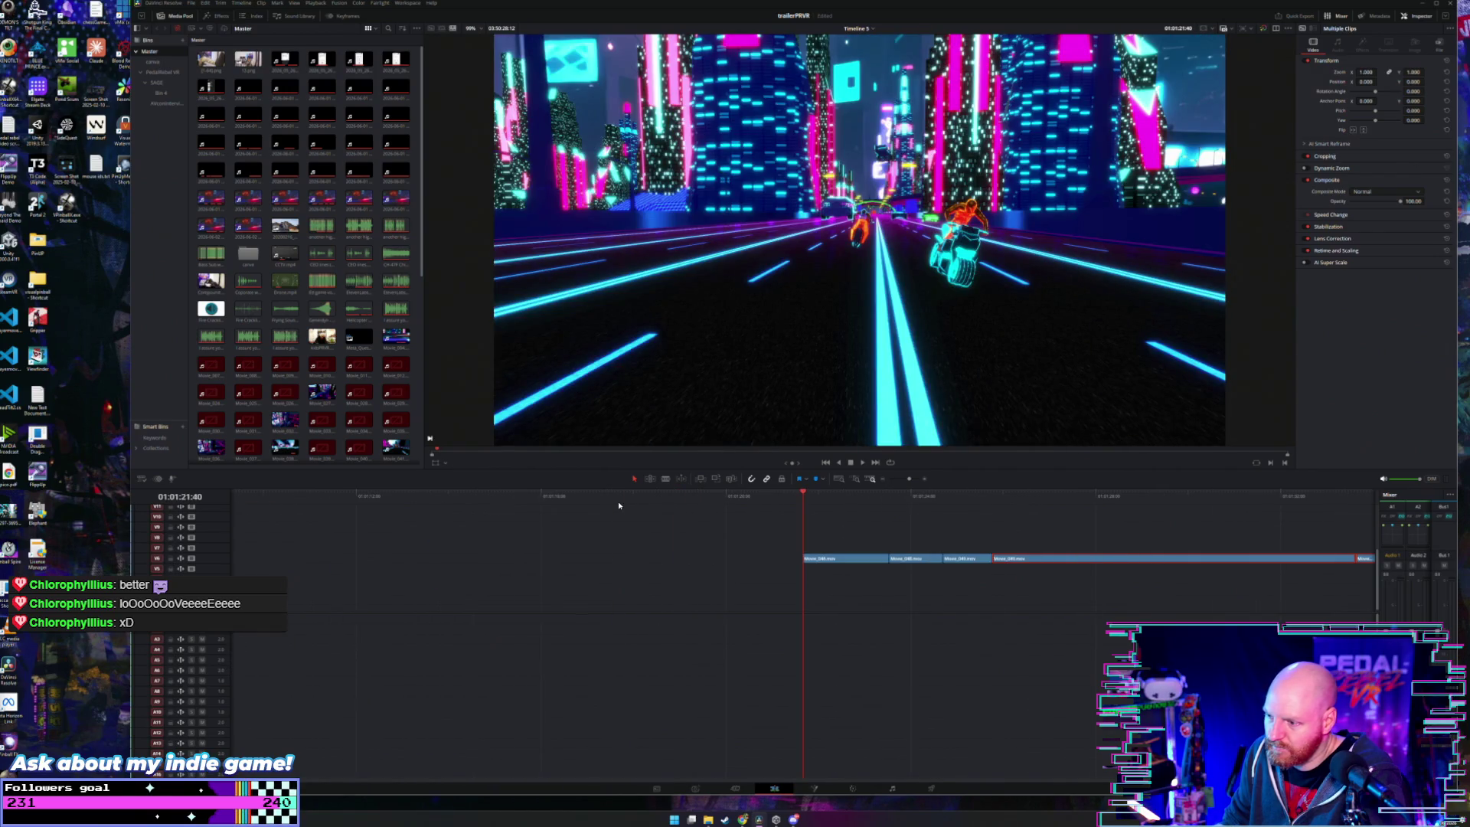
- Zoom out, clear the selection, move the playhead past the clips, and close Resolve
{"action": "key", "text": "ctrl+minus"}
{"action": "scroll", "coordinate": [665, 544], "scroll_direction": "down", "scroll_amount": 2}
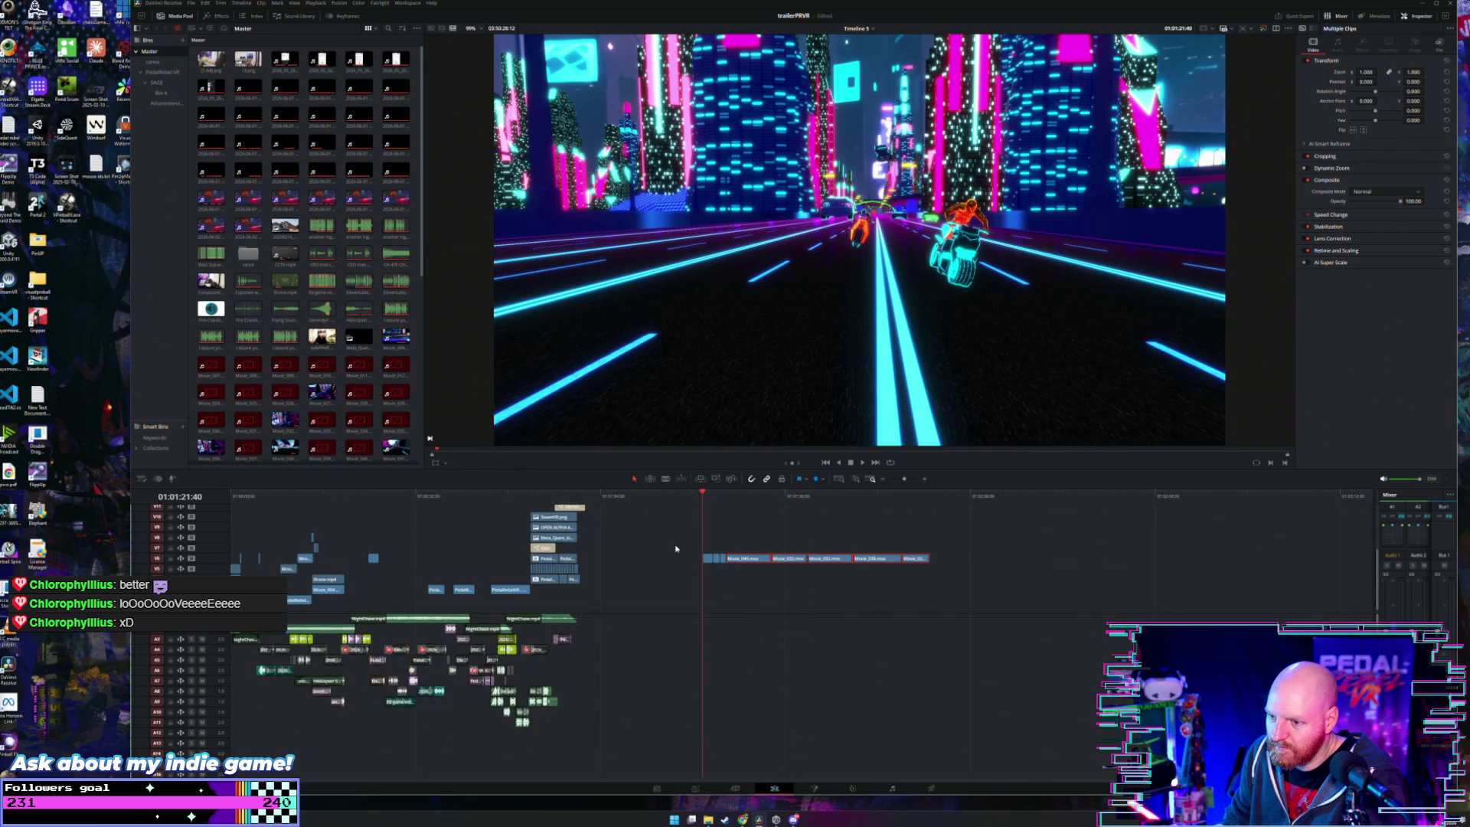
{"action": "left_click", "coordinate": [677, 547]}
{"action": "scroll", "coordinate": [677, 547], "scroll_direction": "down", "scroll_amount": 2}
{"action": "left_click", "coordinate": [827, 499]}
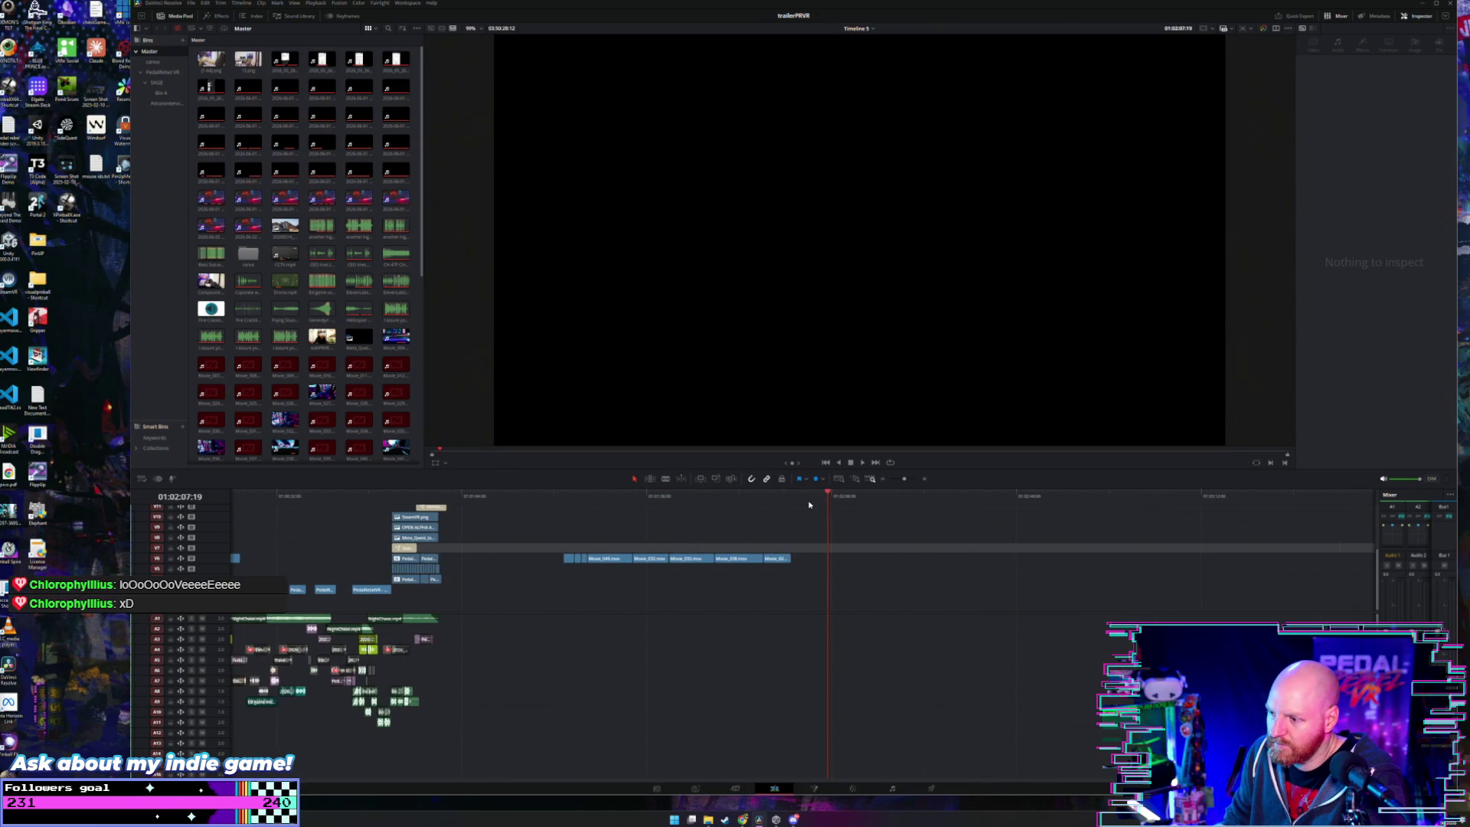
{"action": "mouse_move", "coordinate": [828, 504]}
{"action": "left_mouse_down"}
{"action": "mouse_move", "coordinate": [809, 504]}
{"action": "mouse_move", "coordinate": [848, 503]}
{"action": "left_mouse_up"}
{"action": "scroll", "coordinate": [736, 539], "scroll_direction": "down", "scroll_amount": 2}
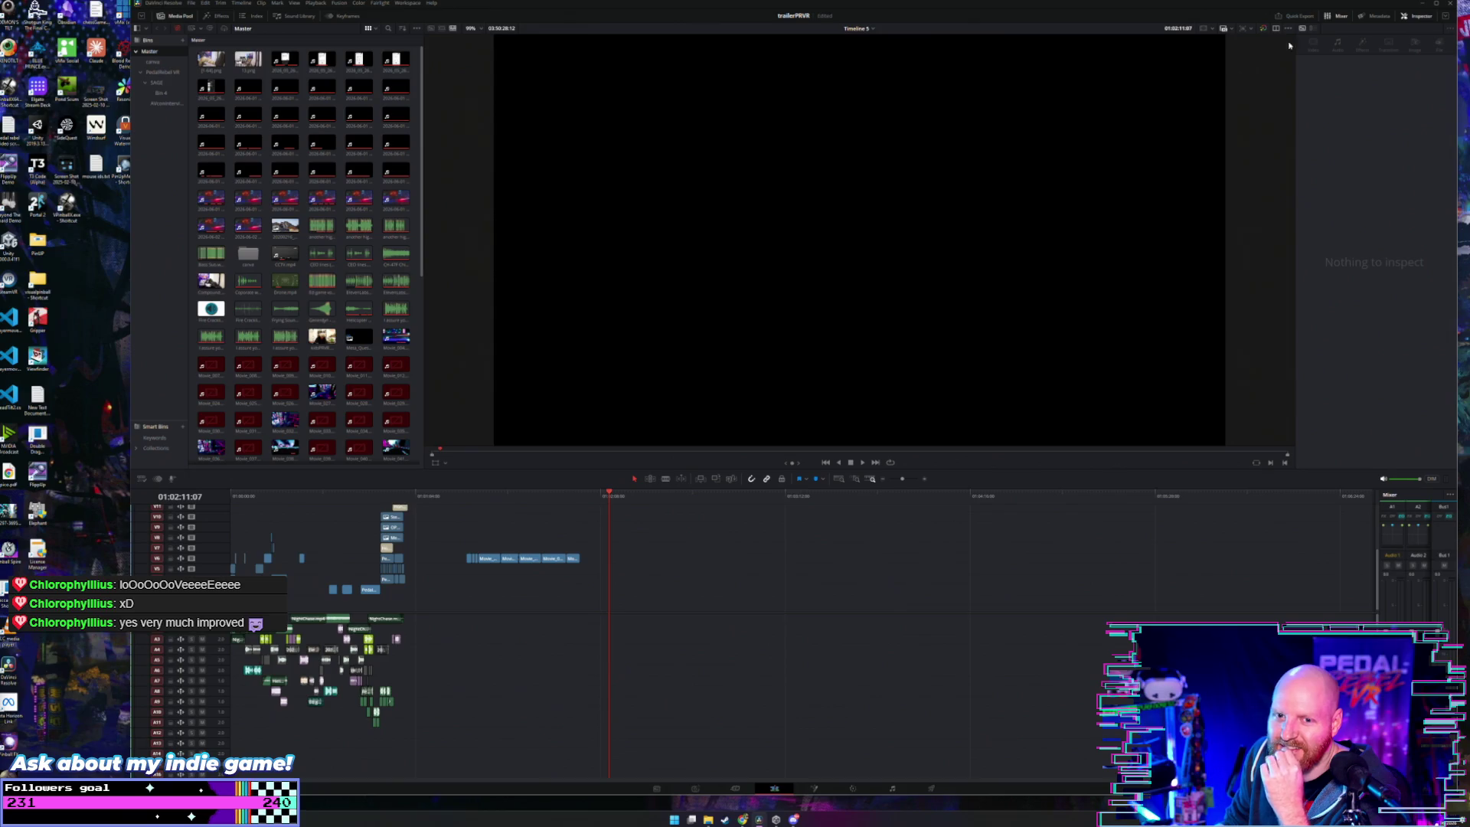
{"action": "left_click", "coordinate": [1447, 3]}
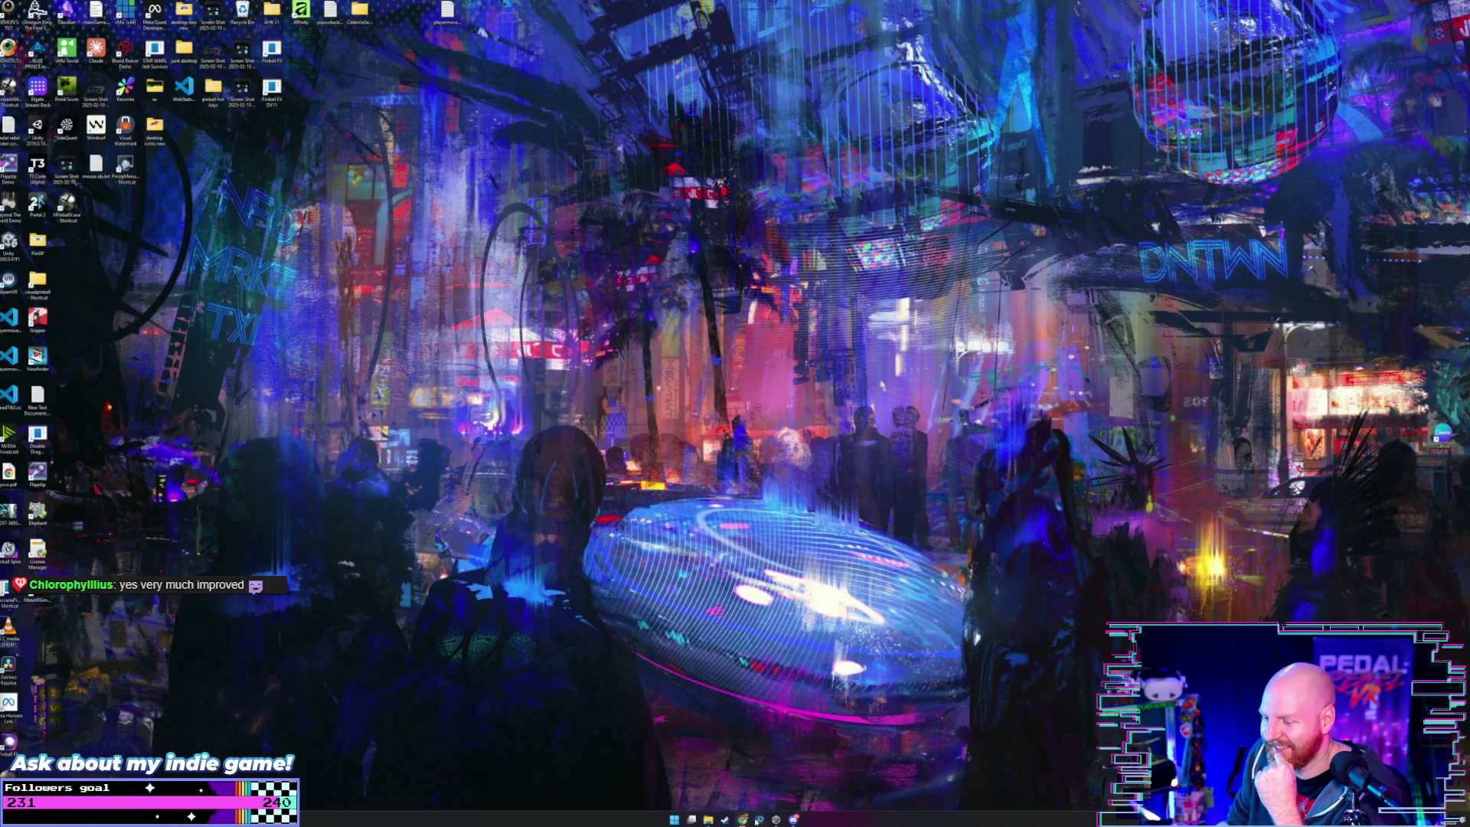
- Bring the Unity editor with the neon highway scene and Recorder window to the front
{"action": "mouse_move", "coordinate": [795, 820]}
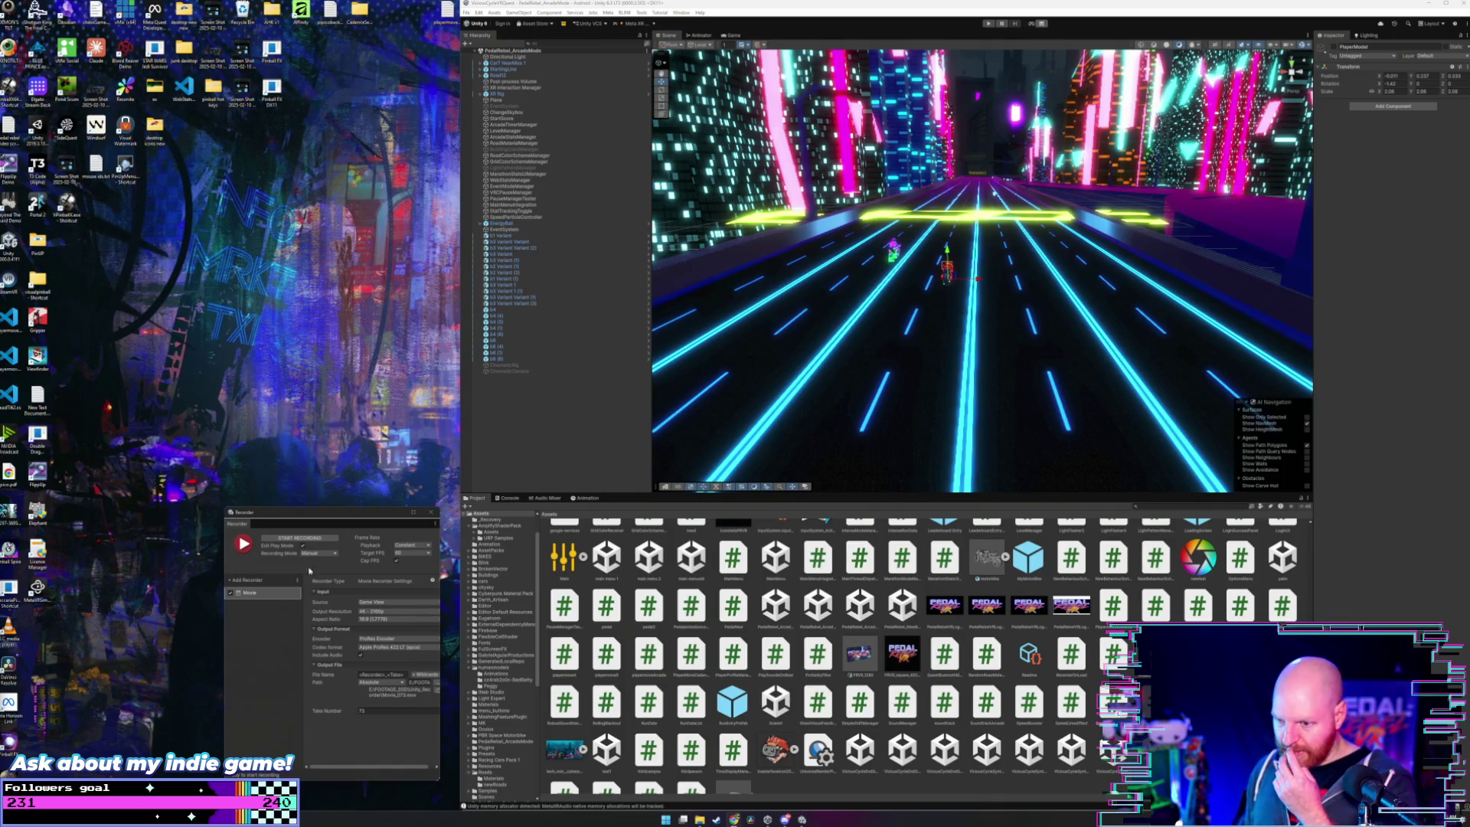
- Select StartingLine to show its box collider and speed booster components in the Inspector
{"action": "left_click_drag", "start_coordinate": [335, 517], "coordinate": [332, 515]}
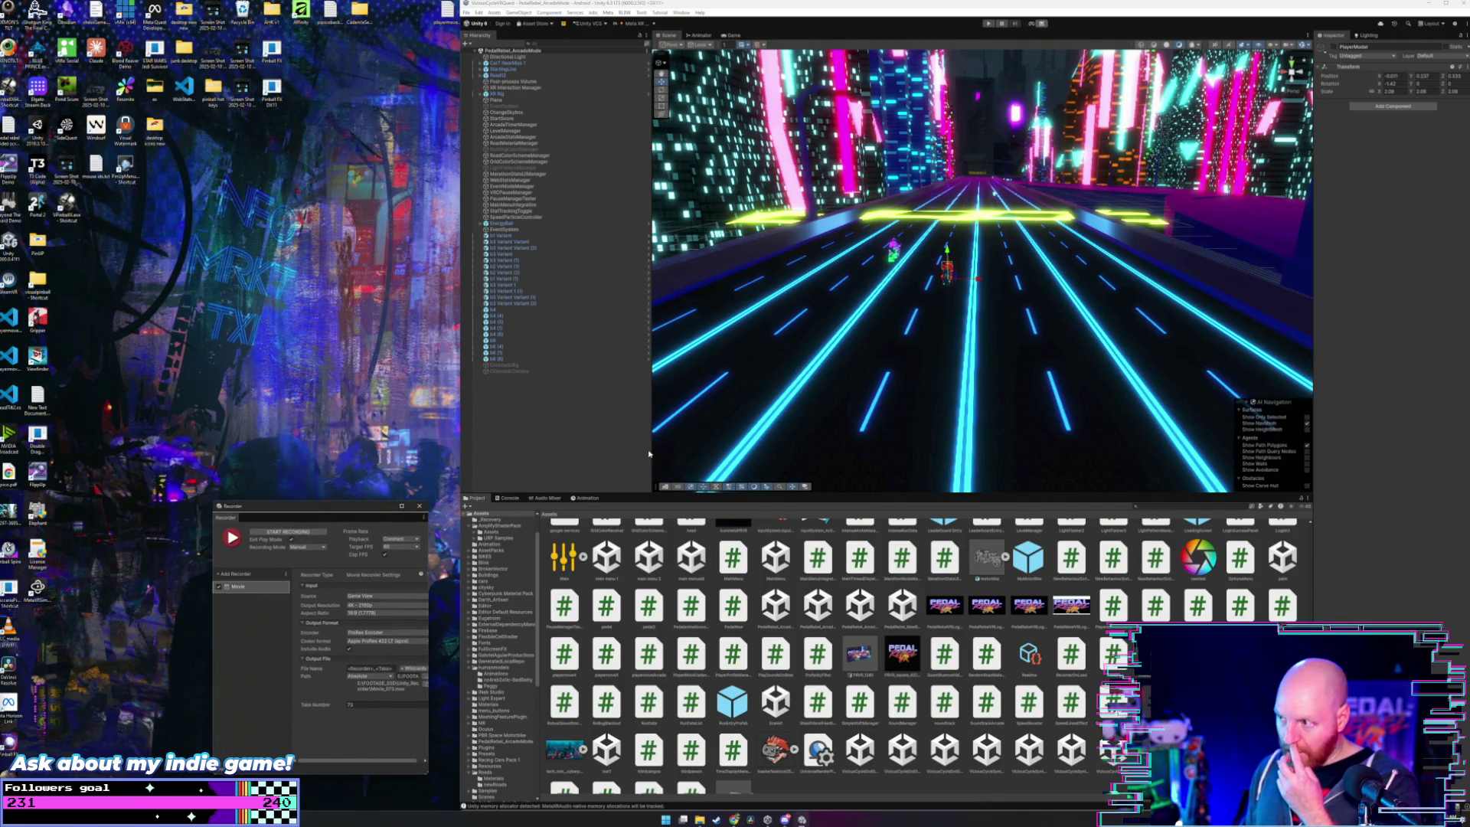
{"action": "left_click", "coordinate": [946, 312]}
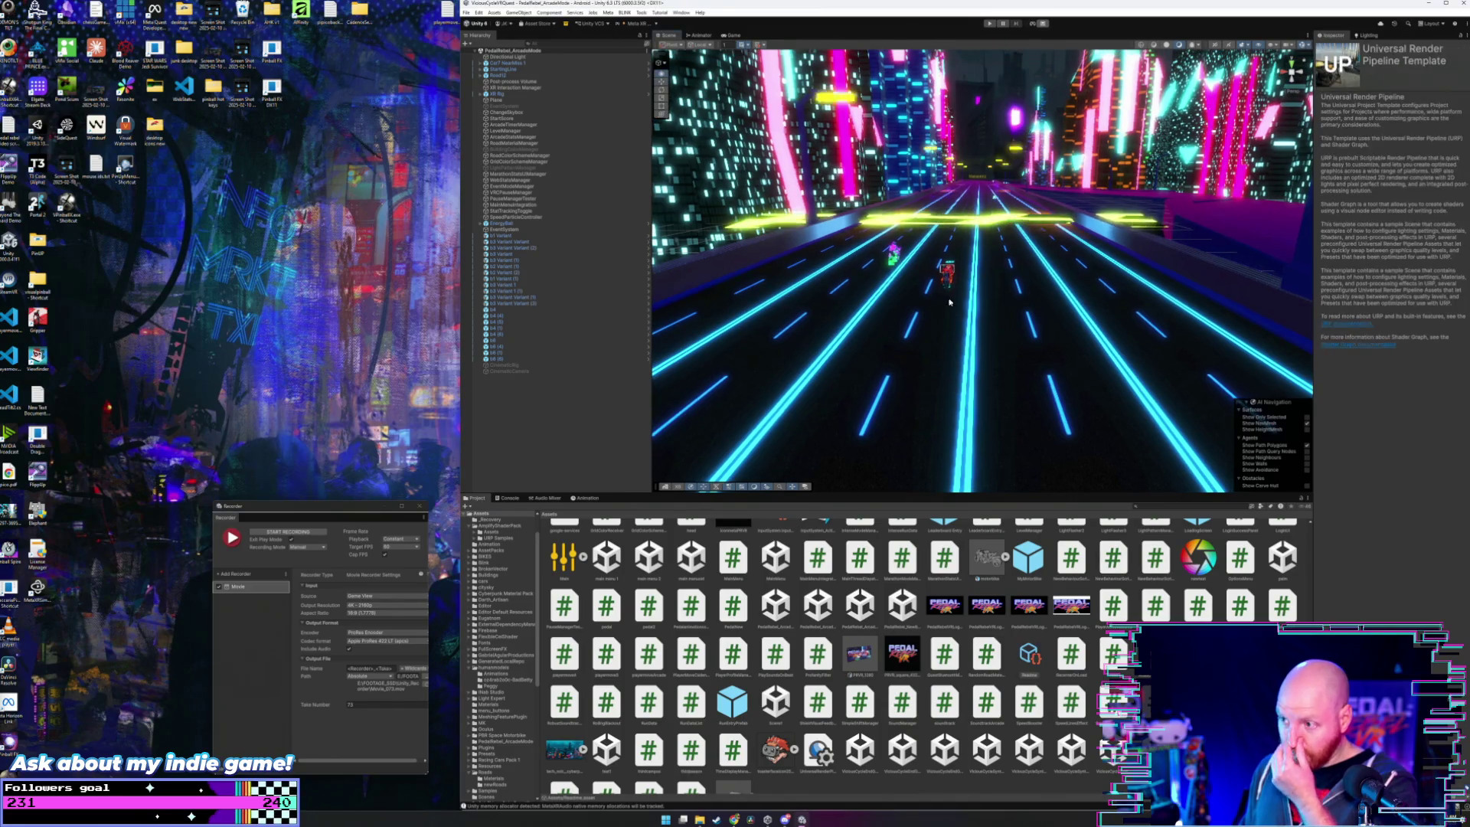
{"action": "scroll", "coordinate": [948, 313], "scroll_direction": "up", "scroll_amount": 3}
{"action": "scroll", "coordinate": [947, 311], "scroll_direction": "up", "scroll_amount": 5}
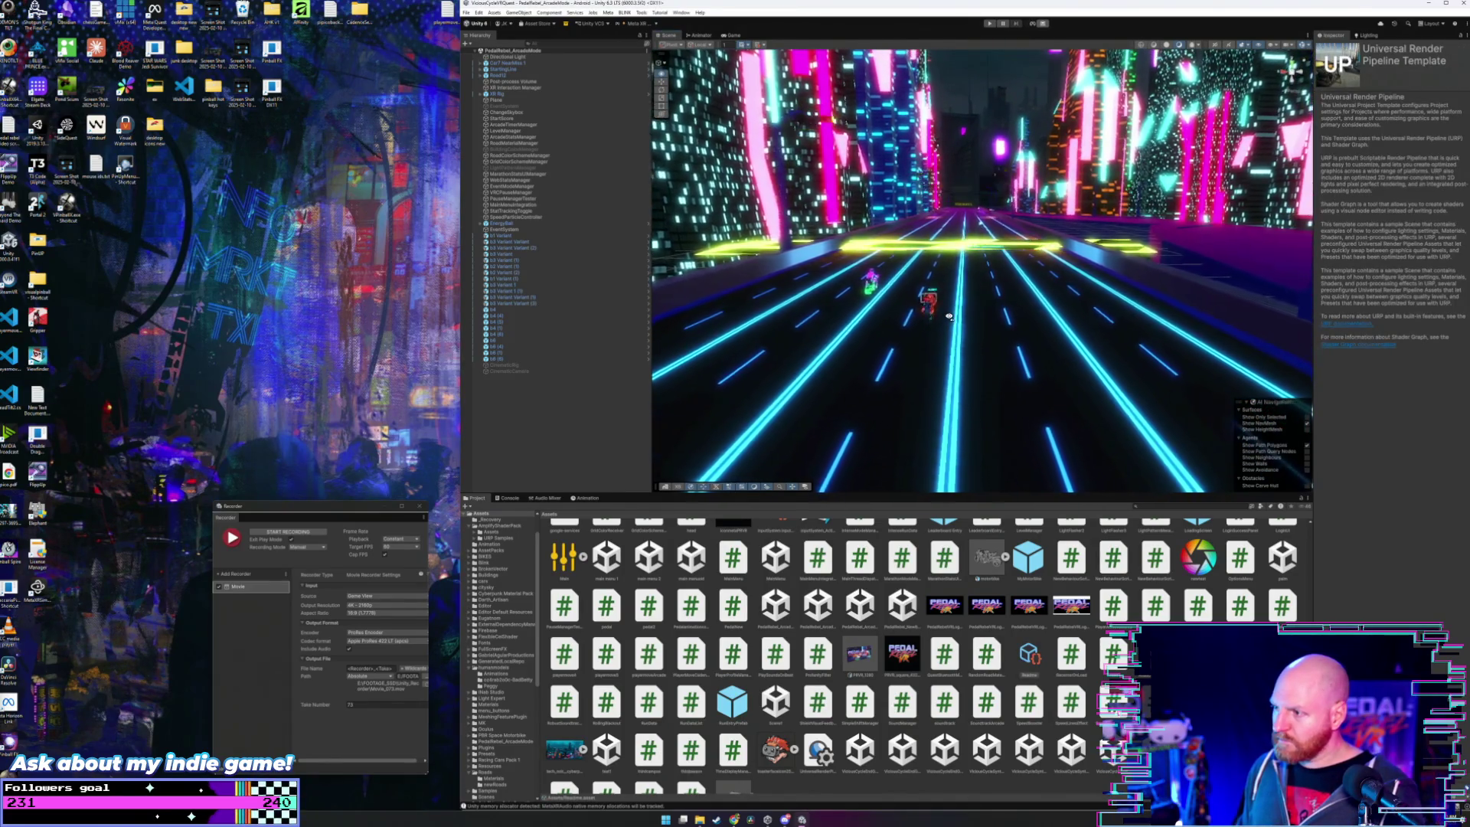
{"action": "scroll", "coordinate": [946, 312], "scroll_direction": "up", "scroll_amount": 5}
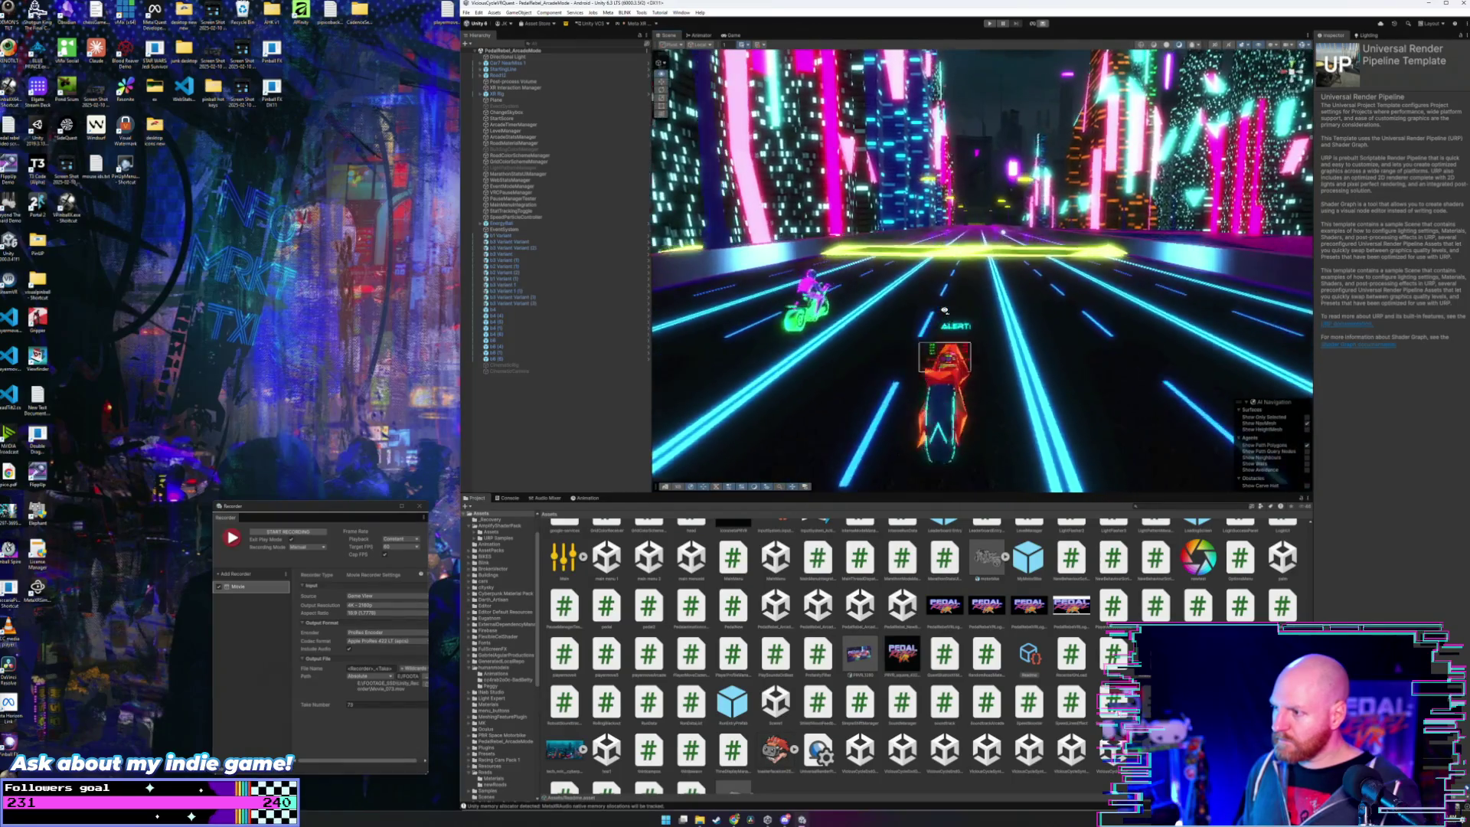
{"action": "scroll", "coordinate": [947, 313], "scroll_direction": "down", "scroll_amount": 10}
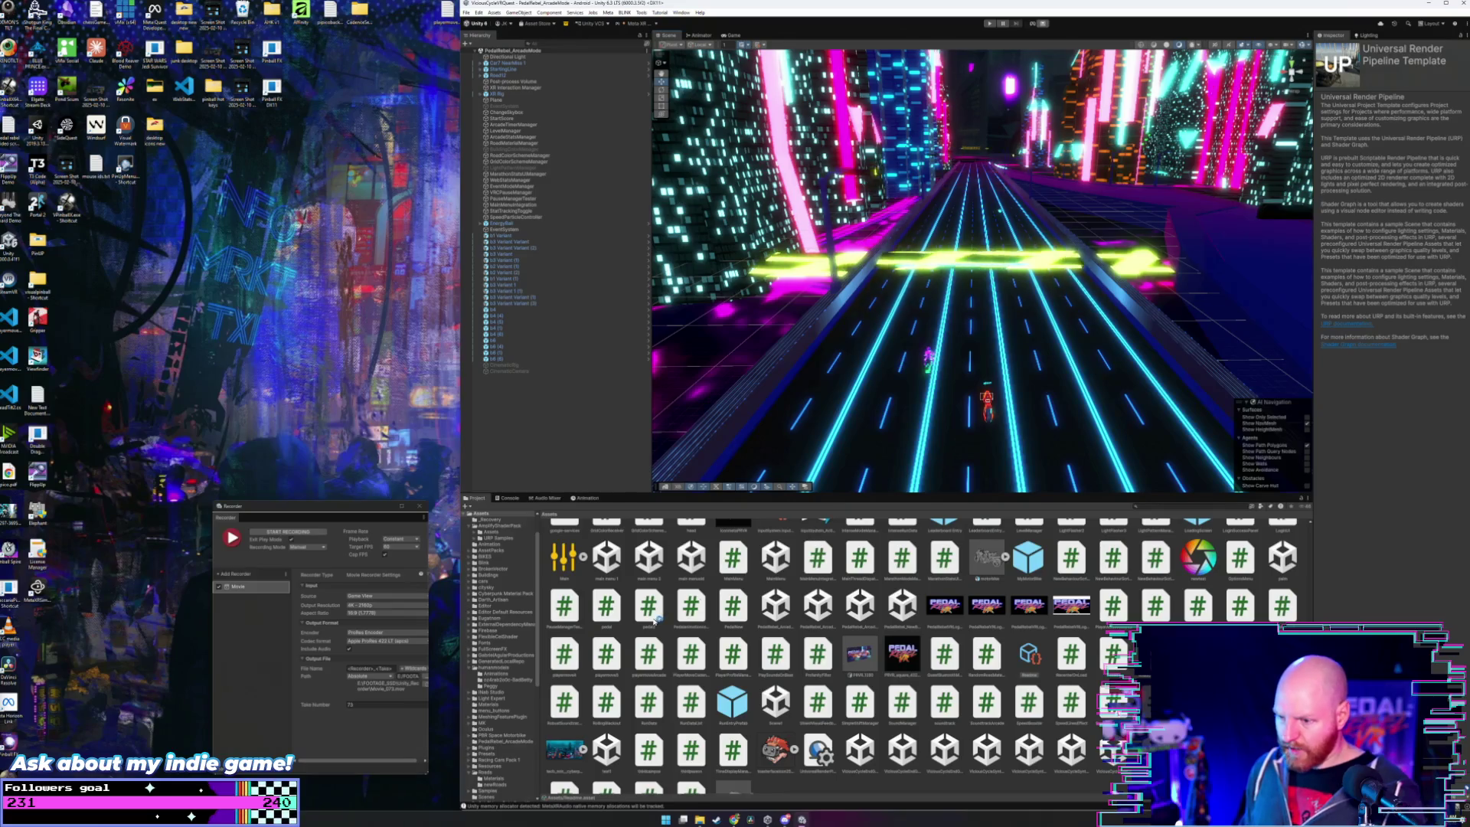
{"action": "scroll", "coordinate": [658, 622], "scroll_direction": "up", "scroll_amount": 3}
{"action": "scroll", "coordinate": [494, 623], "scroll_direction": "up", "scroll_amount": 2}
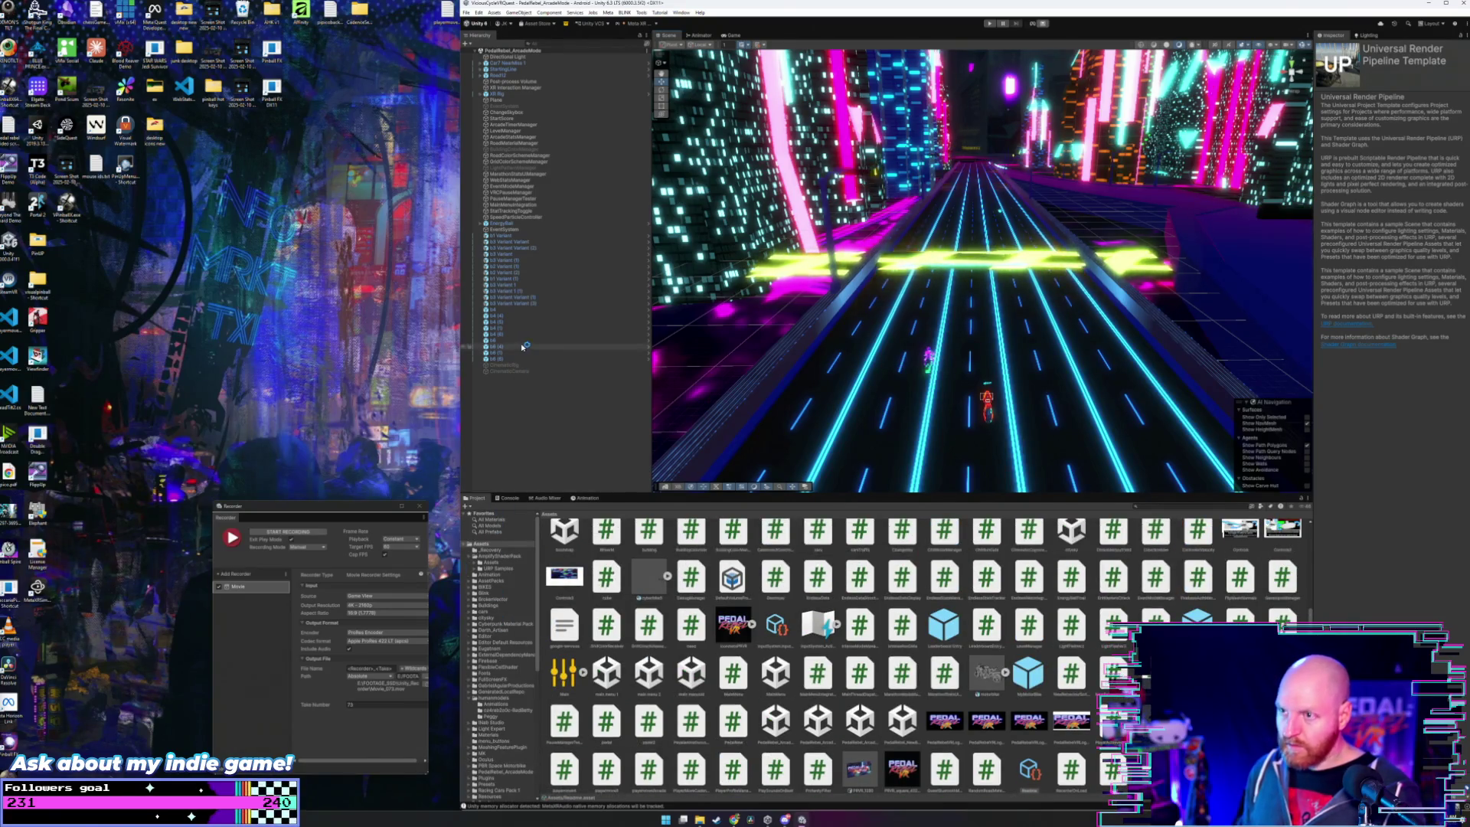
{"action": "left_click", "coordinate": [533, 68]}
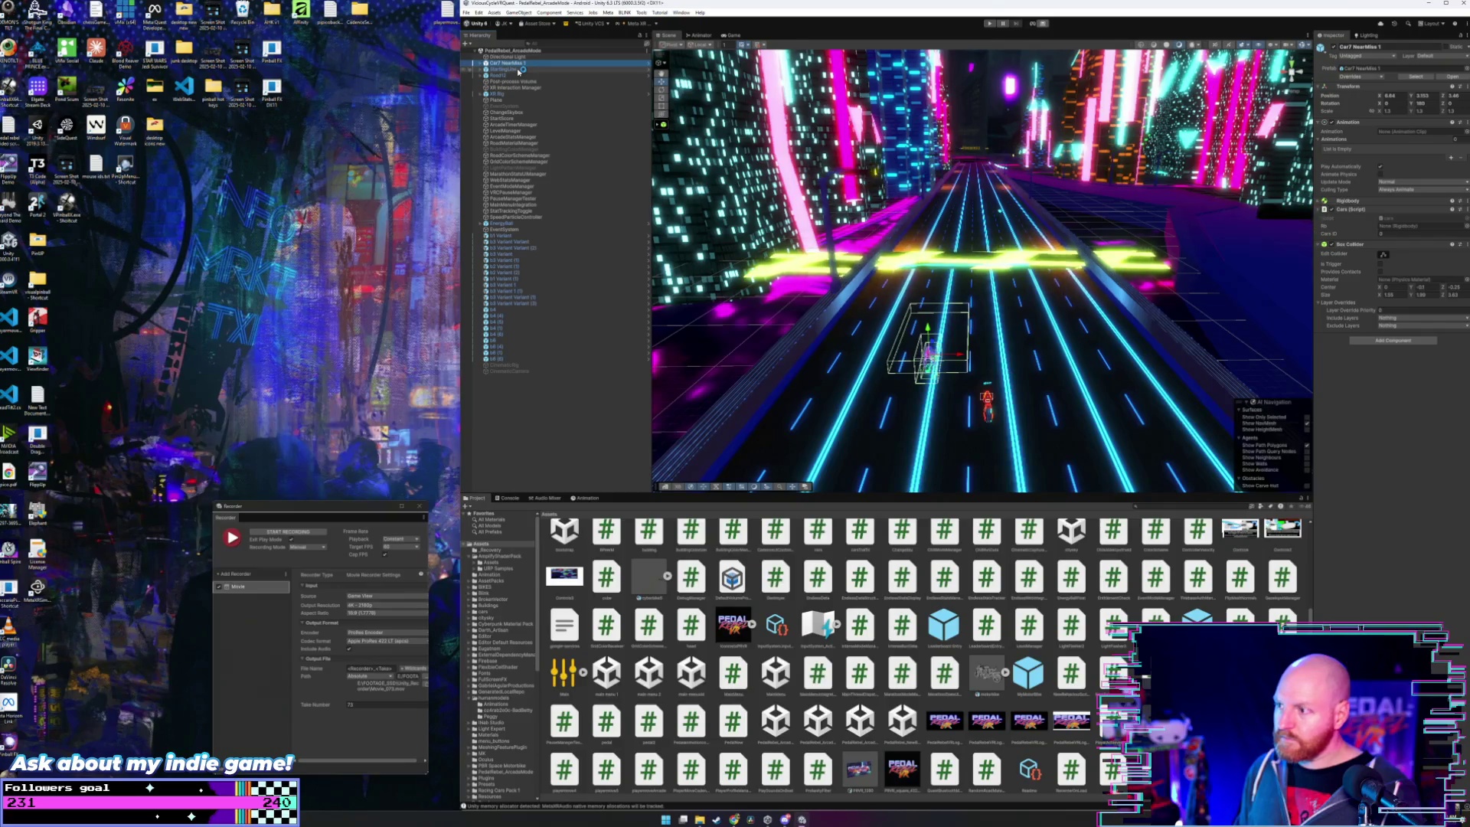
- Duplicate Car7 NearMiss 1 repeatedly with Ctrl+D to make about ten copies
{"action": "key", "text": "Up"}
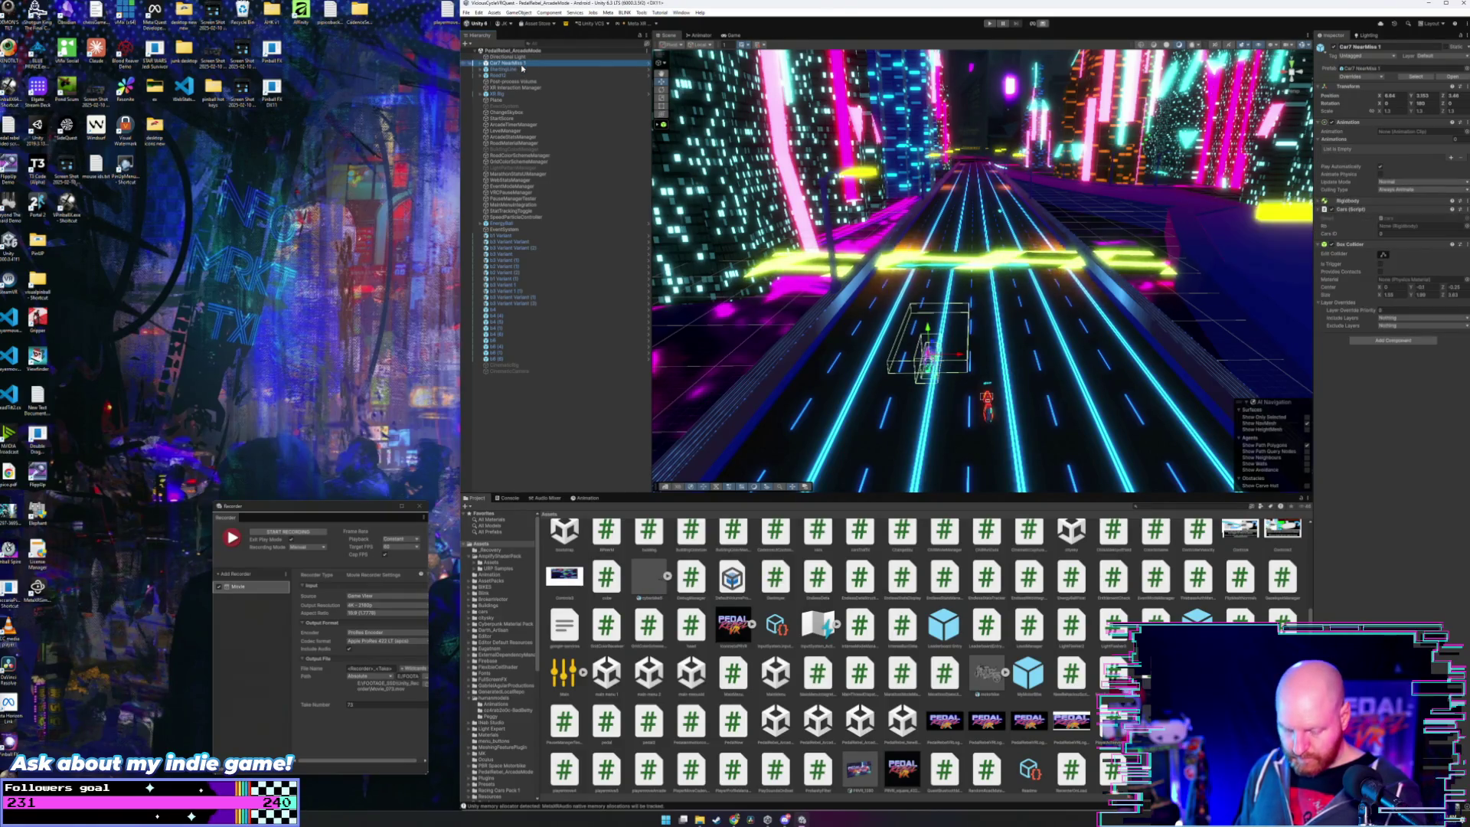
{"action": "key", "text": "ctrl+d"}
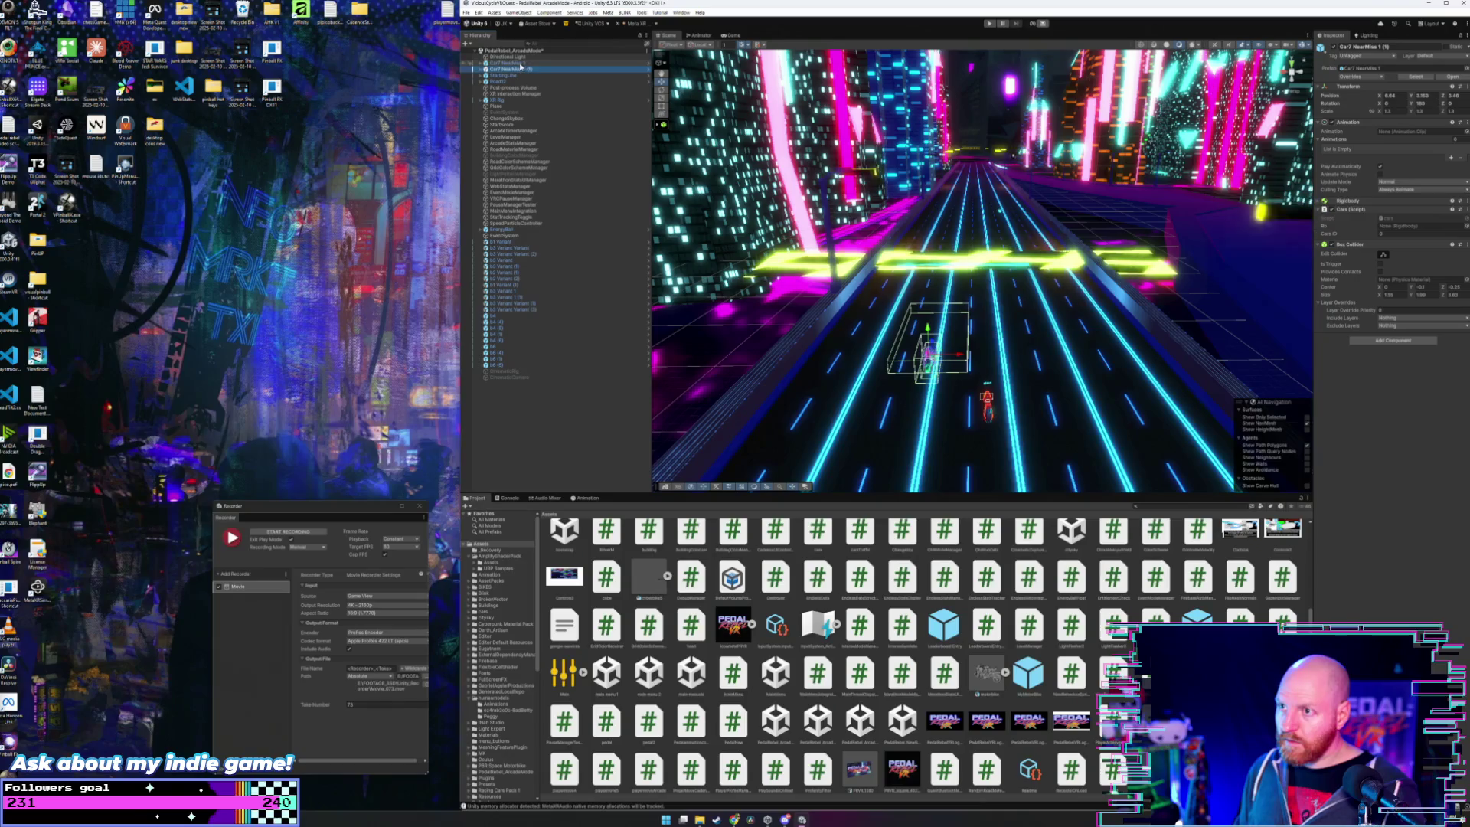
{"action": "key", "text": "Up"}
{"action": "left_click", "coordinate": [524, 70], "text": "ctrl"}
{"action": "key", "text": "ctrl+d"}
{"action": "key", "text": "ctrl+d"}
{"action": "key", "text": "ctrl+d"}
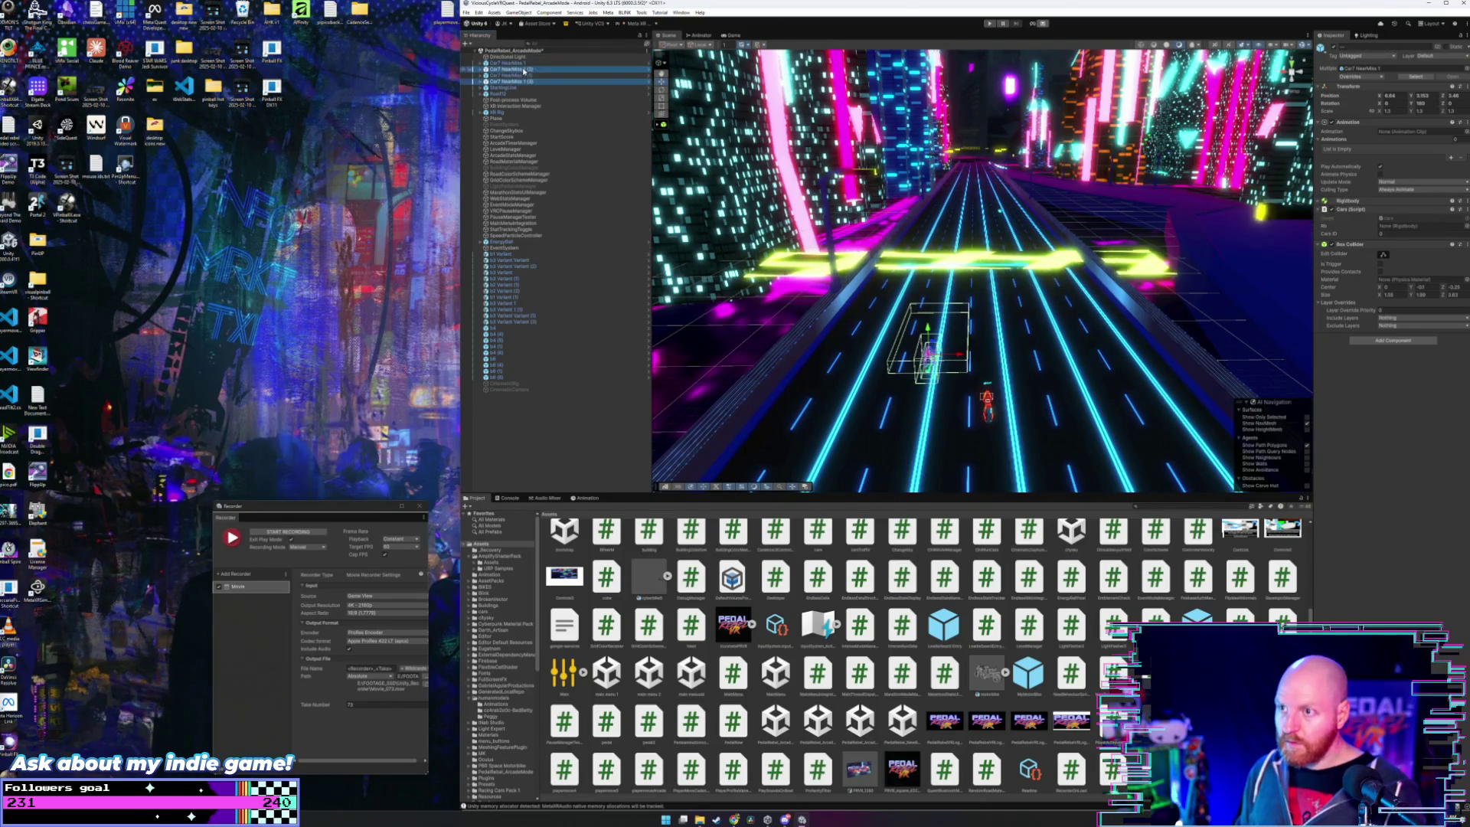
{"action": "key", "text": "ctrl+d"}
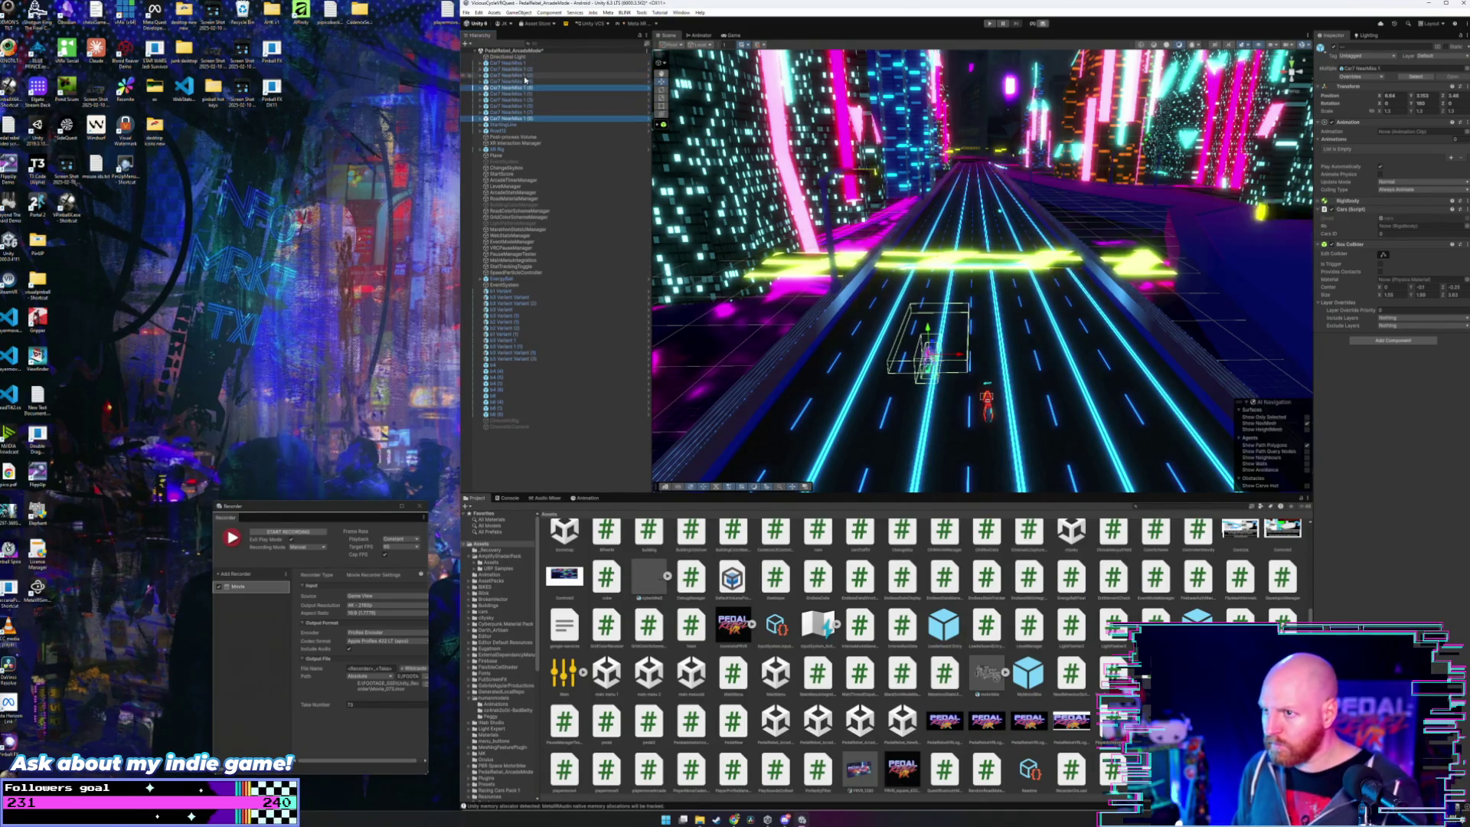
- Shift the new copies sideways, then move Car7 NearMiss 1 and copy (4) into other lanes
{"action": "left_click_drag", "start_coordinate": [963, 357], "coordinate": [1064, 356]}
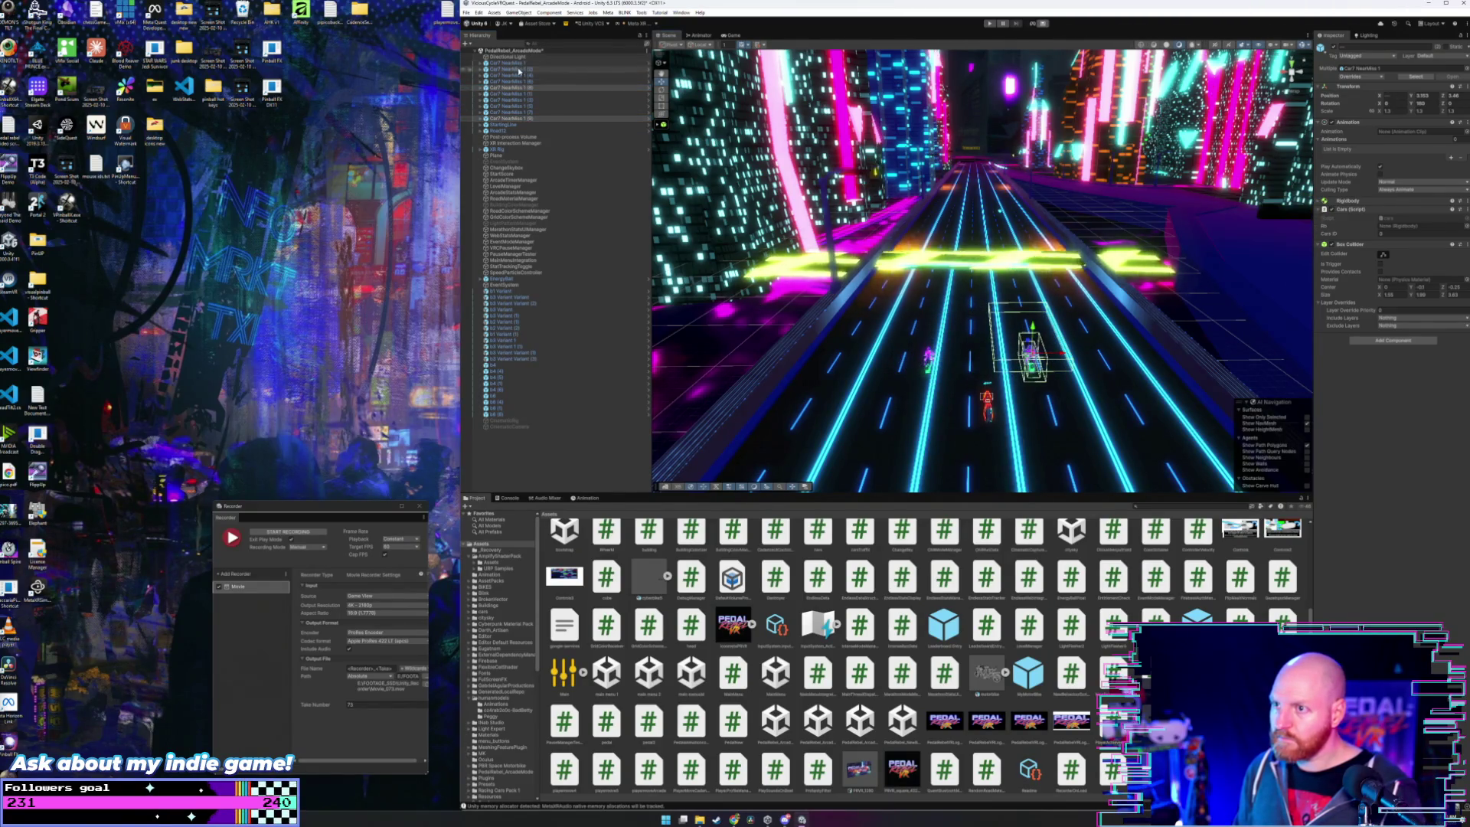
{"action": "left_click", "coordinate": [525, 65]}
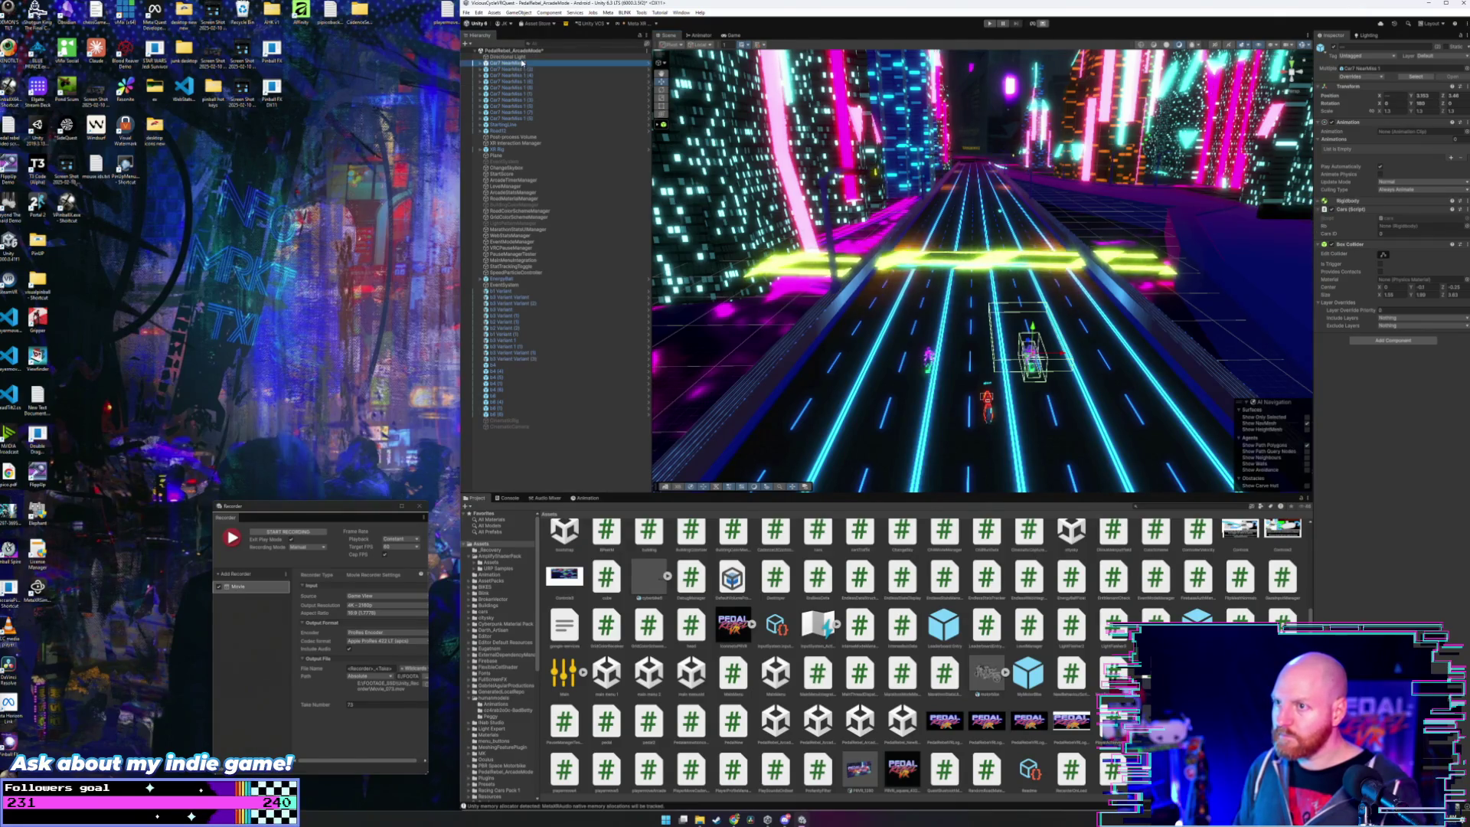
{"action": "mouse_move", "coordinate": [954, 355]}
{"action": "left_mouse_down"}
{"action": "mouse_move", "coordinate": [916, 356]}
{"action": "mouse_move", "coordinate": [902, 324]}
{"action": "left_mouse_up"}
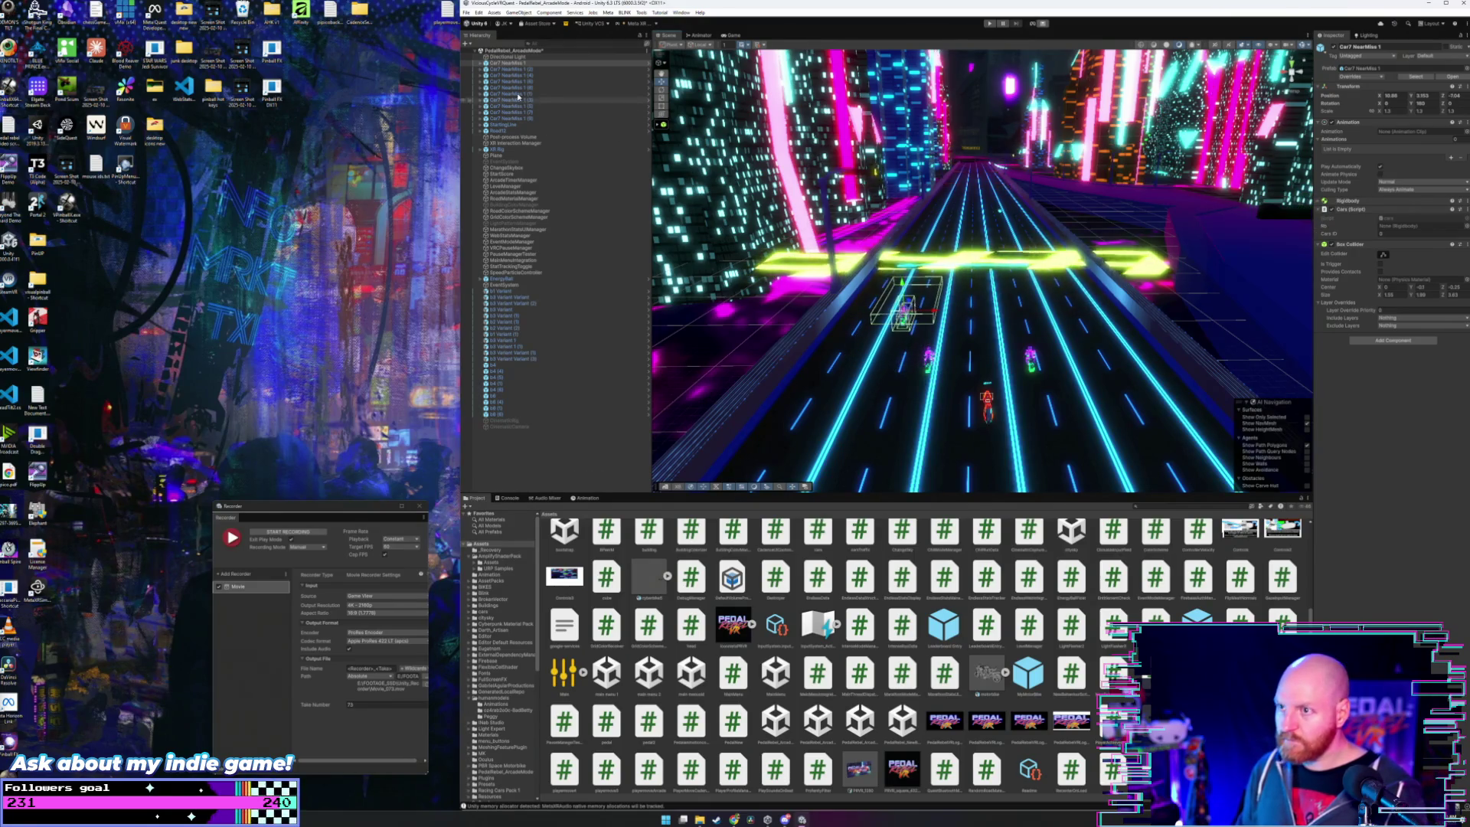
{"action": "left_click", "coordinate": [517, 69]}
{"action": "left_click", "coordinate": [519, 75]}
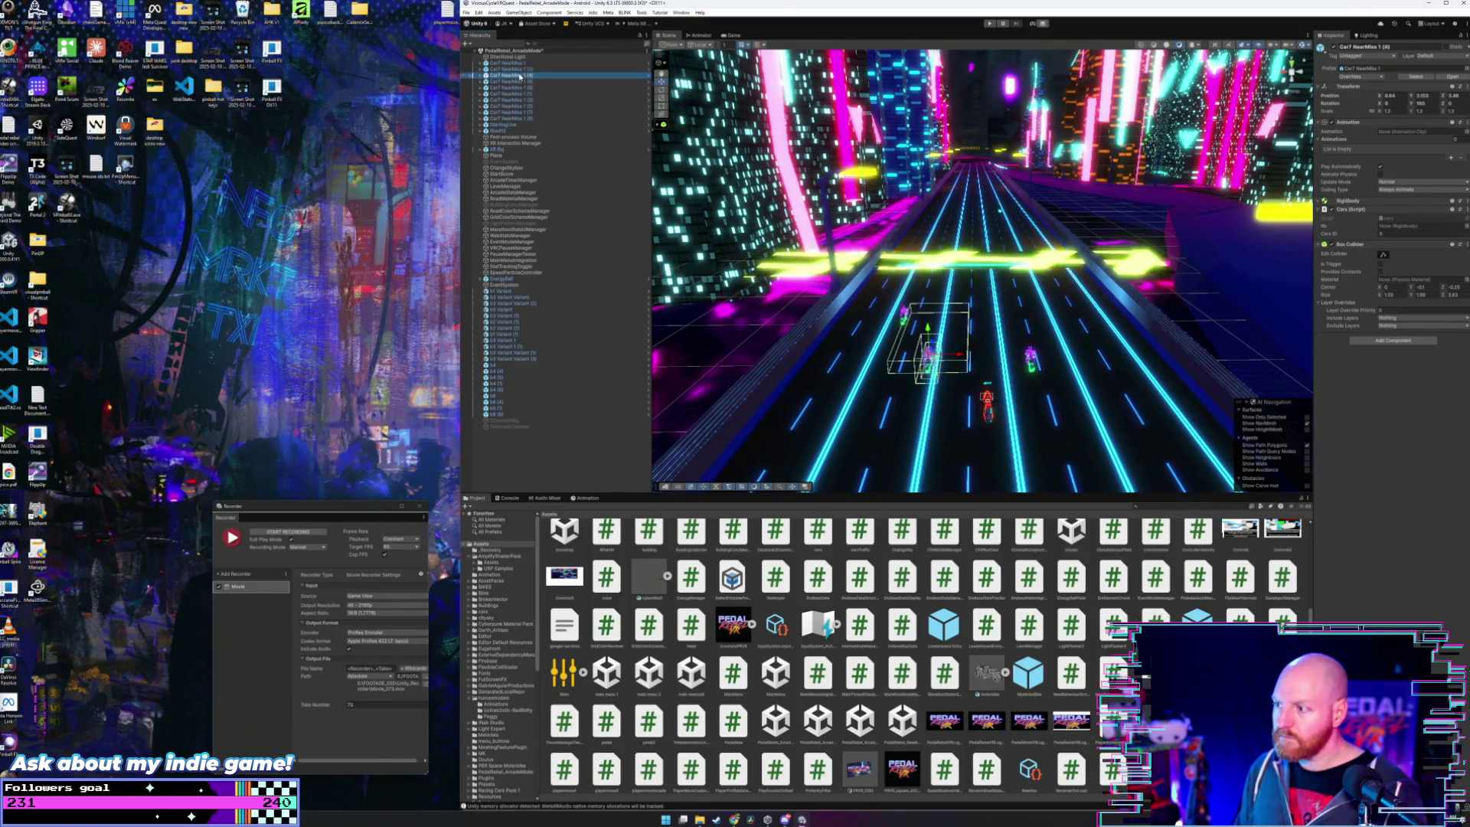
{"action": "left_click_drag", "start_coordinate": [978, 354], "coordinate": [952, 285]}
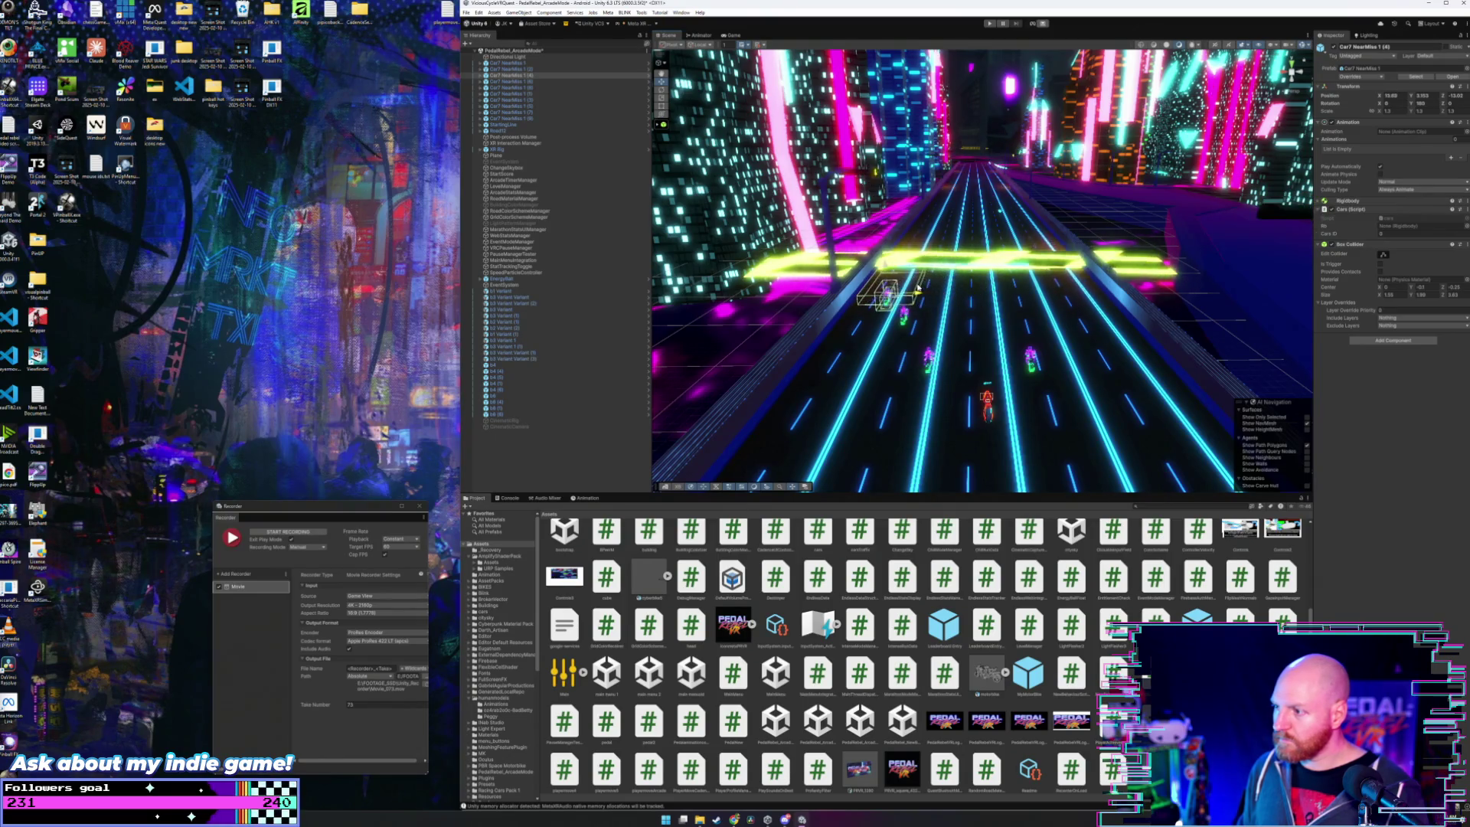
- Place copy (8) in a lane nearer the start and nudge another copy sideways
{"action": "left_click", "coordinate": [937, 358]}
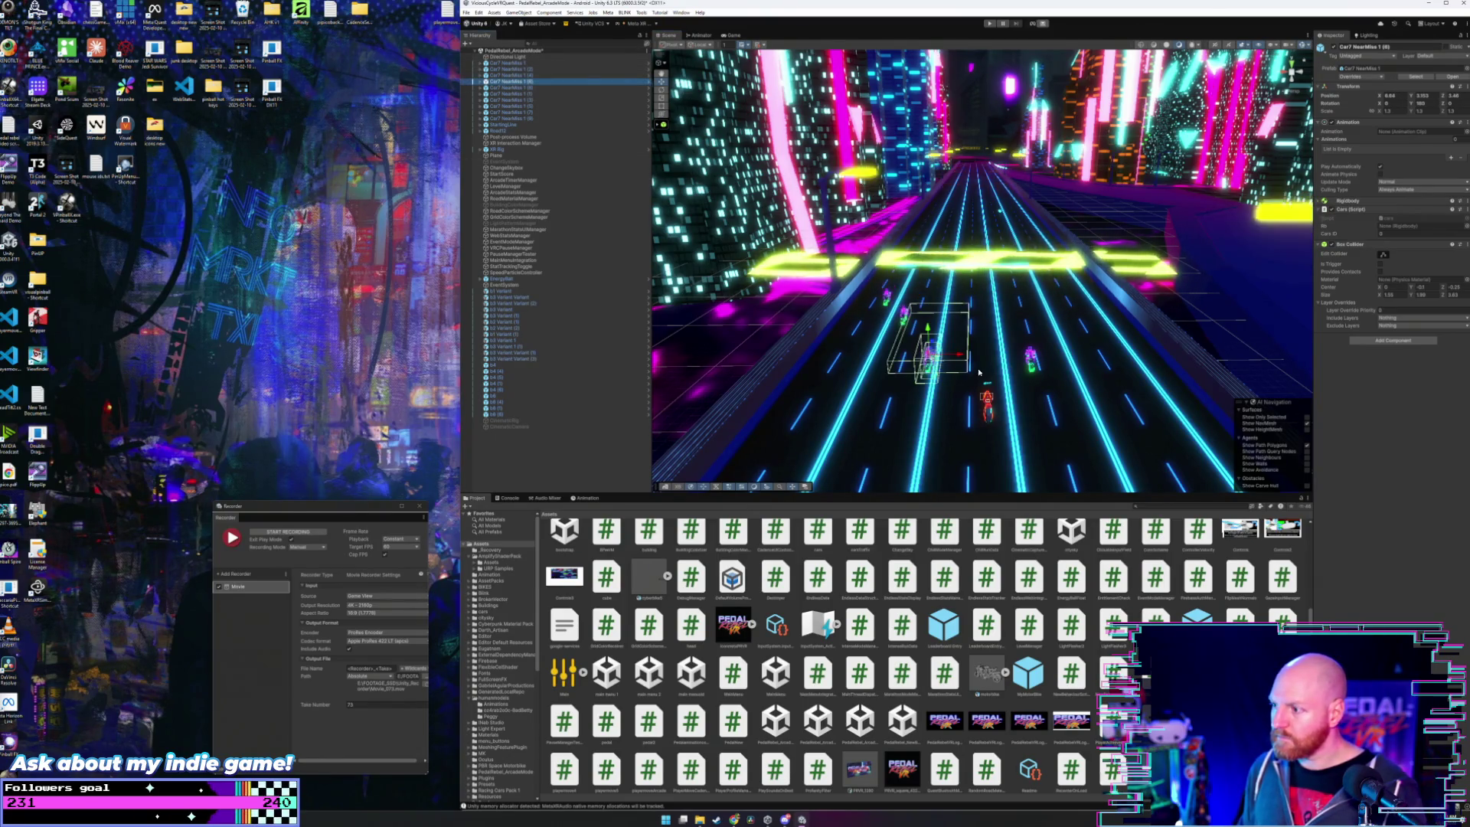
{"action": "mouse_move", "coordinate": [964, 356]}
{"action": "left_mouse_down"}
{"action": "mouse_move", "coordinate": [1052, 339]}
{"action": "mouse_move", "coordinate": [1037, 292]}
{"action": "left_mouse_up"}
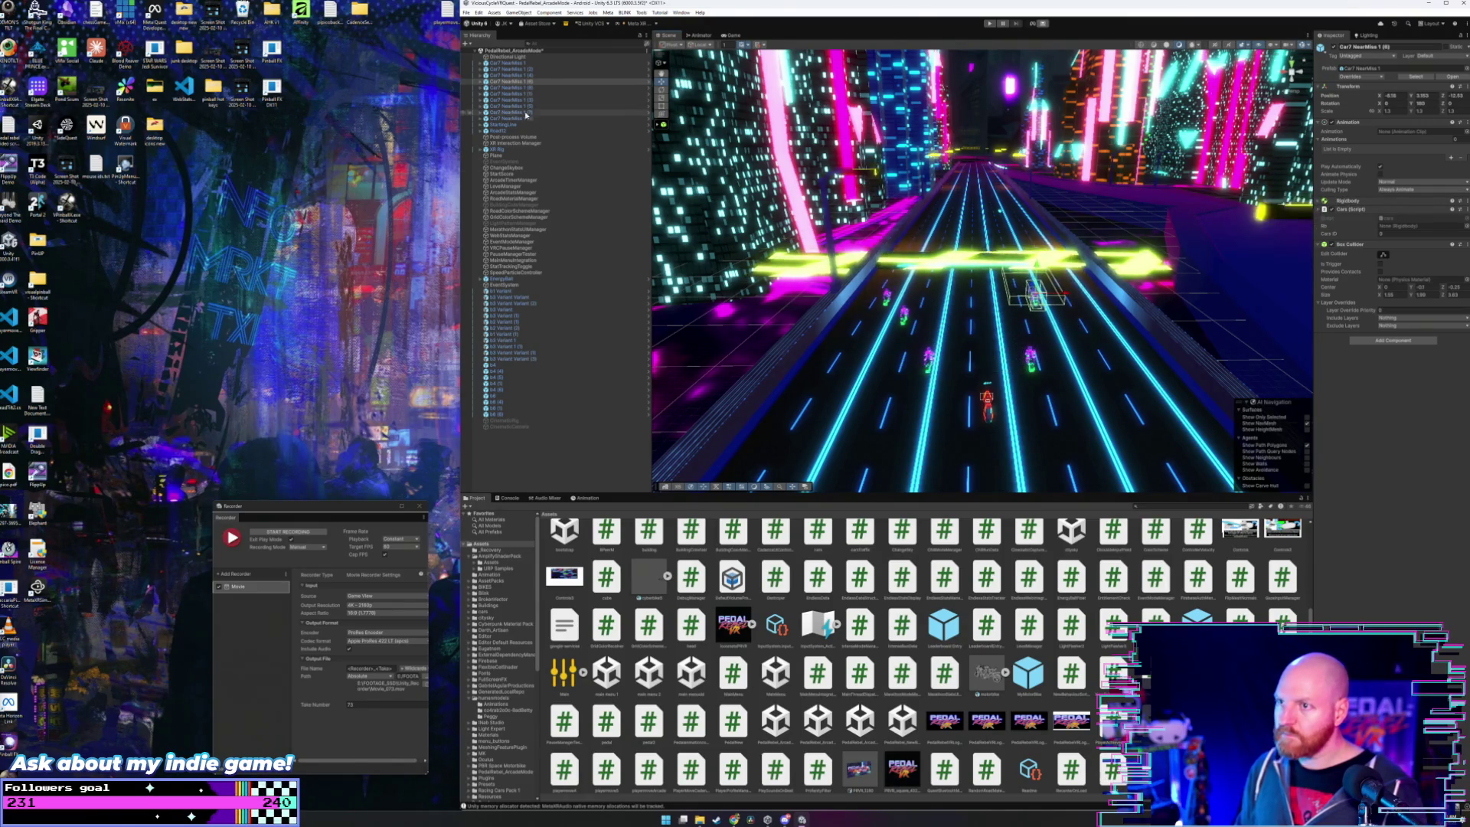
{"action": "key", "text": "ctrl+z"}
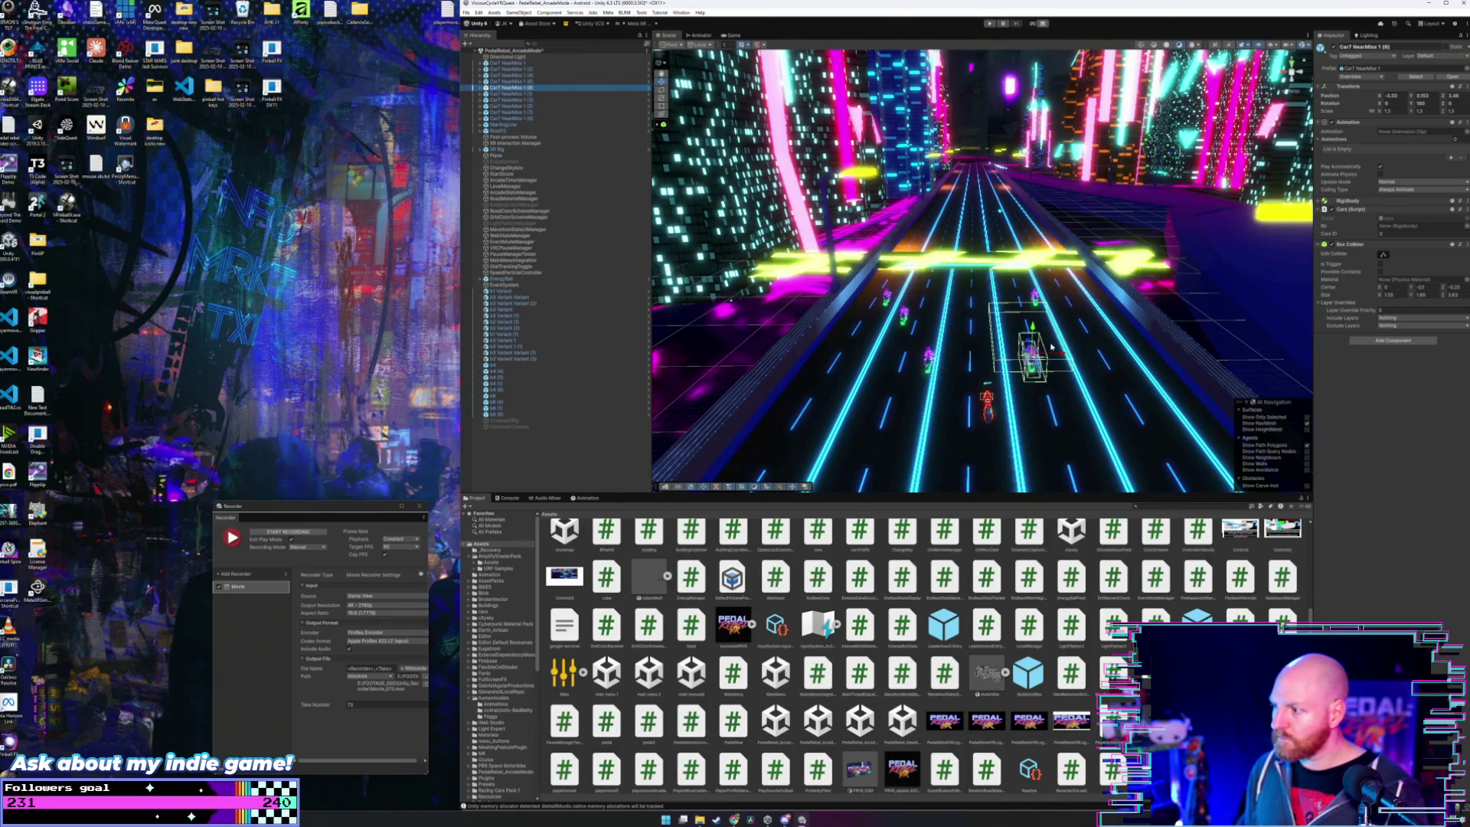
{"action": "mouse_move", "coordinate": [1050, 347]}
{"action": "left_mouse_down"}
{"action": "mouse_move", "coordinate": [1006, 343]}
{"action": "mouse_move", "coordinate": [998, 310]}
{"action": "left_mouse_up"}
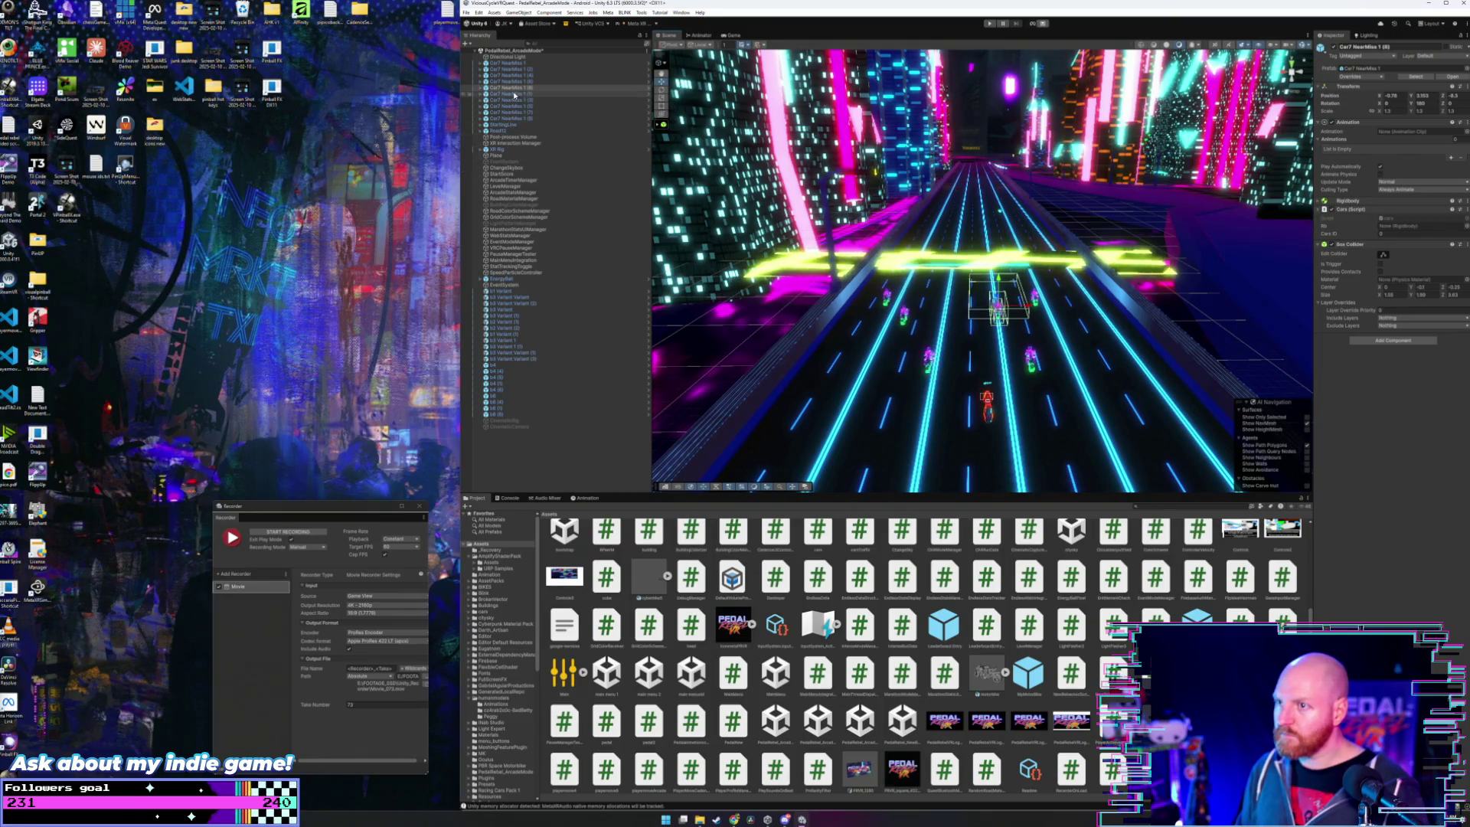
{"action": "left_click", "coordinate": [513, 94]}
{"action": "left_click_drag", "start_coordinate": [956, 361], "coordinate": [974, 356]}
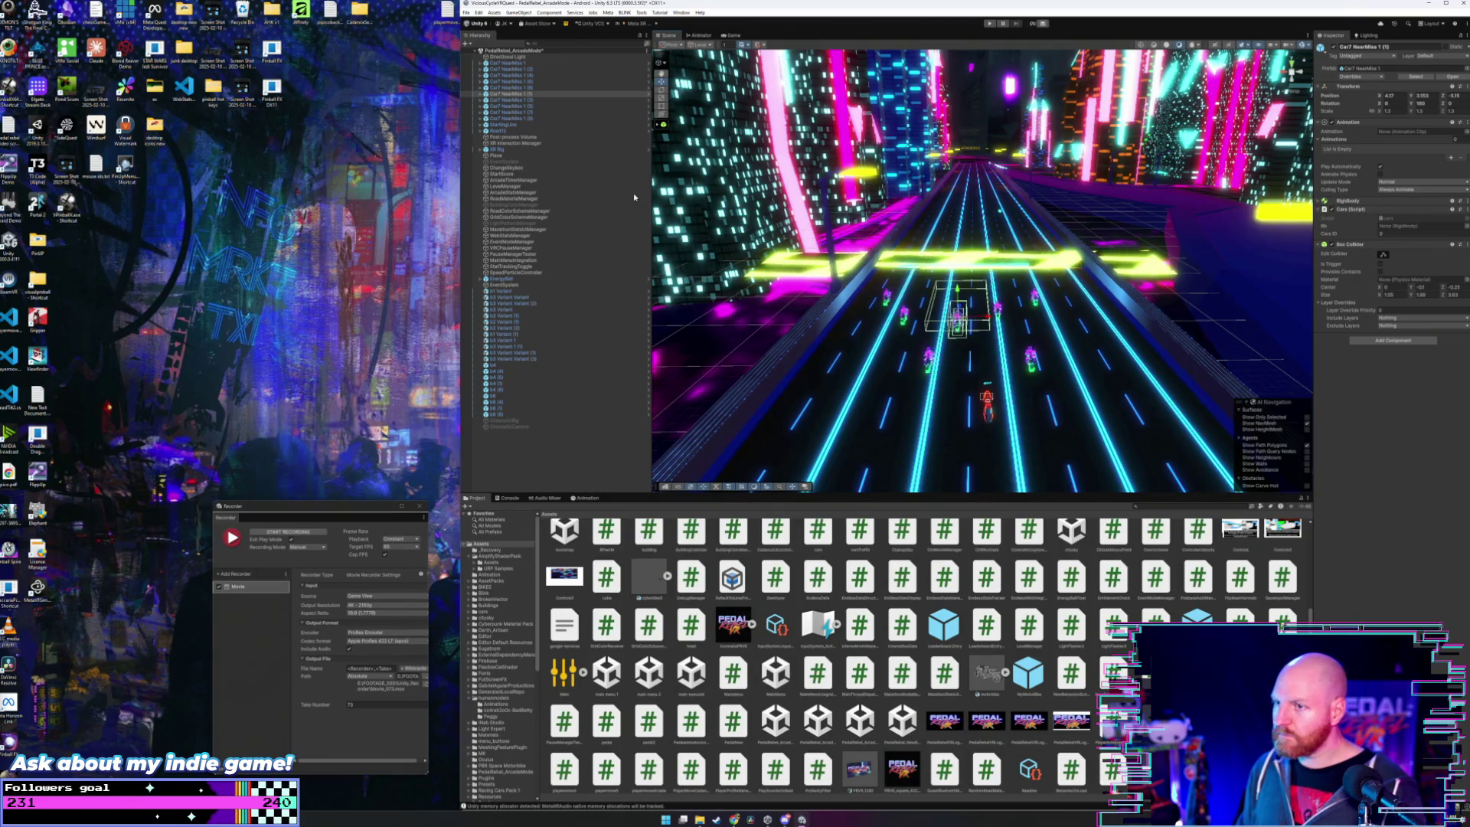
- Move copies (7) and (8) into other lanes toward the middle of the road
{"action": "left_click", "coordinate": [510, 100]}
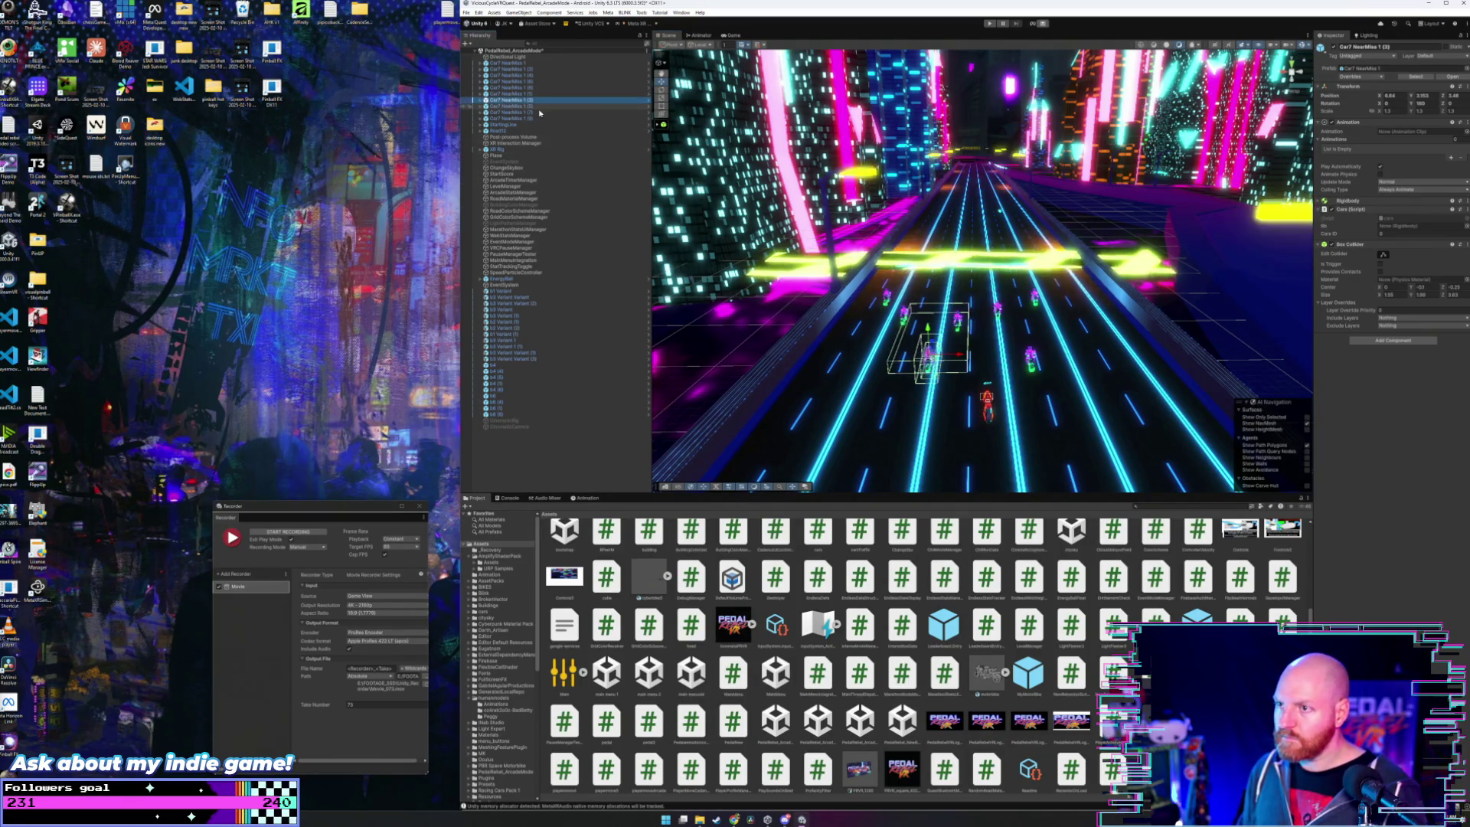
{"action": "left_click", "coordinate": [926, 342]}
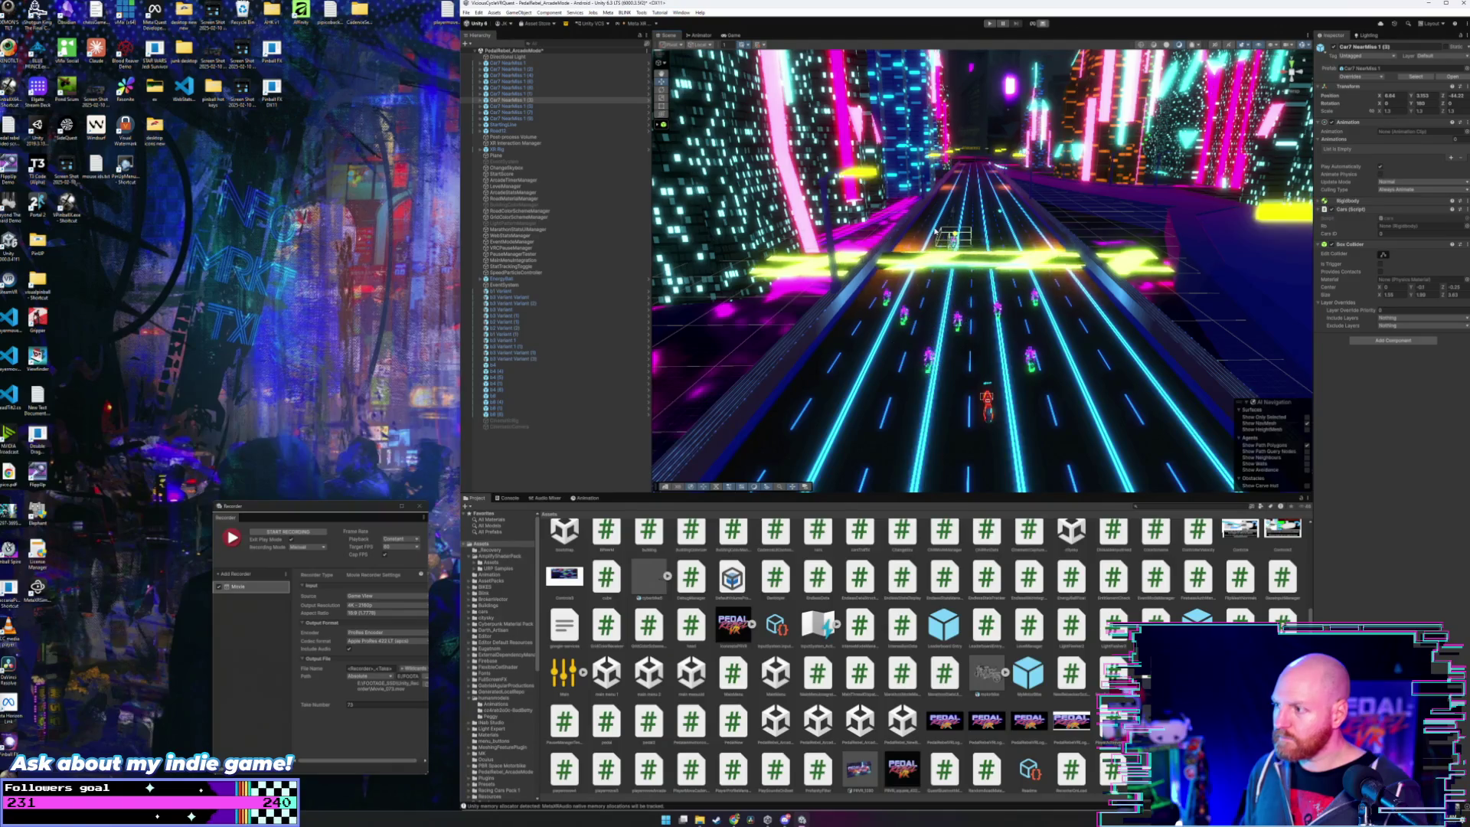
{"action": "left_click", "coordinate": [517, 106]}
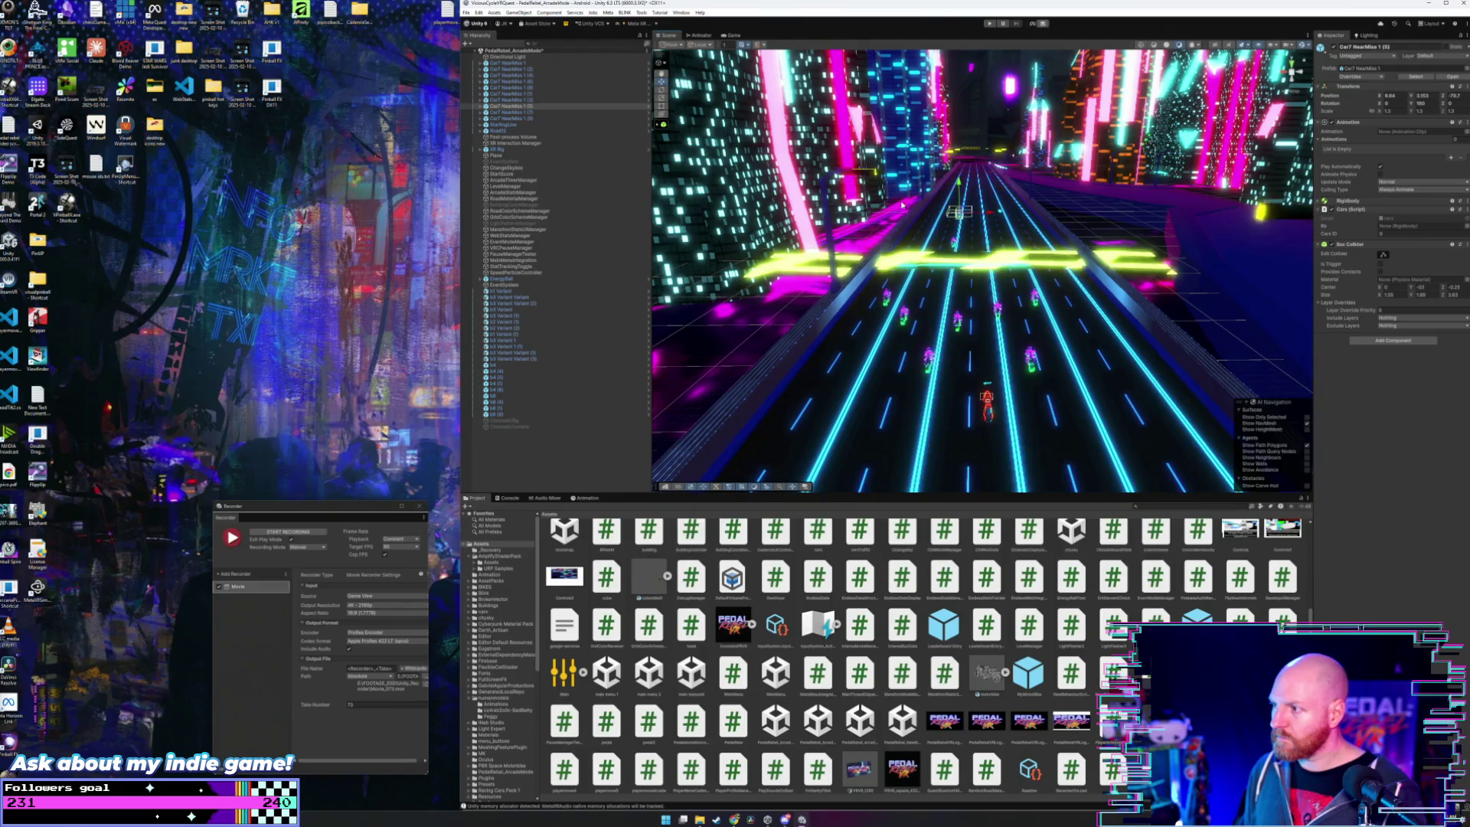
{"action": "left_click", "coordinate": [525, 113]}
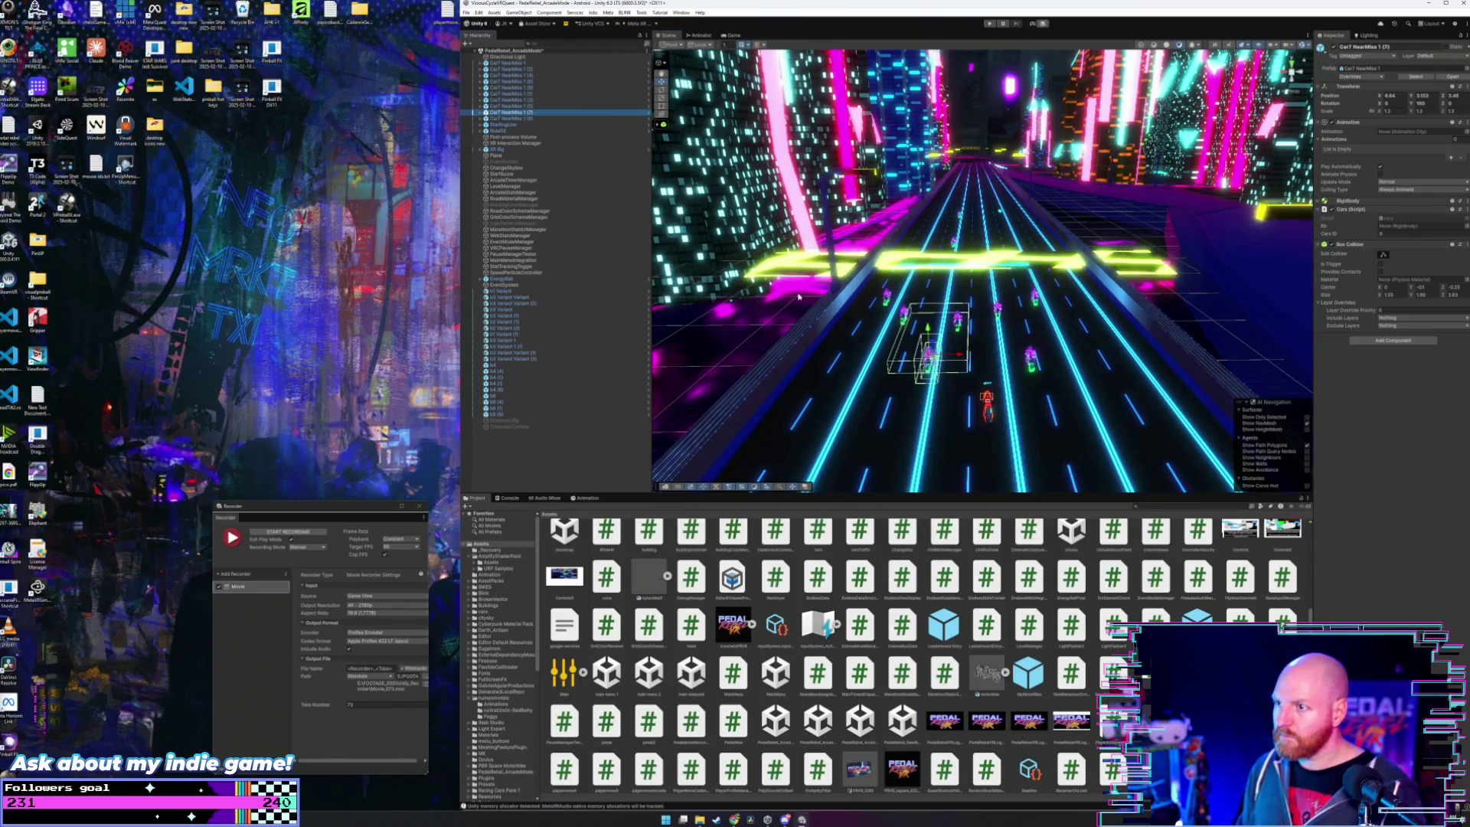
{"action": "left_click", "coordinate": [950, 355]}
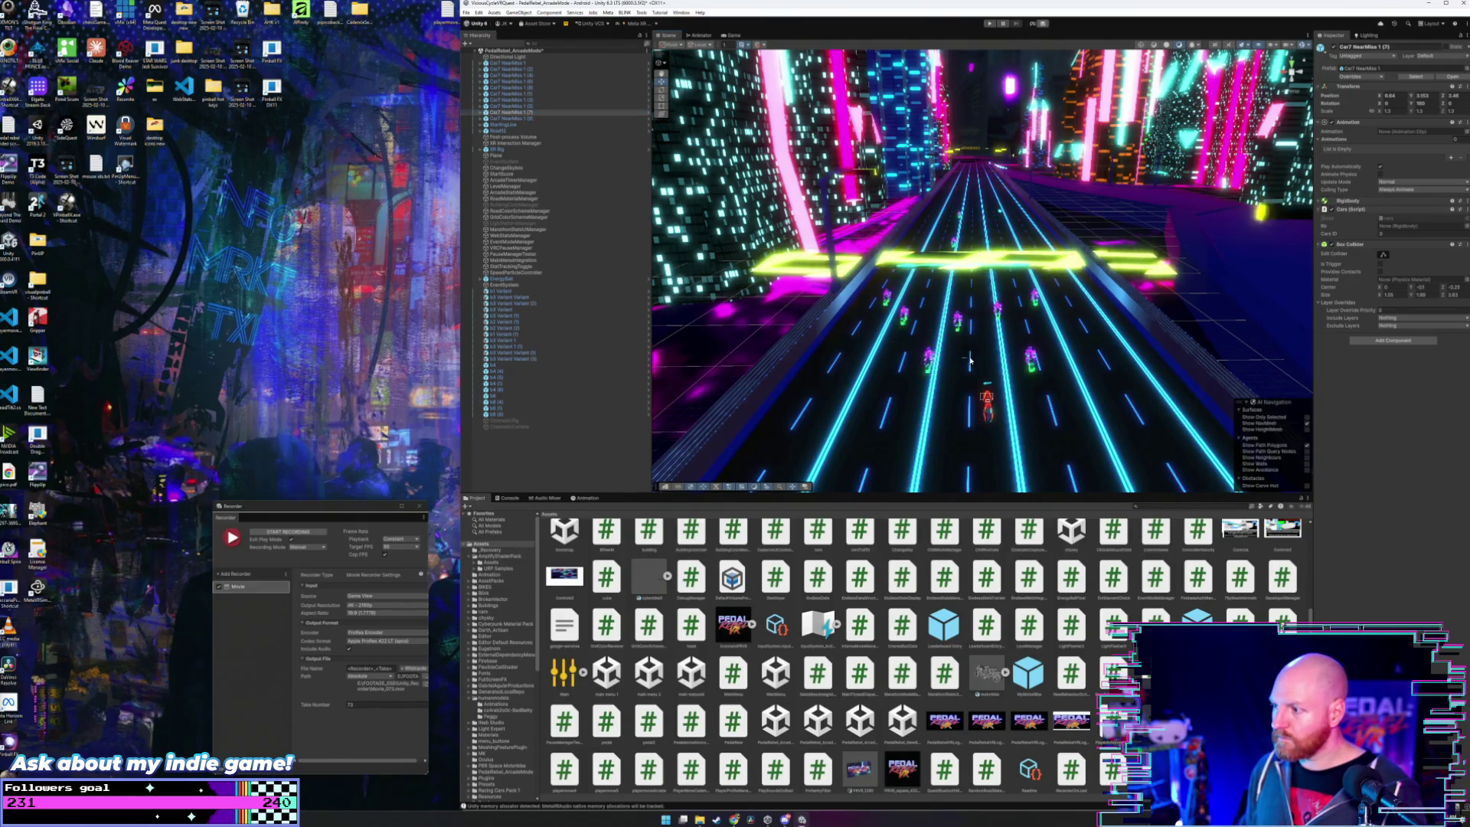
{"action": "left_click", "coordinate": [517, 114]}
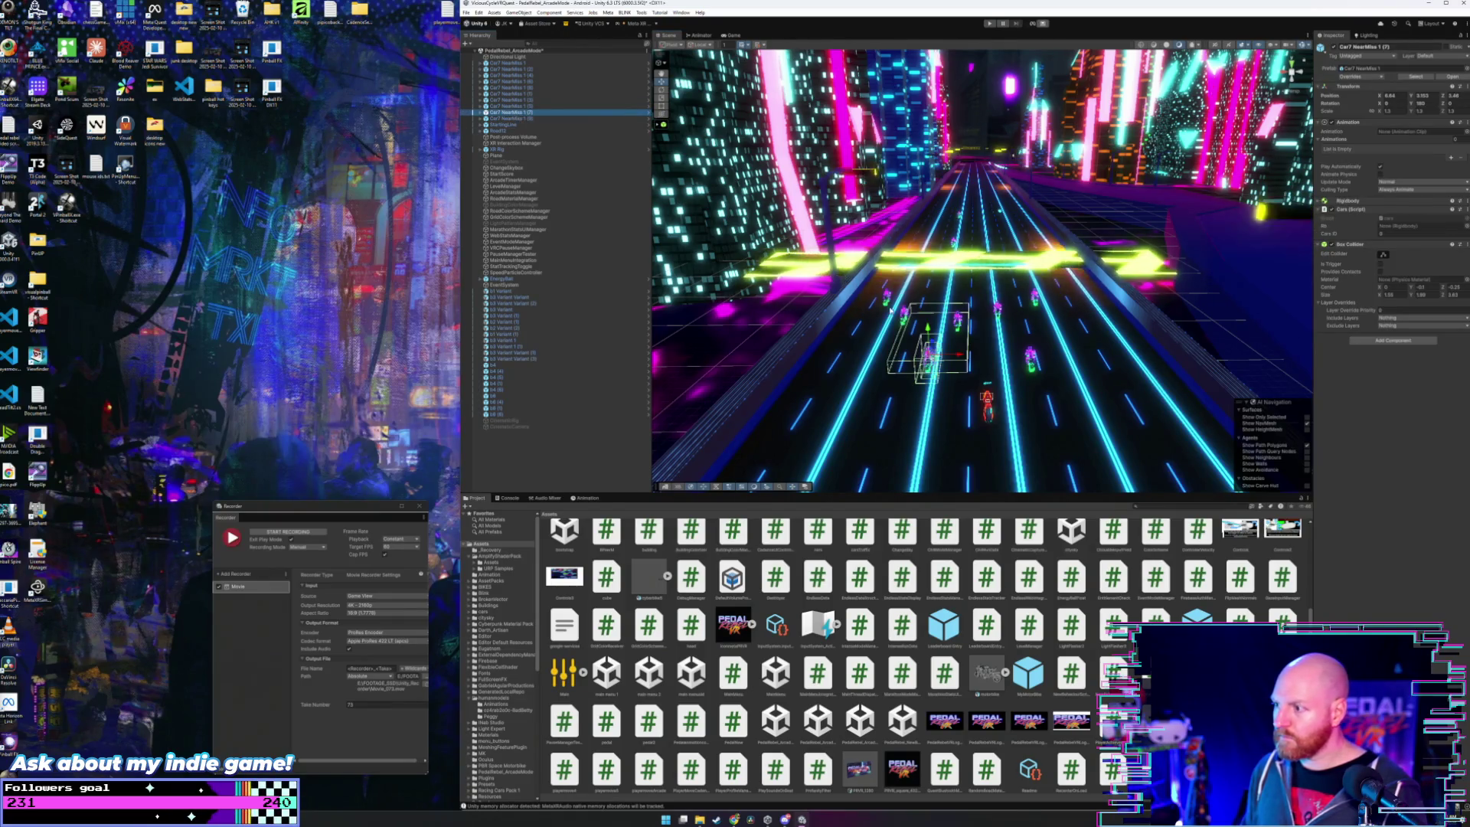
{"action": "left_click_drag", "start_coordinate": [962, 355], "coordinate": [1087, 349]}
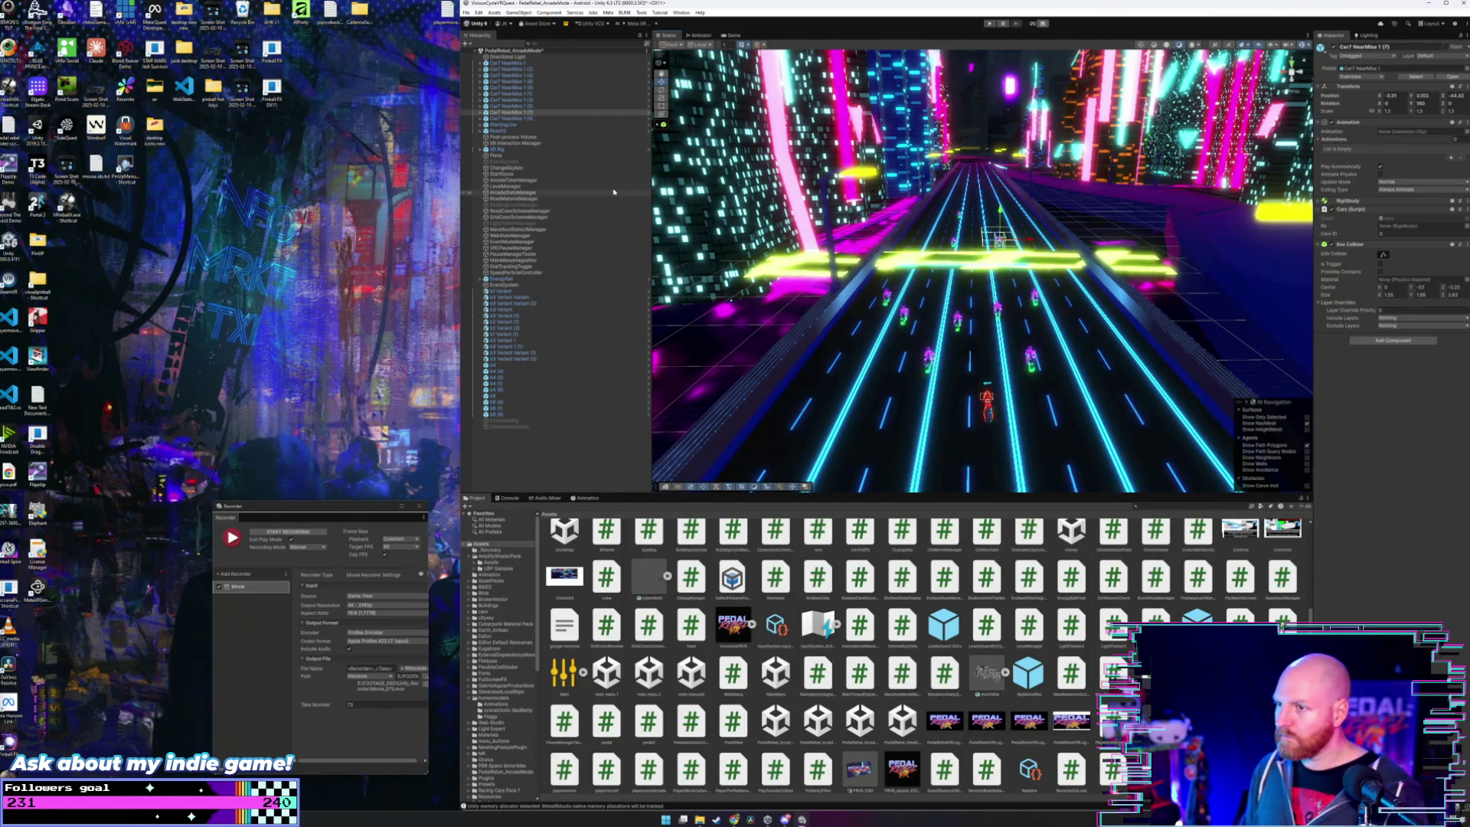
{"action": "left_click", "coordinate": [521, 119]}
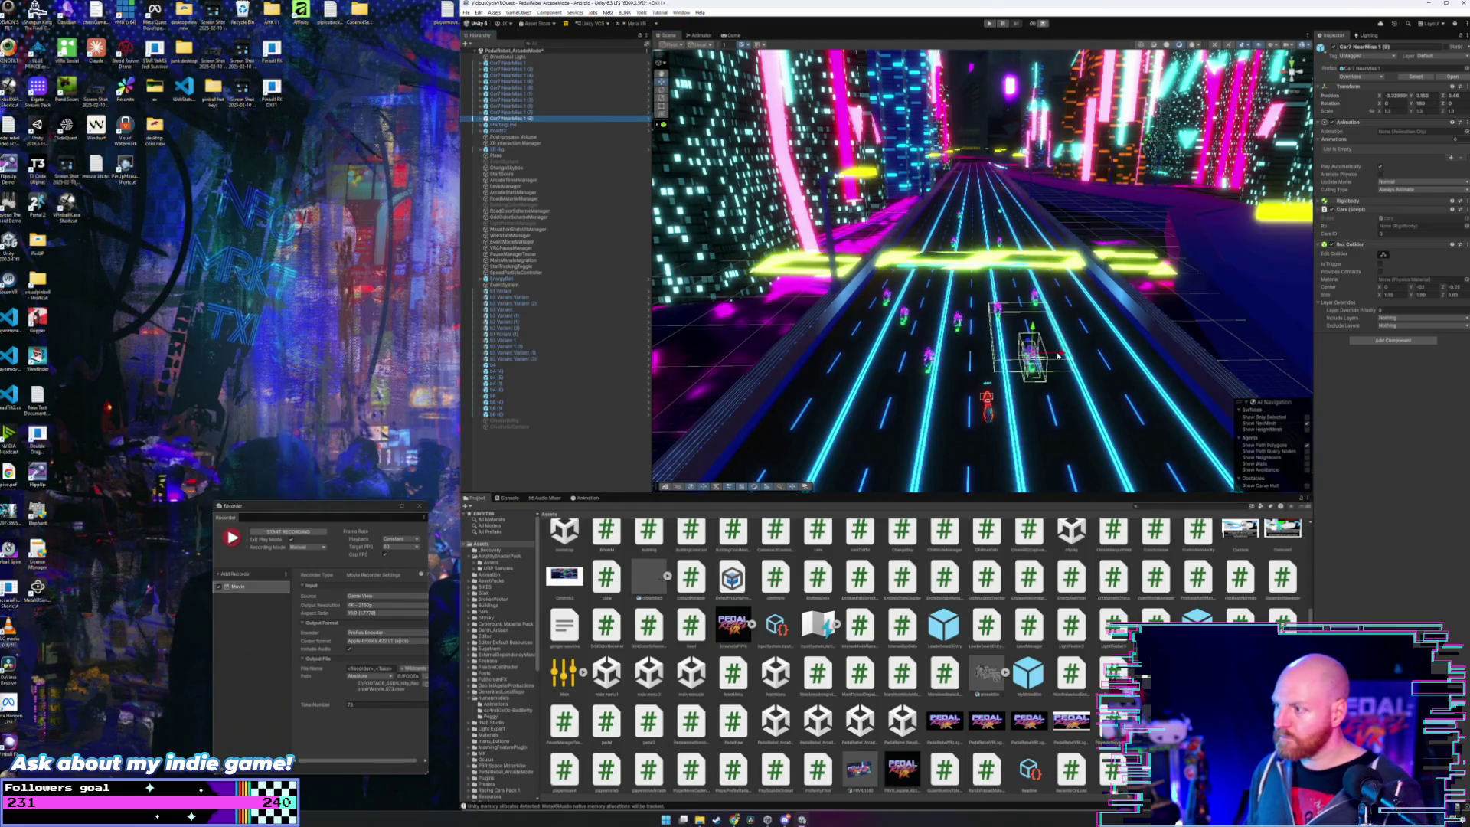
{"action": "mouse_move", "coordinate": [1058, 356]}
{"action": "left_mouse_down"}
{"action": "mouse_move", "coordinate": [1001, 365]}
{"action": "mouse_move", "coordinate": [967, 256]}
{"action": "left_mouse_up"}
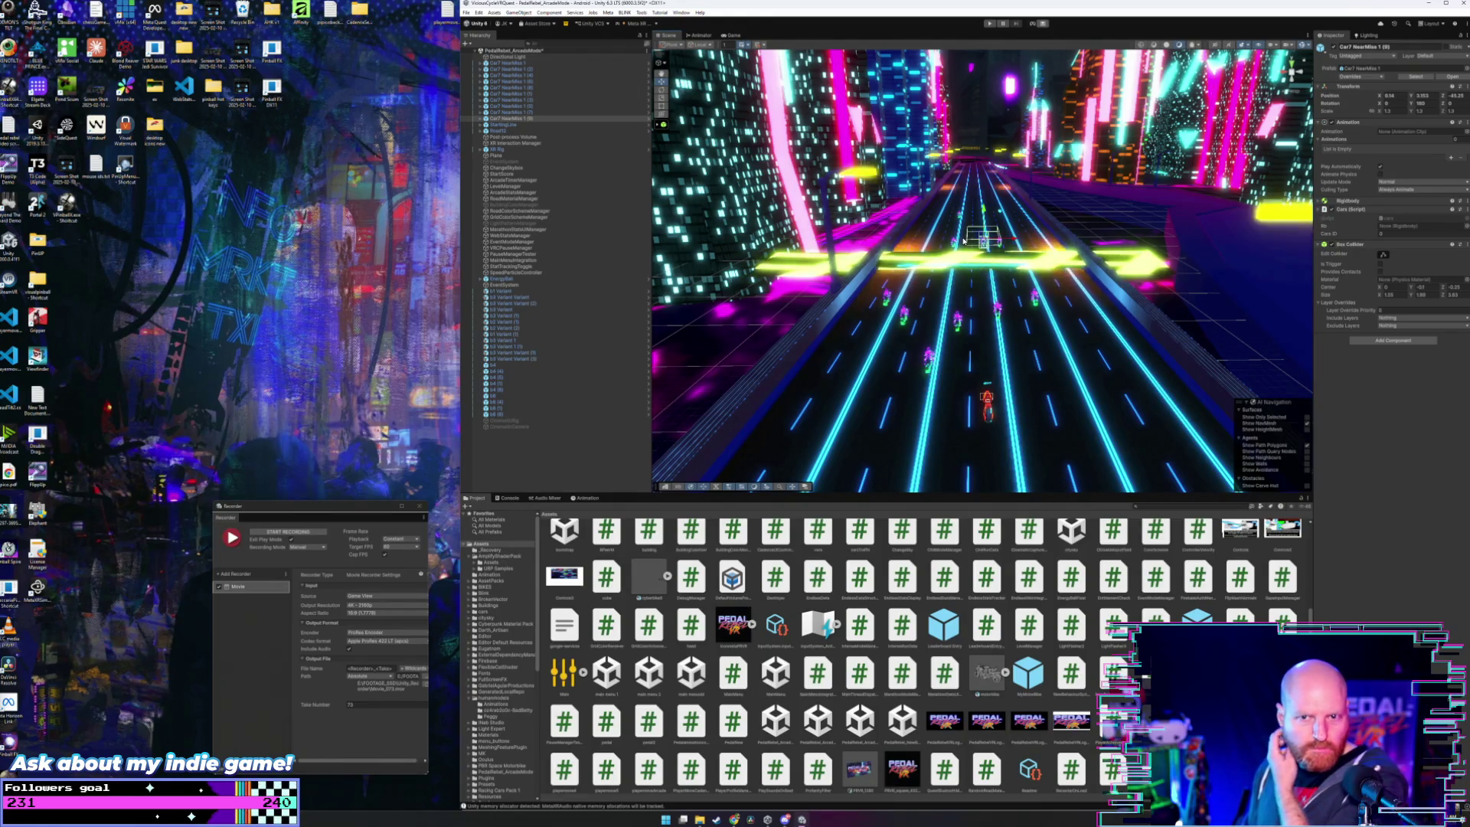
- Show the Grid Floor _Presets material spheres in the Project window
{"action": "scroll", "coordinate": [999, 309], "scroll_direction": "down", "scroll_amount": 5}
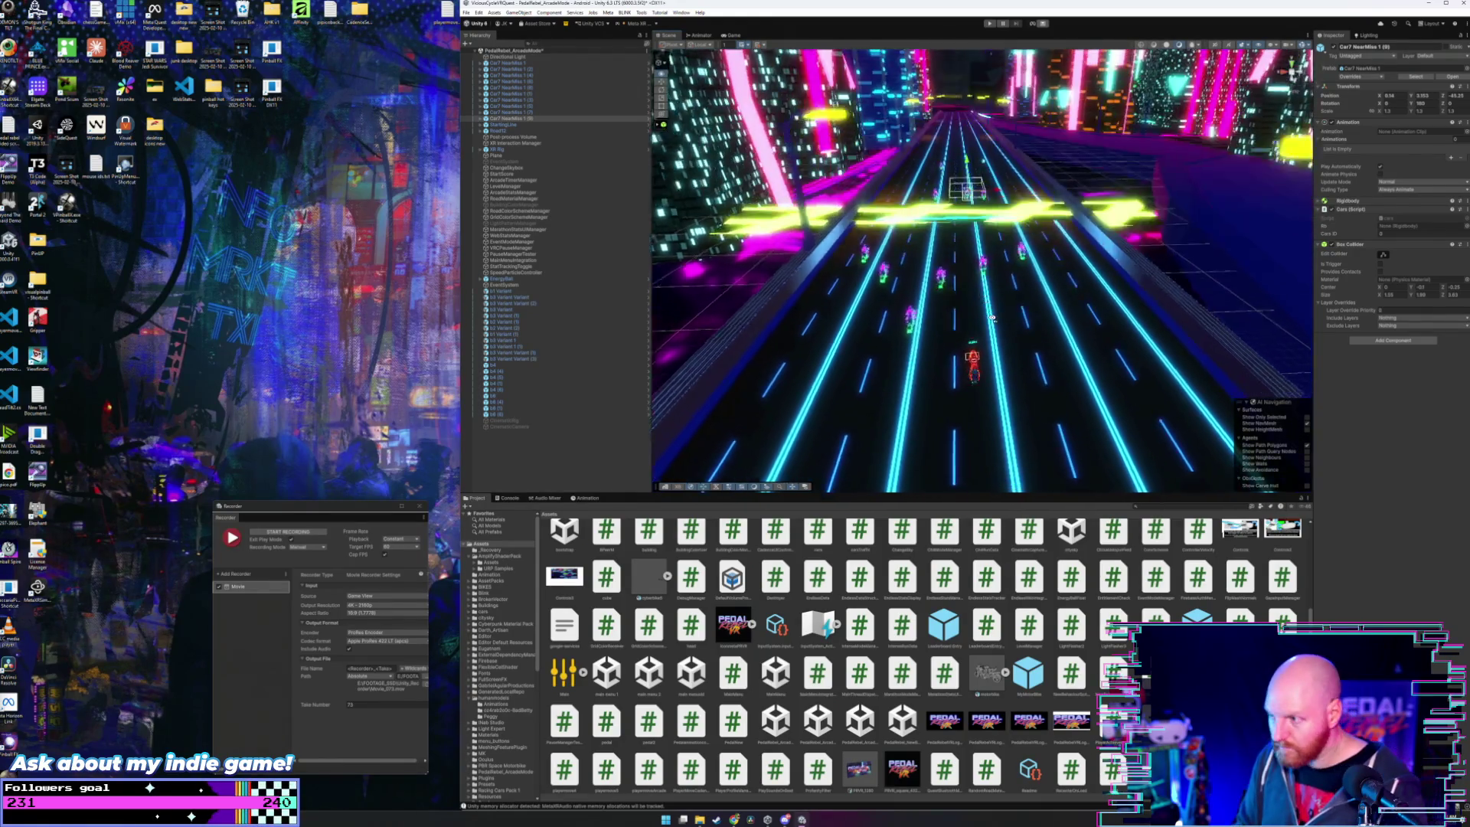
{"action": "scroll", "coordinate": [983, 320], "scroll_direction": "down", "scroll_amount": 5}
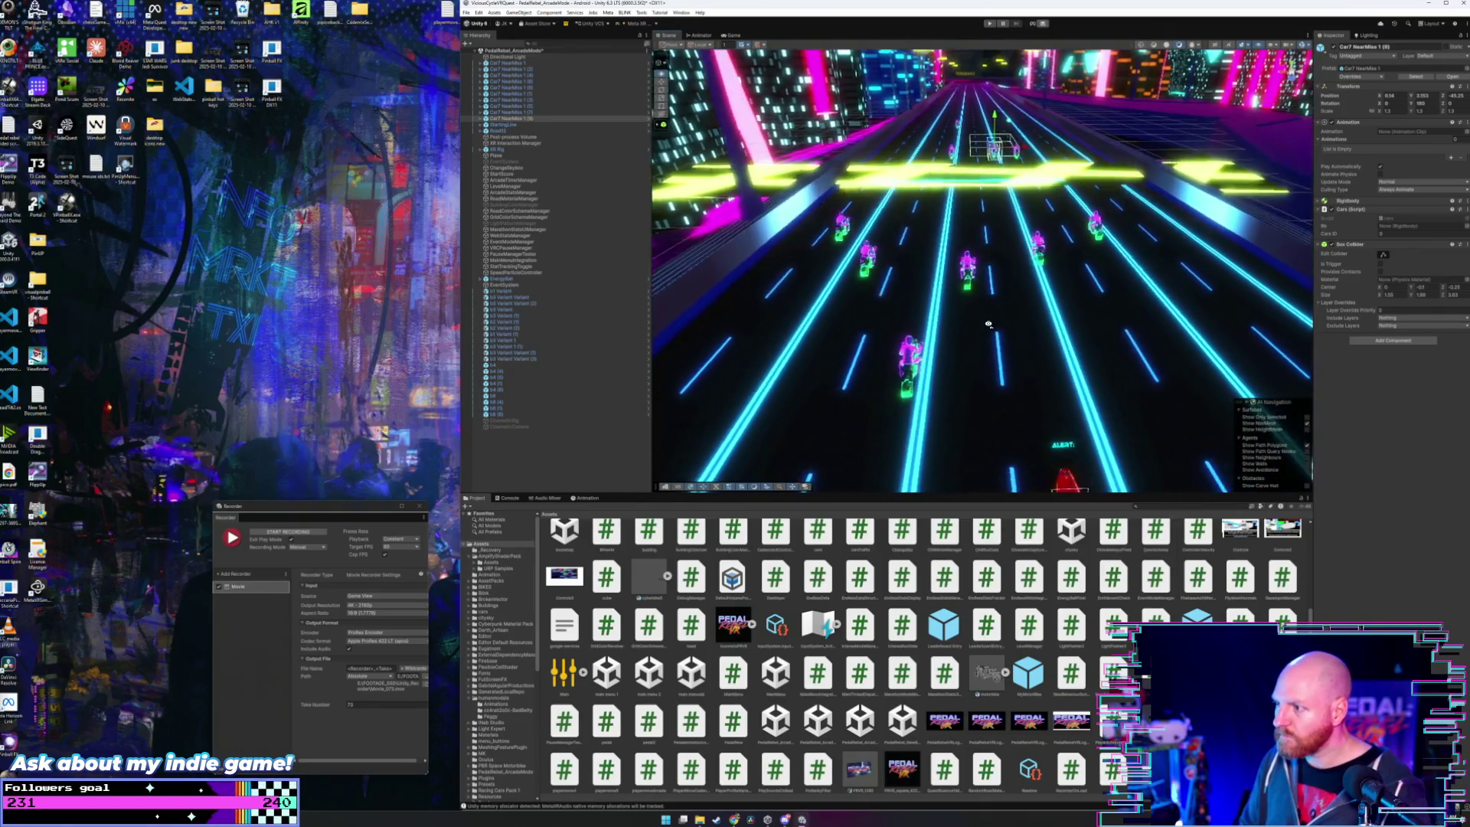
{"action": "scroll", "coordinate": [985, 333], "scroll_direction": "down", "scroll_amount": 3}
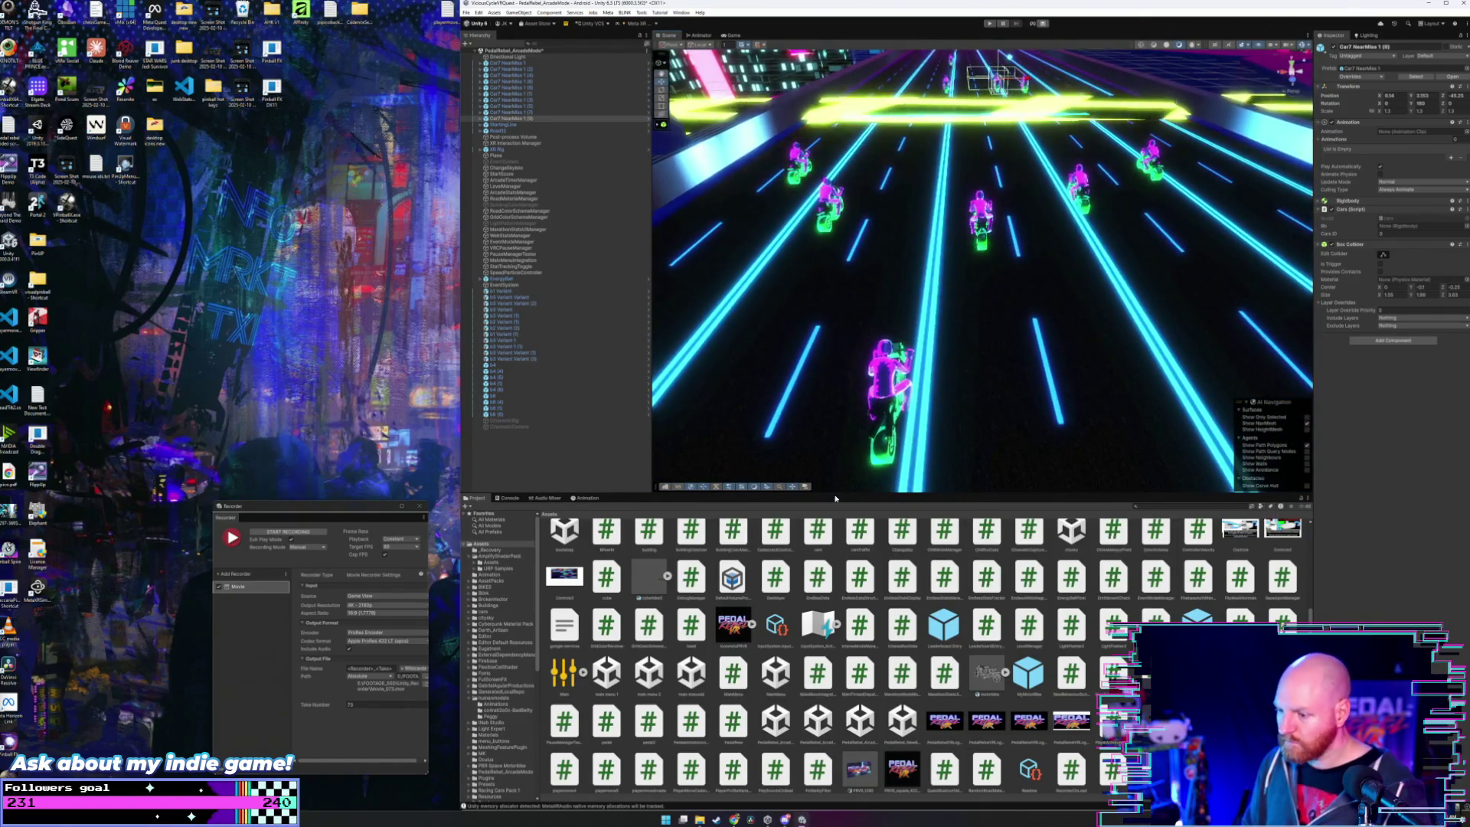
{"action": "scroll", "coordinate": [512, 657], "scroll_direction": "down", "scroll_amount": 5}
{"action": "scroll", "coordinate": [512, 665], "scroll_direction": "down", "scroll_amount": 5}
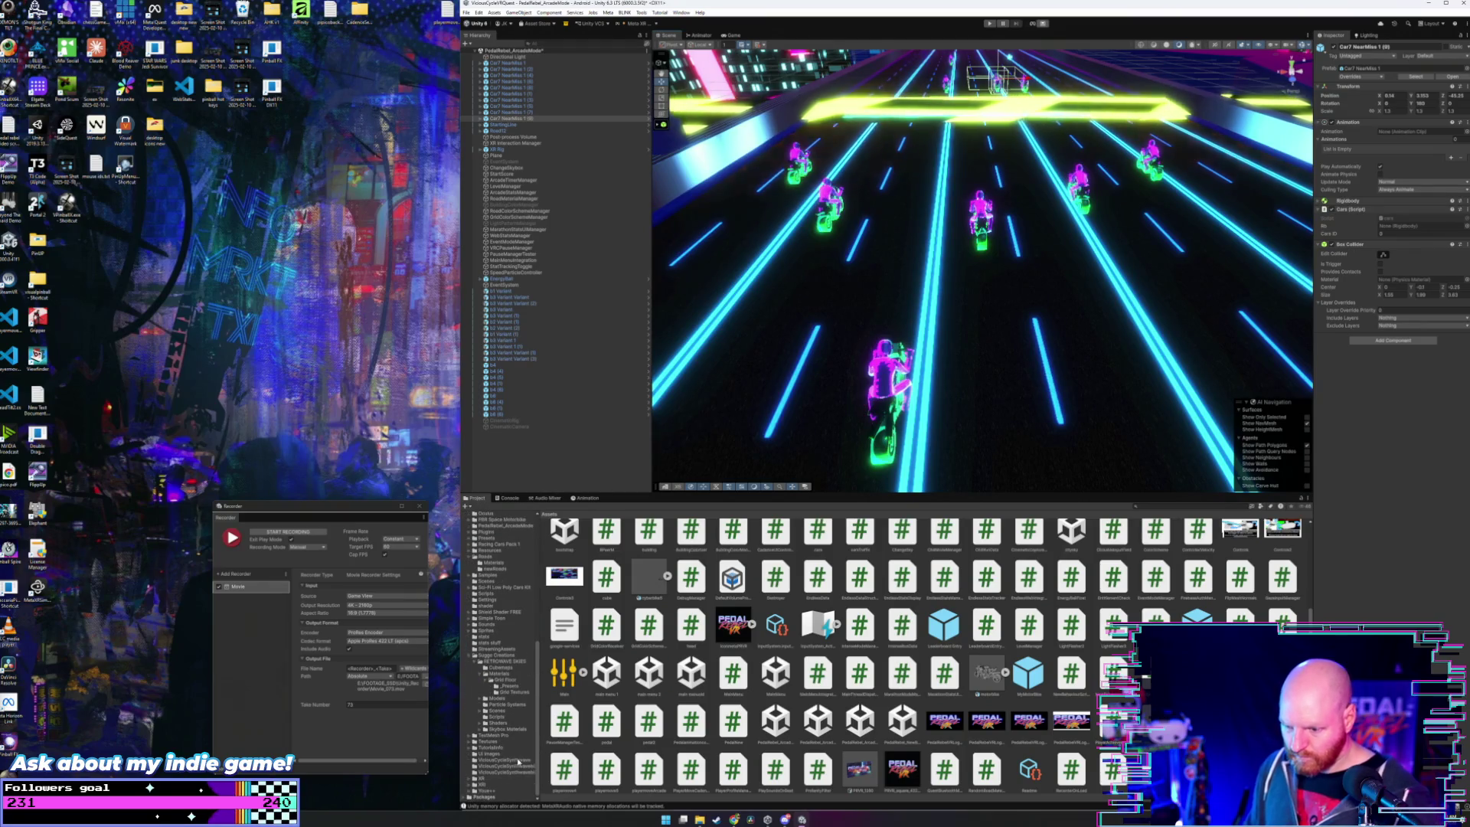
{"action": "left_click", "coordinate": [511, 686]}
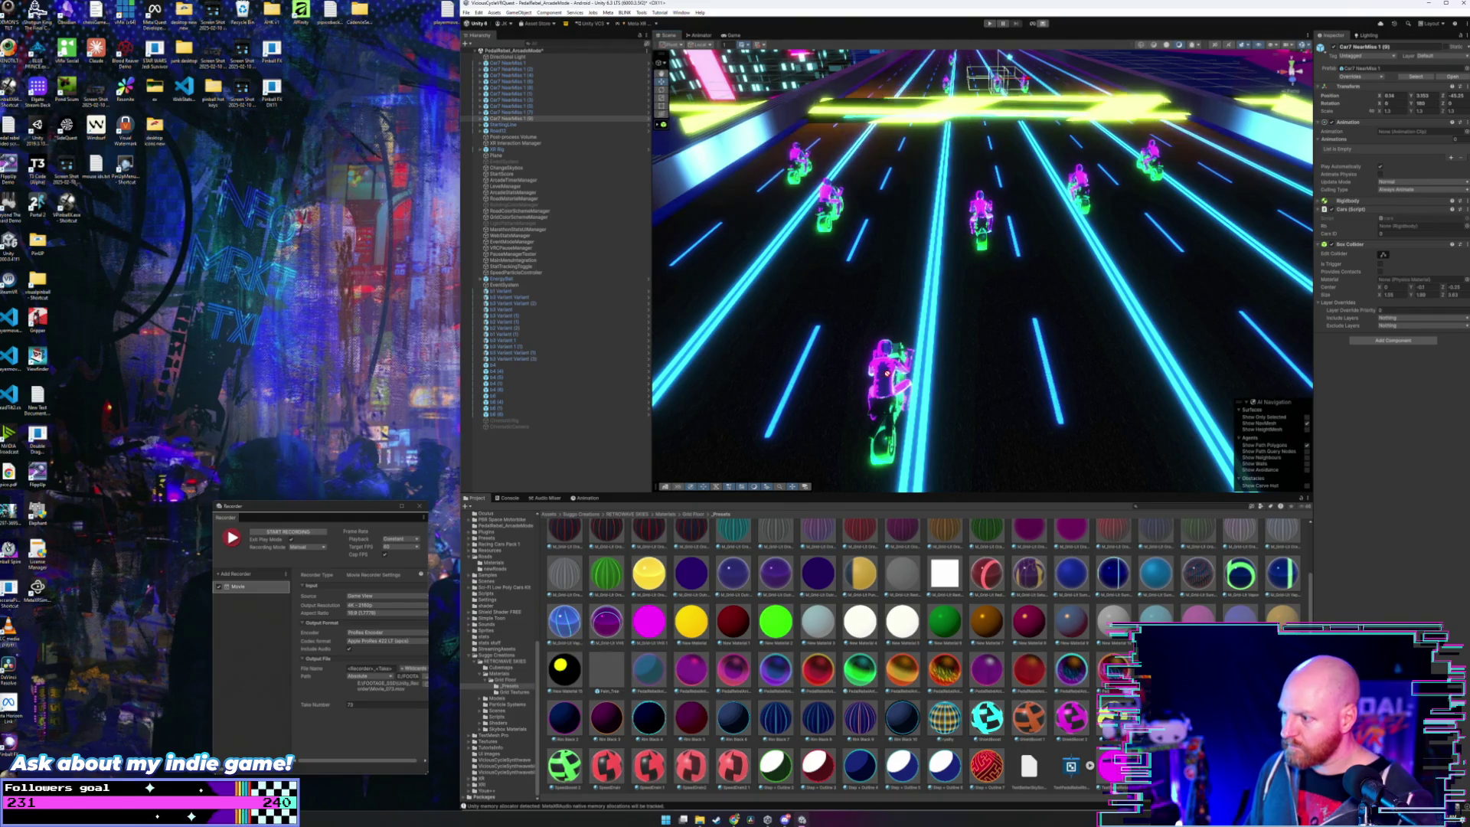
- Undo a red-yellow material tried on the road, then make the left bike red, then pink
{"action": "mouse_move", "coordinate": [841, 401]}
{"action": "left_mouse_down"}
{"action": "mouse_move", "coordinate": [874, 362]}
{"action": "mouse_move", "coordinate": [742, 338]}
{"action": "left_mouse_up"}
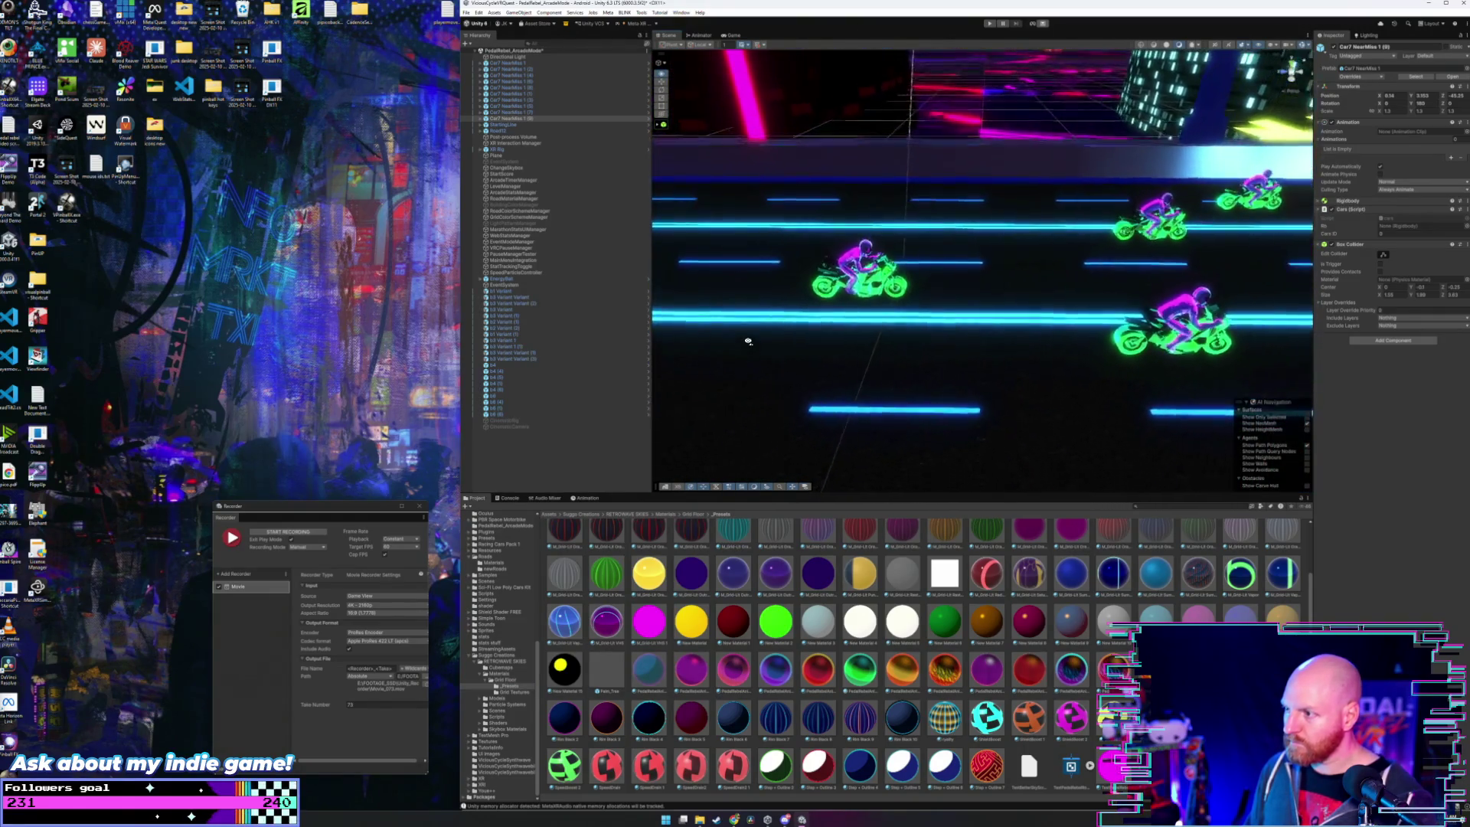
{"action": "left_click_drag", "start_coordinate": [824, 623], "coordinate": [876, 269]}
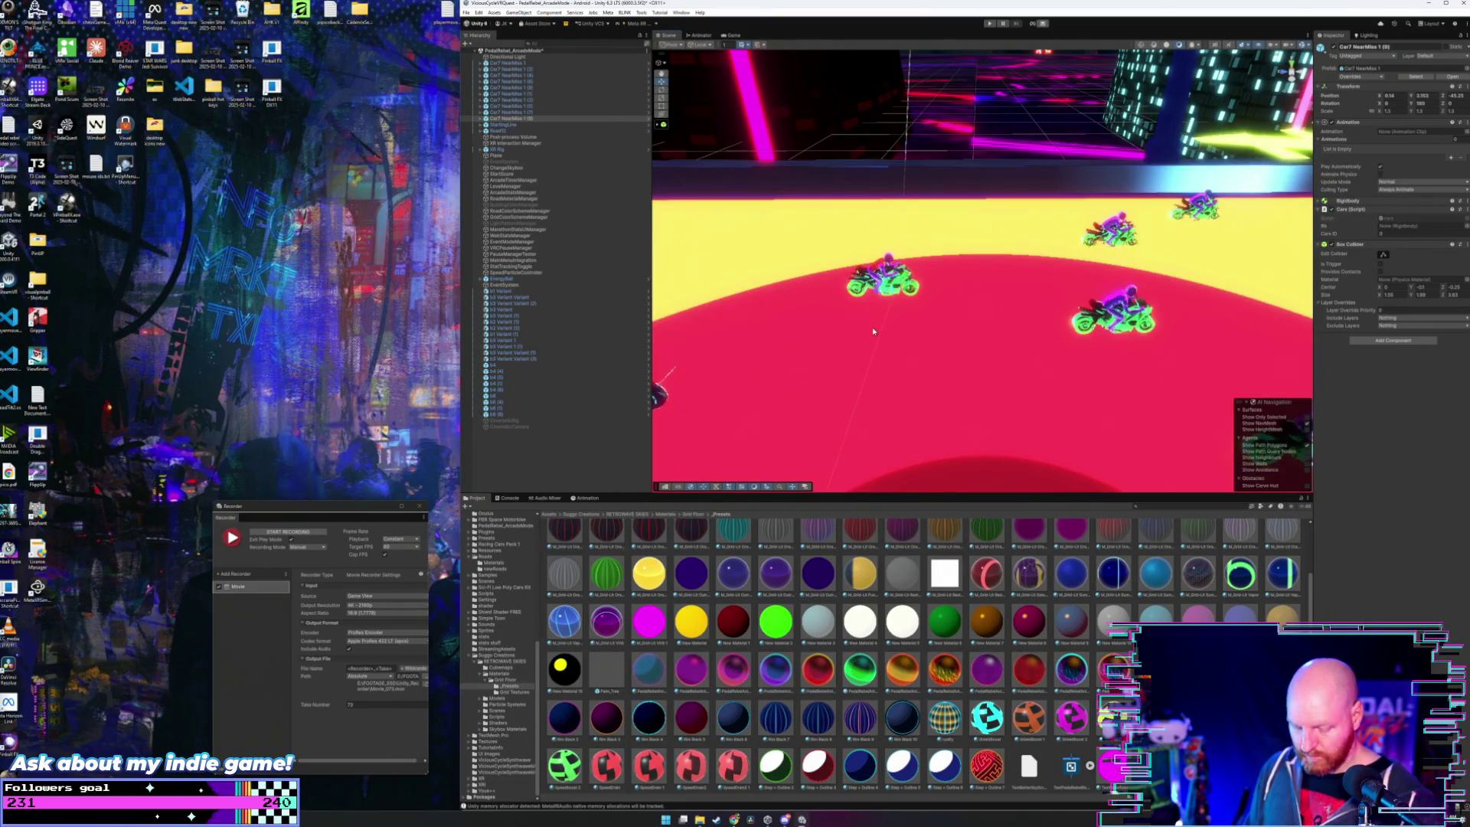
{"action": "key", "text": "ctrl+z"}
{"action": "left_click_drag", "start_coordinate": [893, 359], "coordinate": [892, 367]}
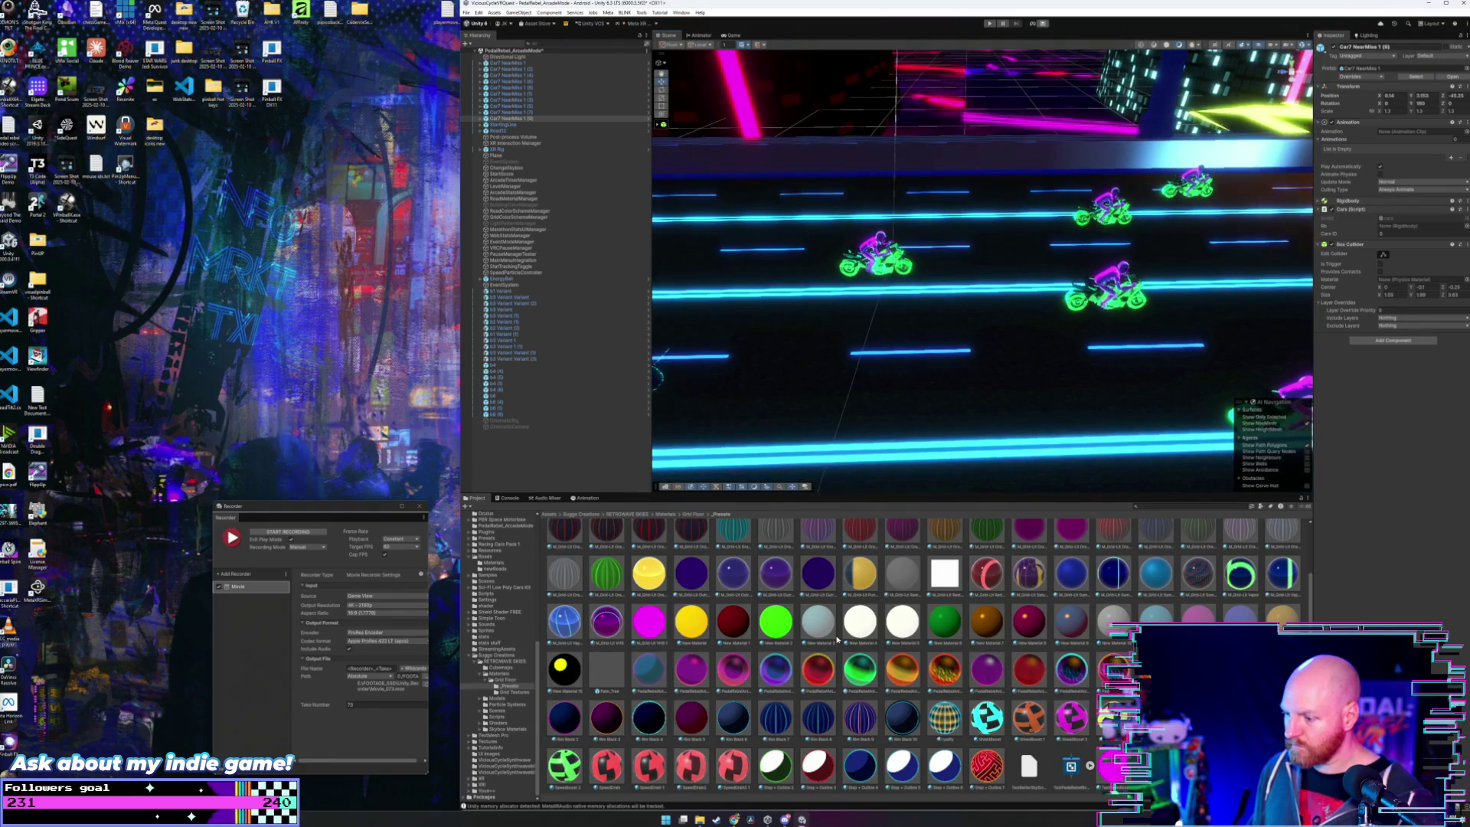
{"action": "left_click_drag", "start_coordinate": [821, 615], "coordinate": [872, 246]}
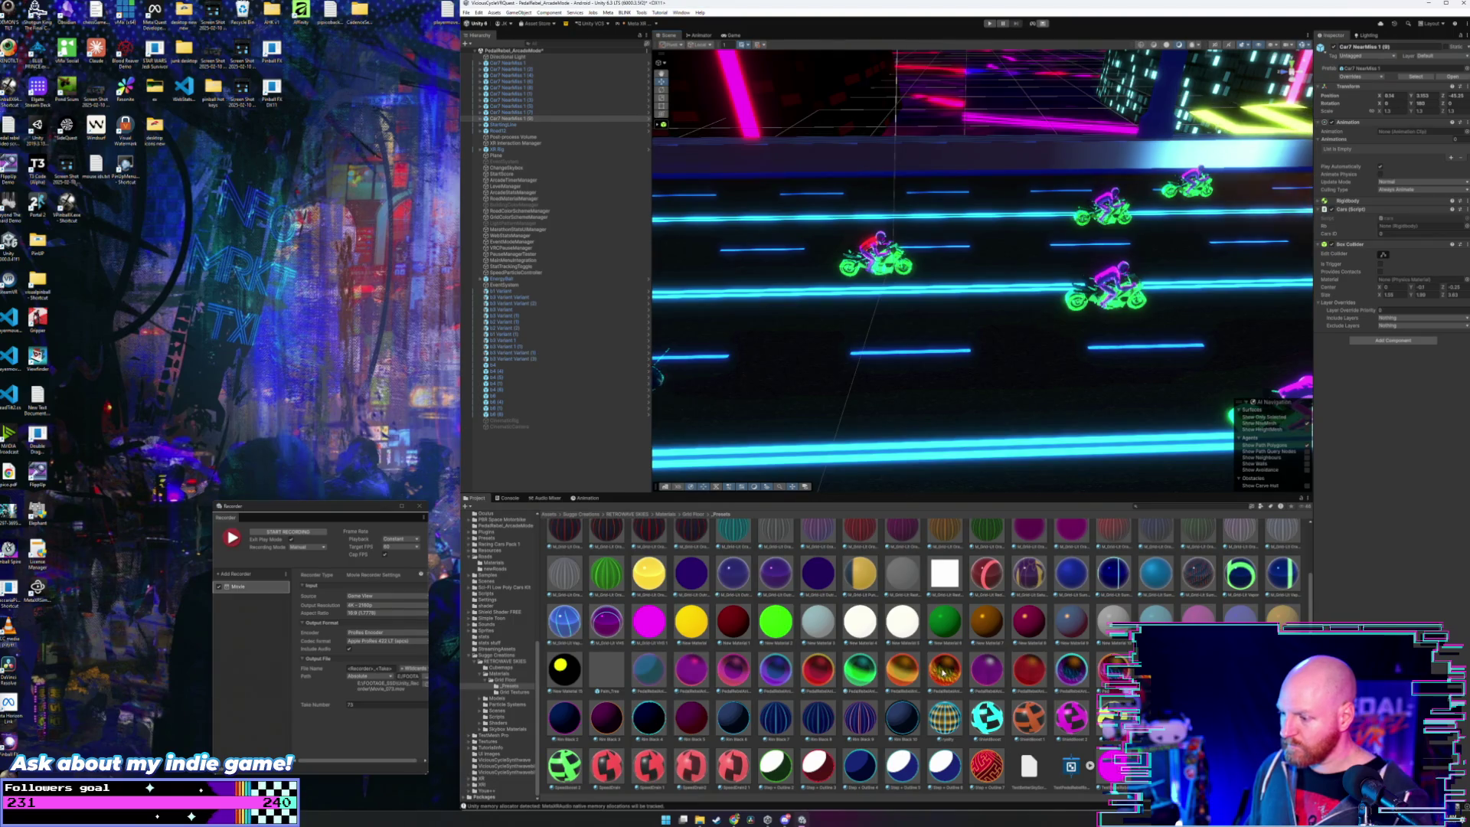
{"action": "mouse_move", "coordinate": [741, 668]}
{"action": "left_mouse_down"}
{"action": "mouse_move", "coordinate": [842, 428]}
{"action": "mouse_move", "coordinate": [884, 265]}
{"action": "left_mouse_up"}
- Give the middle bike dark blue, then magenta, and turn its rider green
{"action": "left_click_drag", "start_coordinate": [863, 387], "coordinate": [938, 716]}
{"action": "left_click_drag", "start_coordinate": [942, 771], "coordinate": [963, 337]}
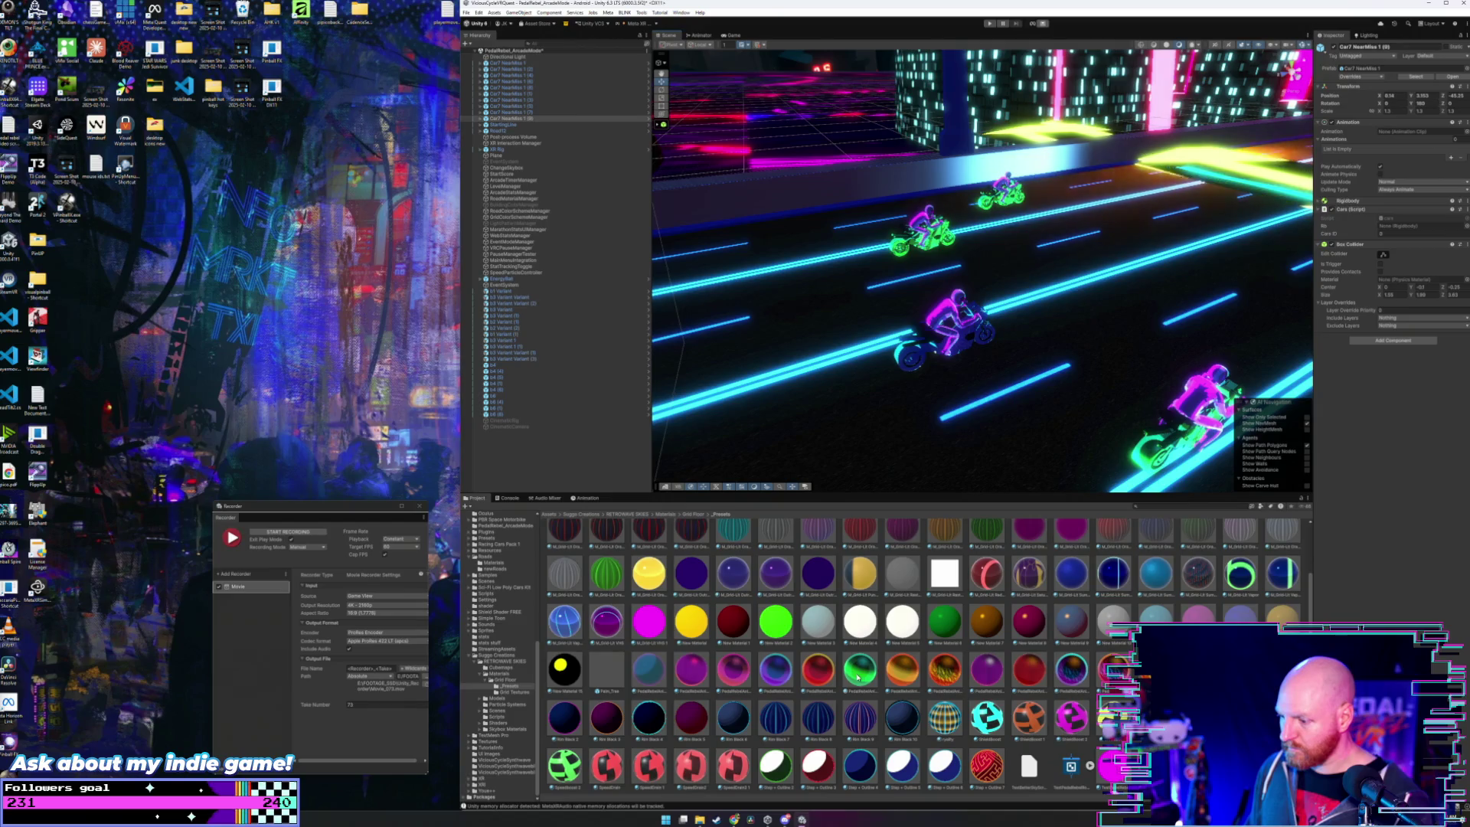
{"action": "left_click_drag", "start_coordinate": [857, 676], "coordinate": [948, 318]}
{"action": "scroll", "coordinate": [935, 335], "scroll_direction": "up", "scroll_amount": 3}
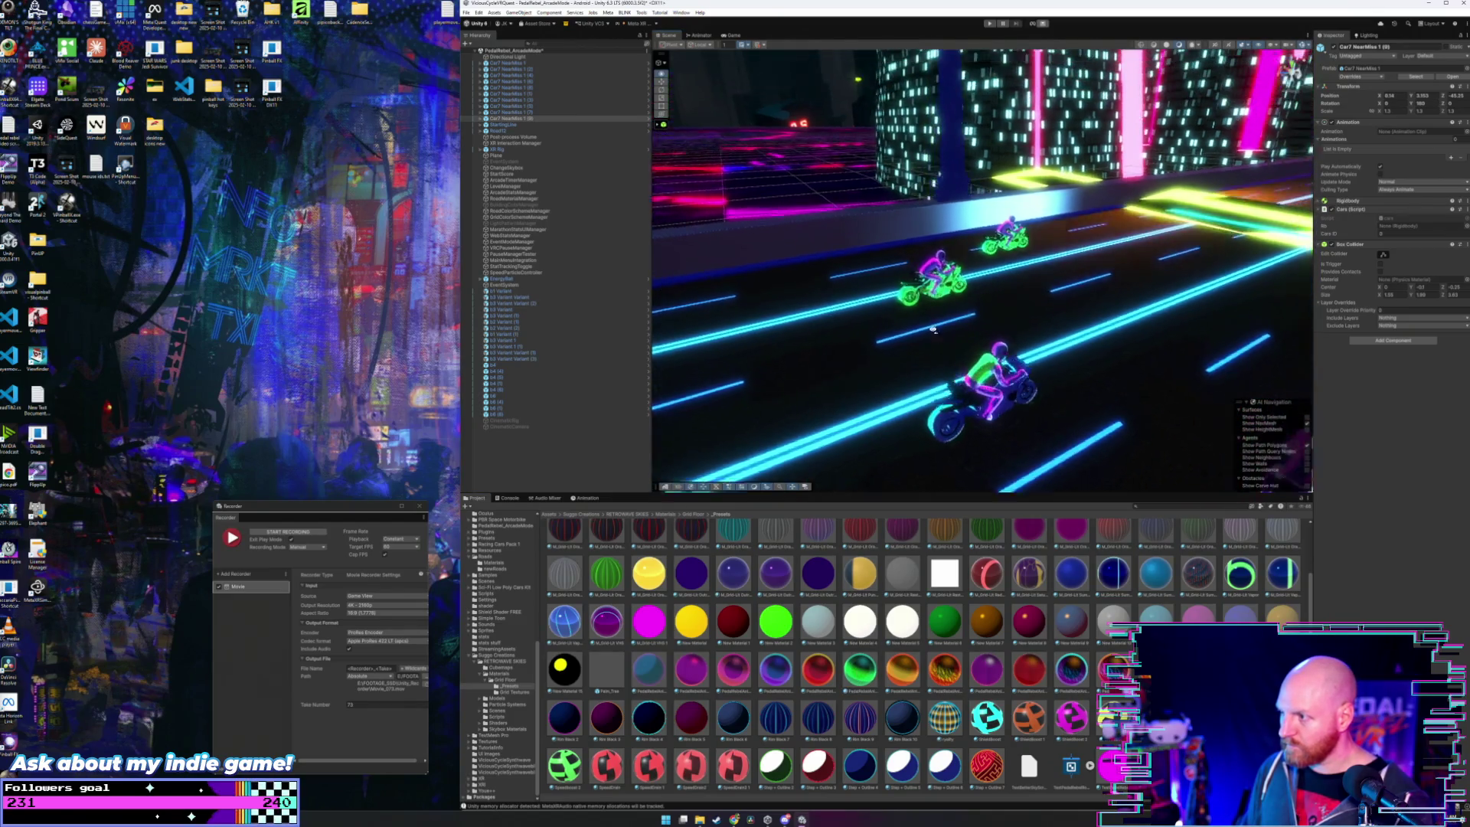
{"action": "mouse_move", "coordinate": [695, 668]}
{"action": "left_mouse_down"}
{"action": "mouse_move", "coordinate": [945, 360]}
{"action": "mouse_move", "coordinate": [963, 313]}
{"action": "left_mouse_up"}
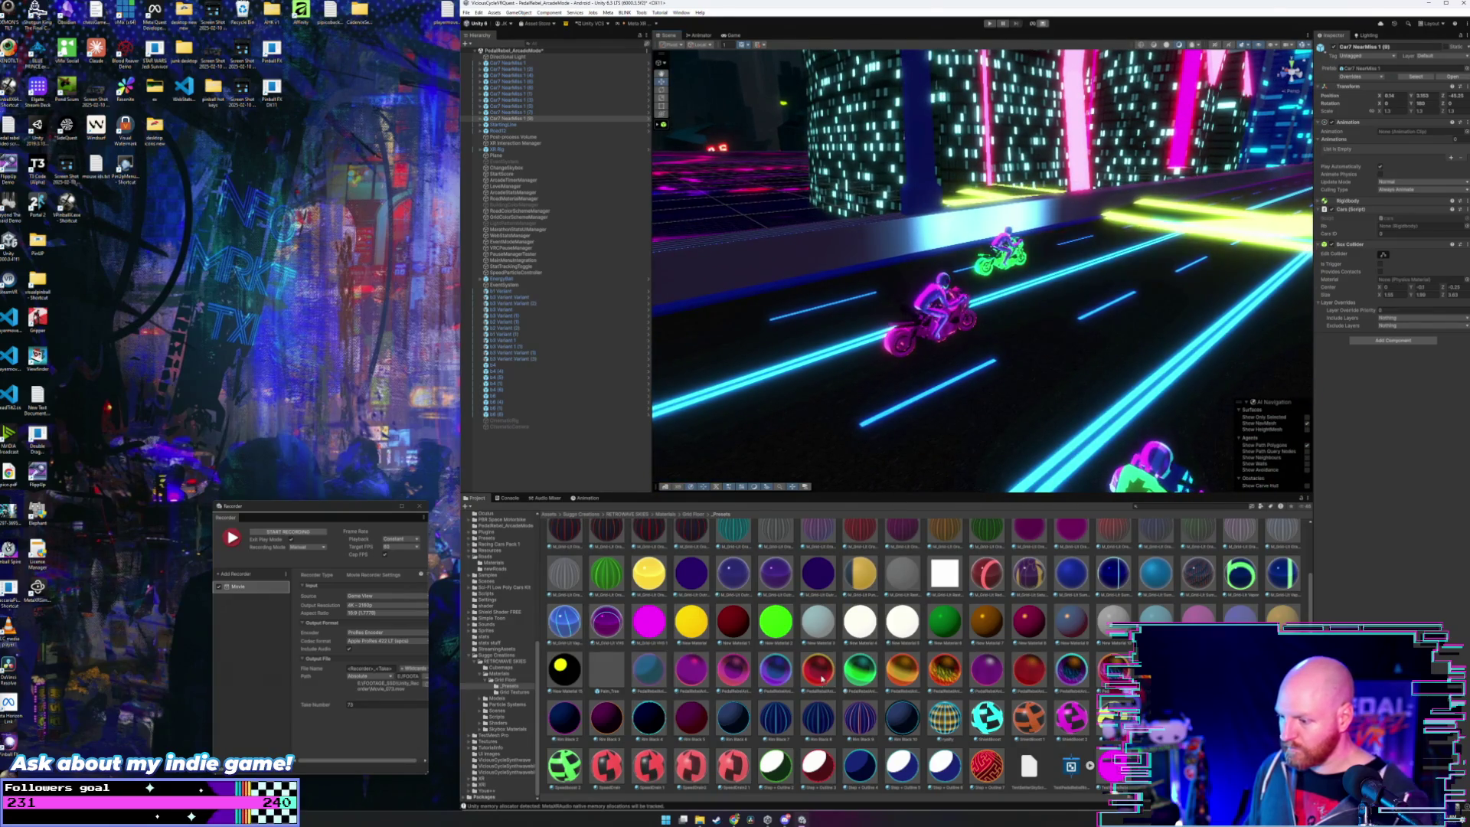
- Restyle the middle rider and motorbike, ending with an orange rider, magenta bike and magenta helmet
{"action": "mouse_move", "coordinate": [903, 668]}
{"action": "left_mouse_down"}
{"action": "mouse_move", "coordinate": [941, 360]}
{"action": "mouse_move", "coordinate": [933, 294]}
{"action": "left_mouse_up"}
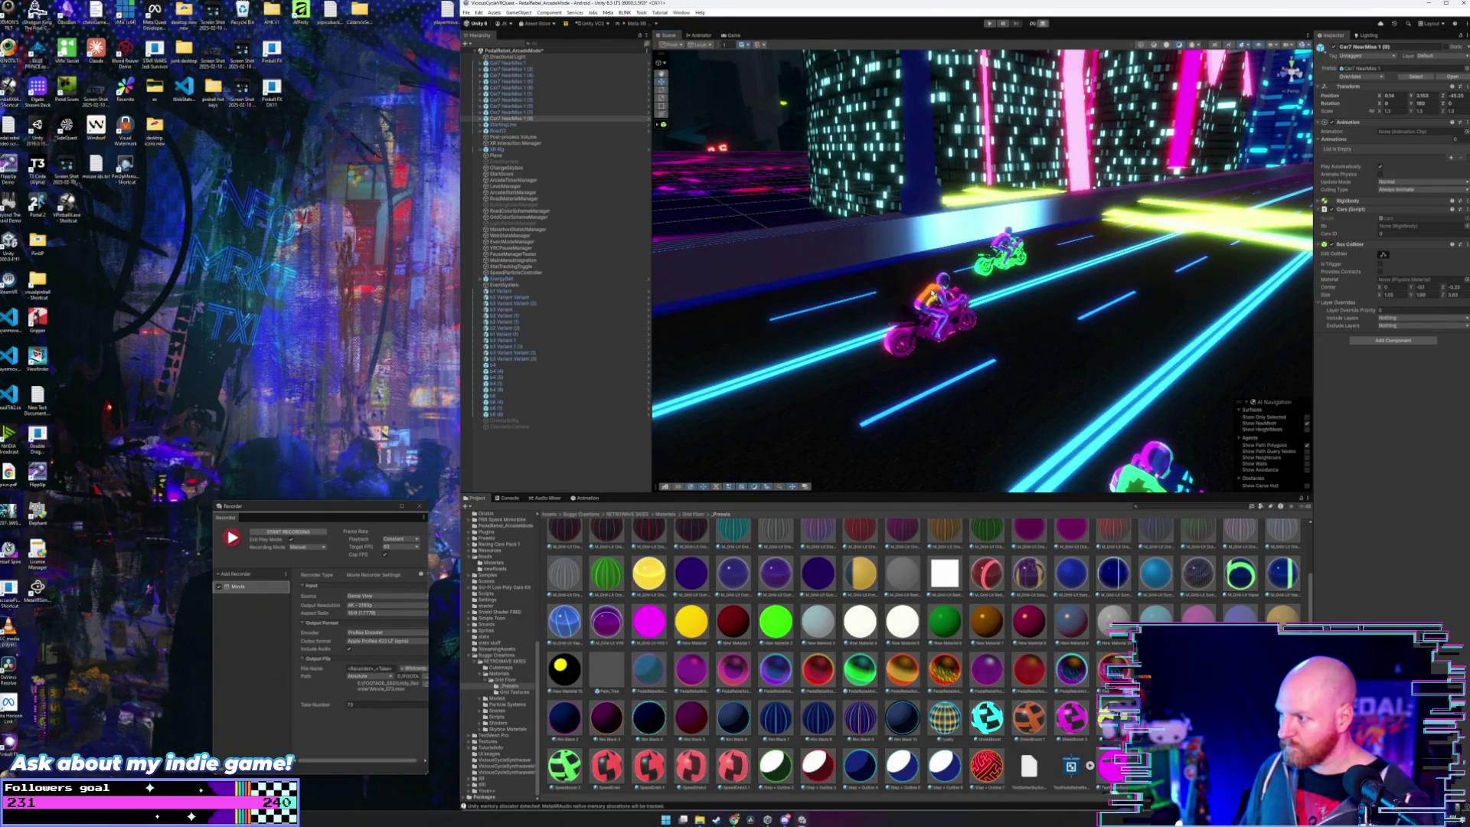
{"action": "mouse_move", "coordinate": [899, 666]}
{"action": "left_mouse_down"}
{"action": "mouse_move", "coordinate": [943, 358]}
{"action": "mouse_move", "coordinate": [934, 302]}
{"action": "left_mouse_up"}
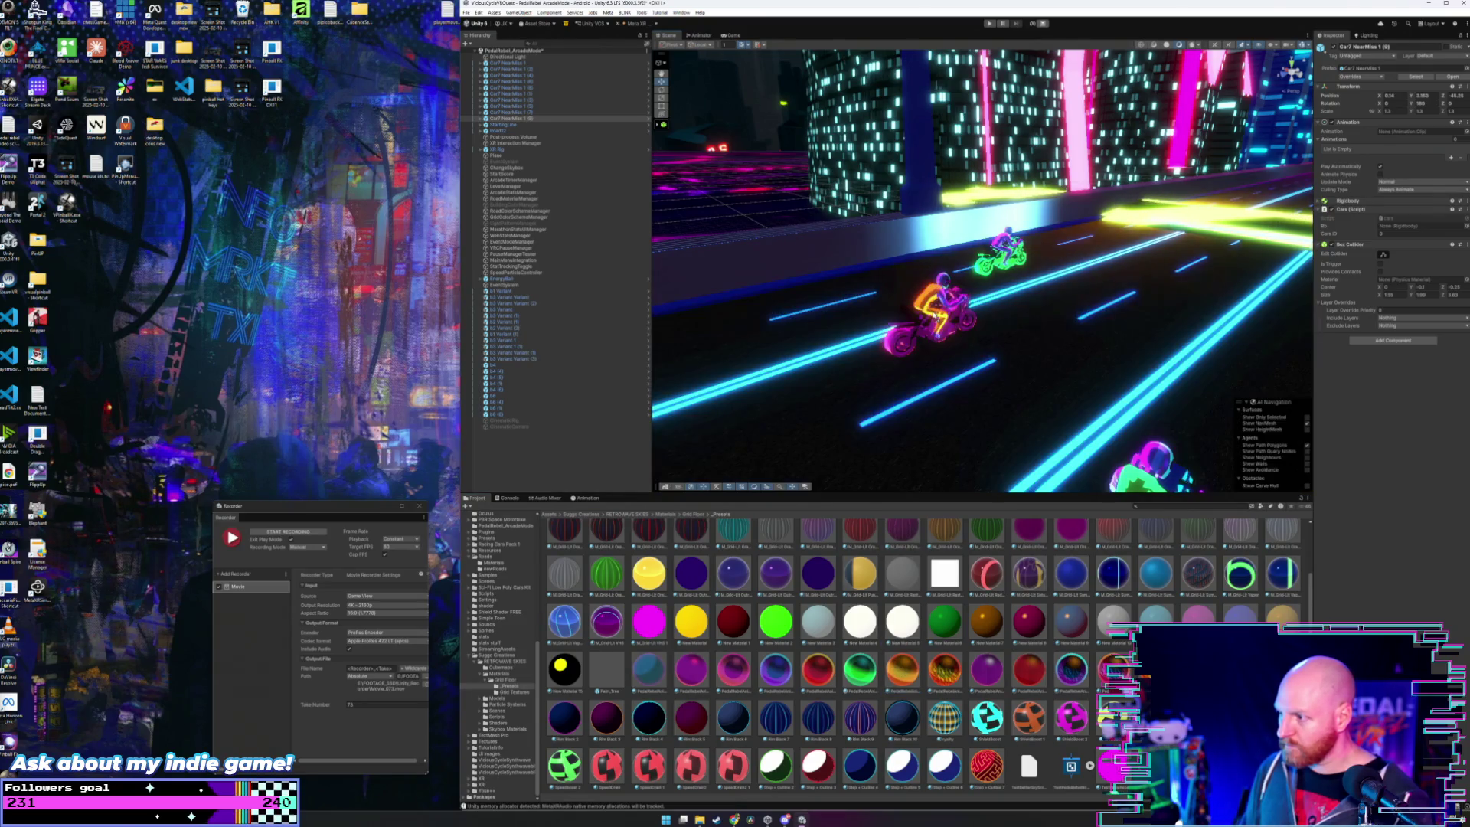
{"action": "left_click_drag", "start_coordinate": [860, 668], "coordinate": [948, 289]}
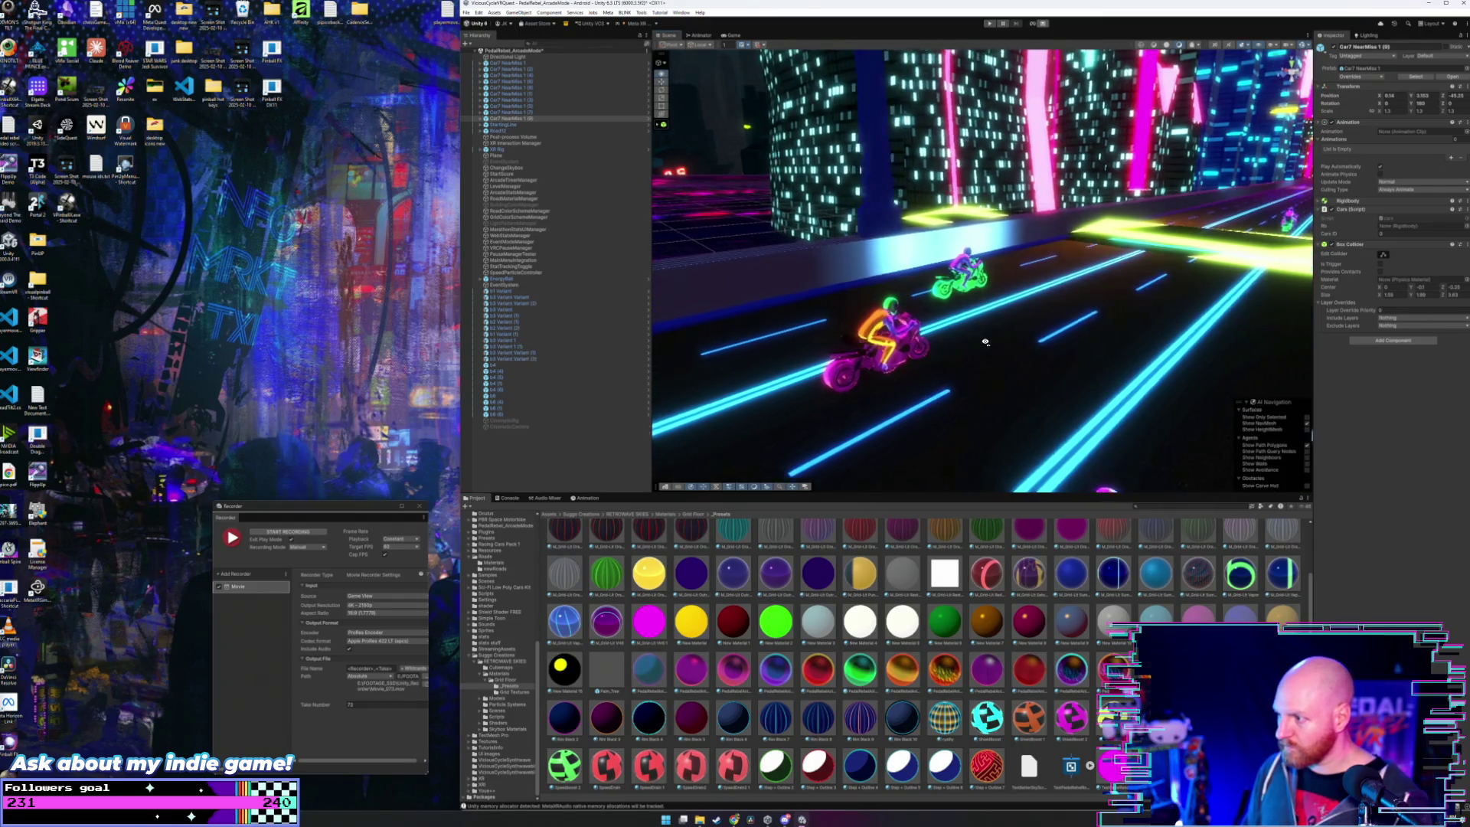
{"action": "mouse_move", "coordinate": [900, 660]}
{"action": "left_mouse_down"}
{"action": "mouse_move", "coordinate": [930, 360]}
{"action": "mouse_move", "coordinate": [903, 321]}
{"action": "left_mouse_up"}
{"action": "left_click_drag", "start_coordinate": [995, 651], "coordinate": [905, 301]}
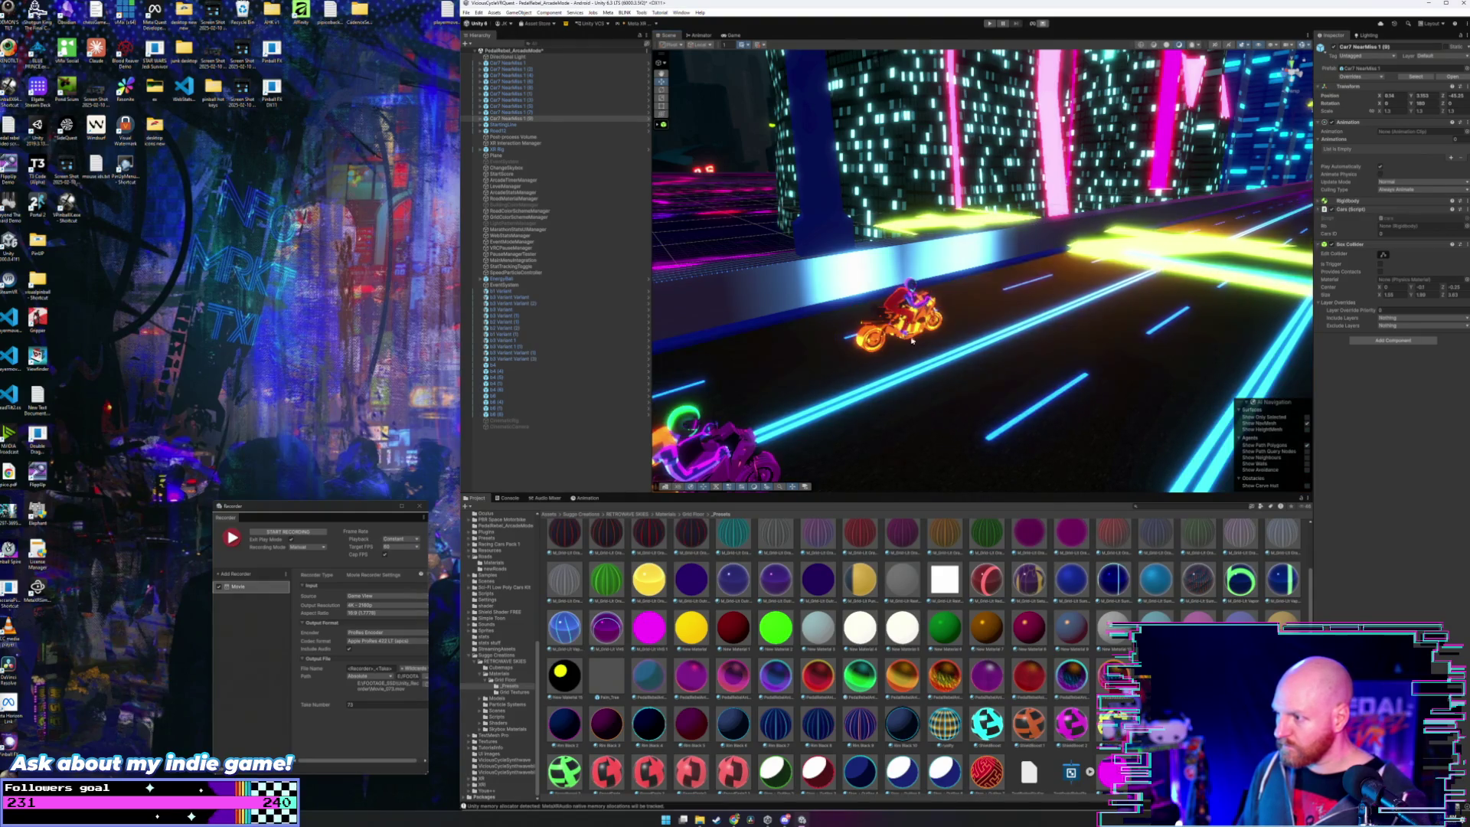
{"action": "mouse_move", "coordinate": [986, 677]}
{"action": "left_mouse_down"}
{"action": "mouse_move", "coordinate": [931, 295]}
{"action": "mouse_move", "coordinate": [894, 620]}
{"action": "left_mouse_up"}
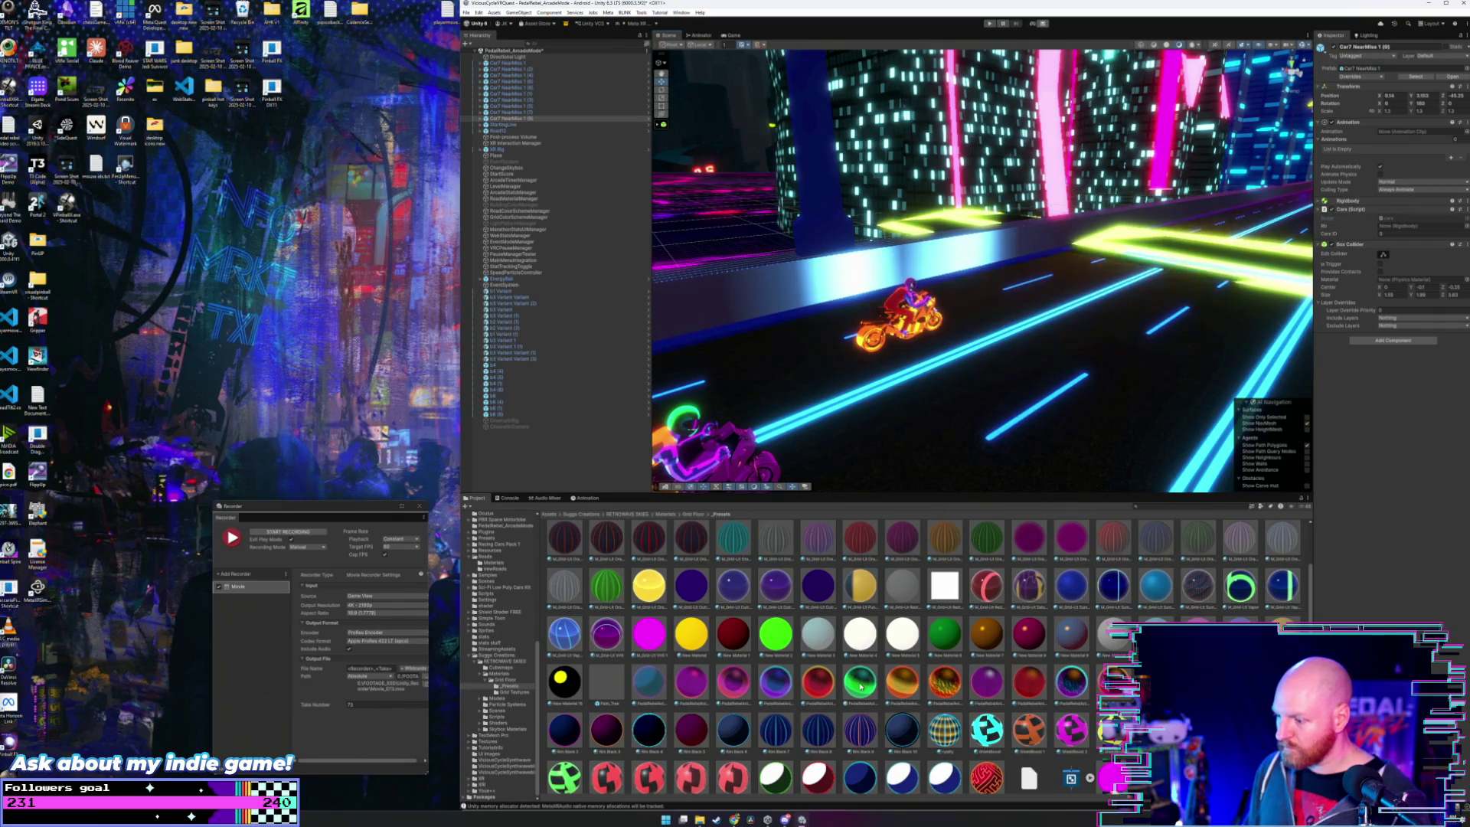
{"action": "mouse_move", "coordinate": [860, 685]}
{"action": "left_mouse_down"}
{"action": "mouse_move", "coordinate": [888, 360]}
{"action": "mouse_move", "coordinate": [909, 285]}
{"action": "left_mouse_up"}
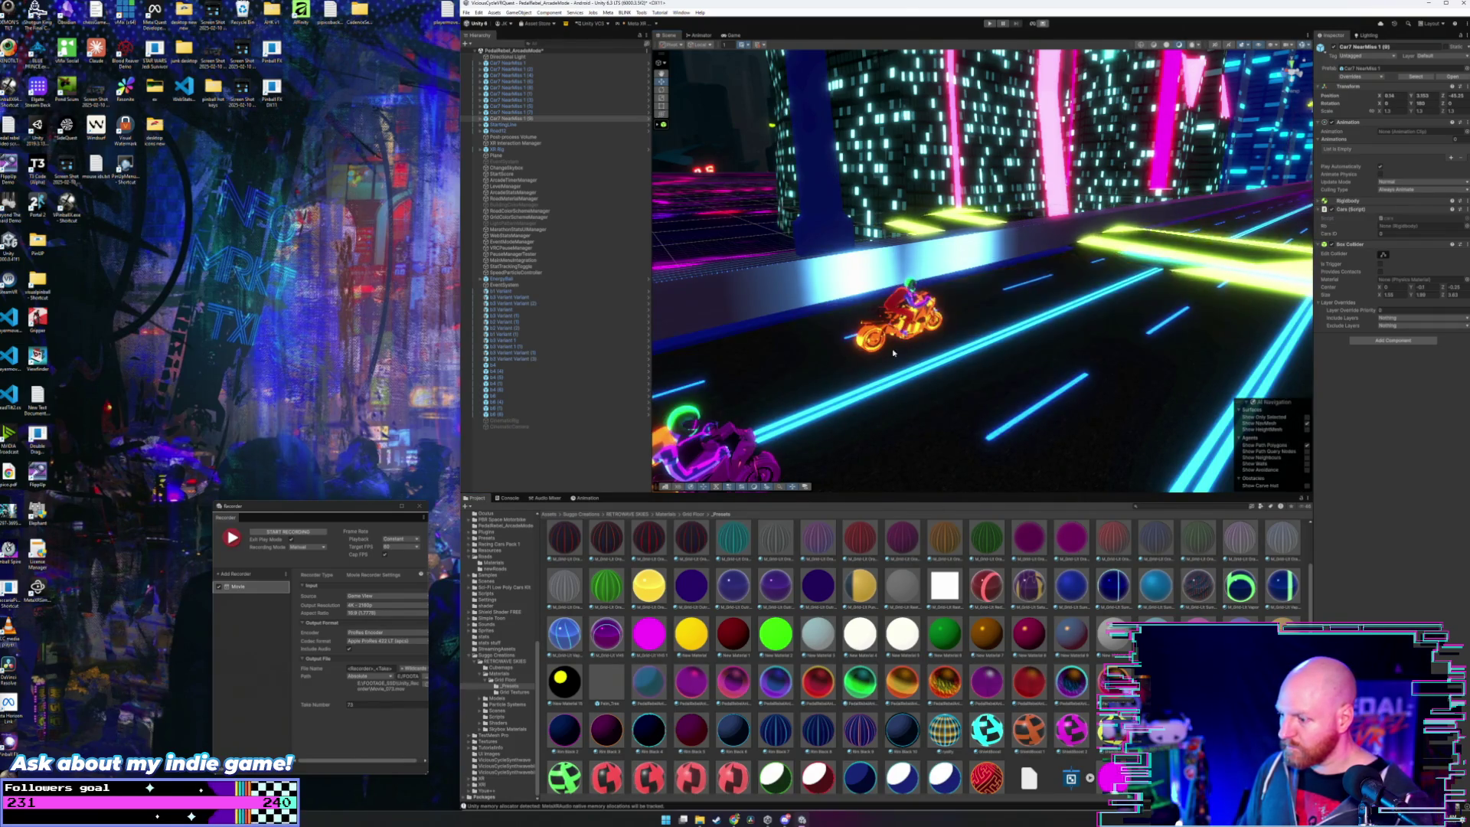
{"action": "mouse_move", "coordinate": [893, 352]}
{"action": "left_mouse_down"}
{"action": "mouse_move", "coordinate": [957, 390]}
{"action": "mouse_move", "coordinate": [910, 284]}
{"action": "left_mouse_up"}
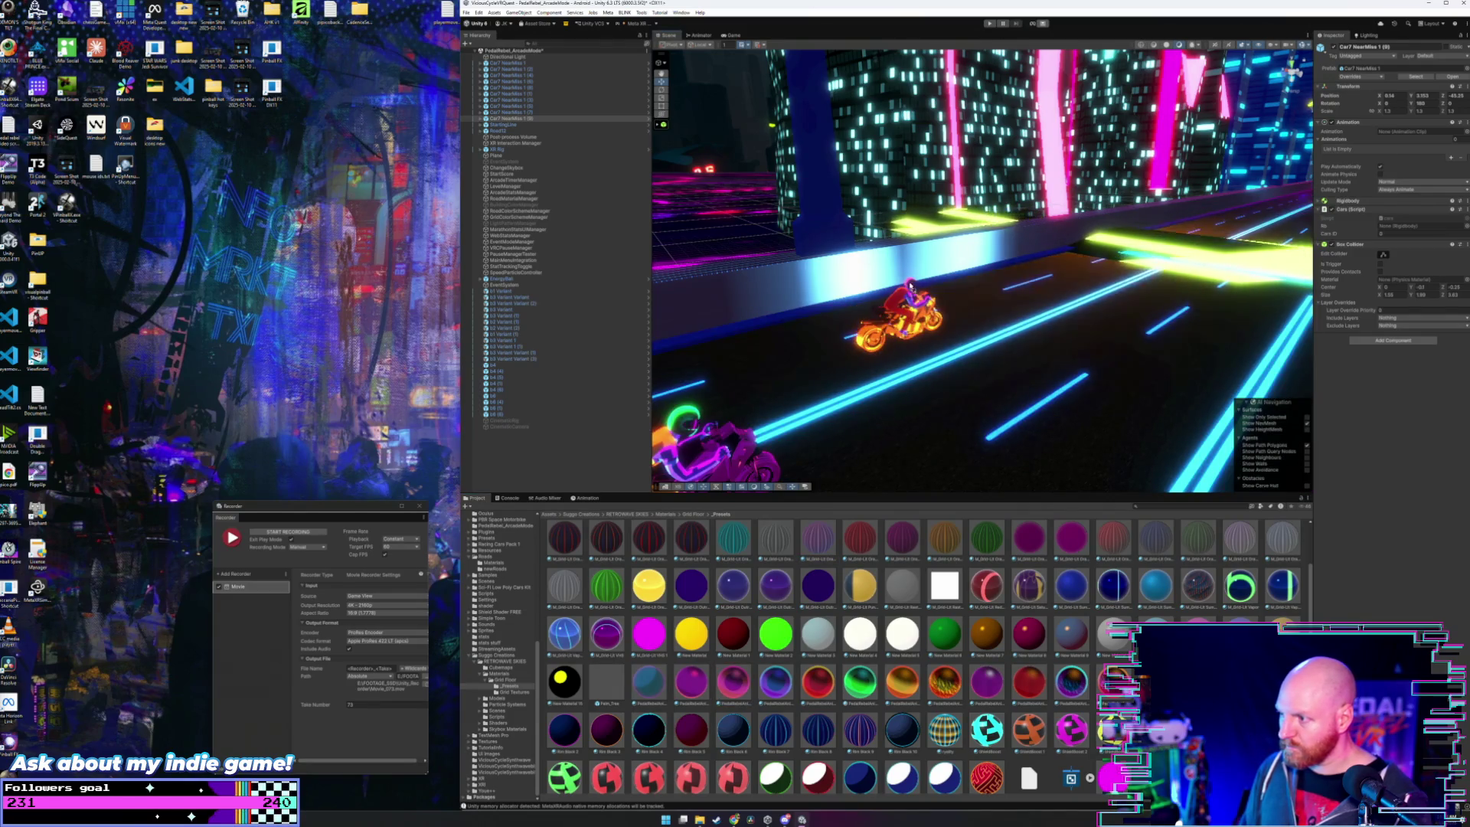
- Farther up the road, turn the green bike red then orange, with an orange torso and yellow helmet
{"action": "mouse_move", "coordinate": [915, 451]}
{"action": "left_mouse_down"}
{"action": "mouse_move", "coordinate": [926, 456]}
{"action": "mouse_move", "coordinate": [902, 446]}
{"action": "mouse_move", "coordinate": [880, 482]}
{"action": "left_mouse_up"}
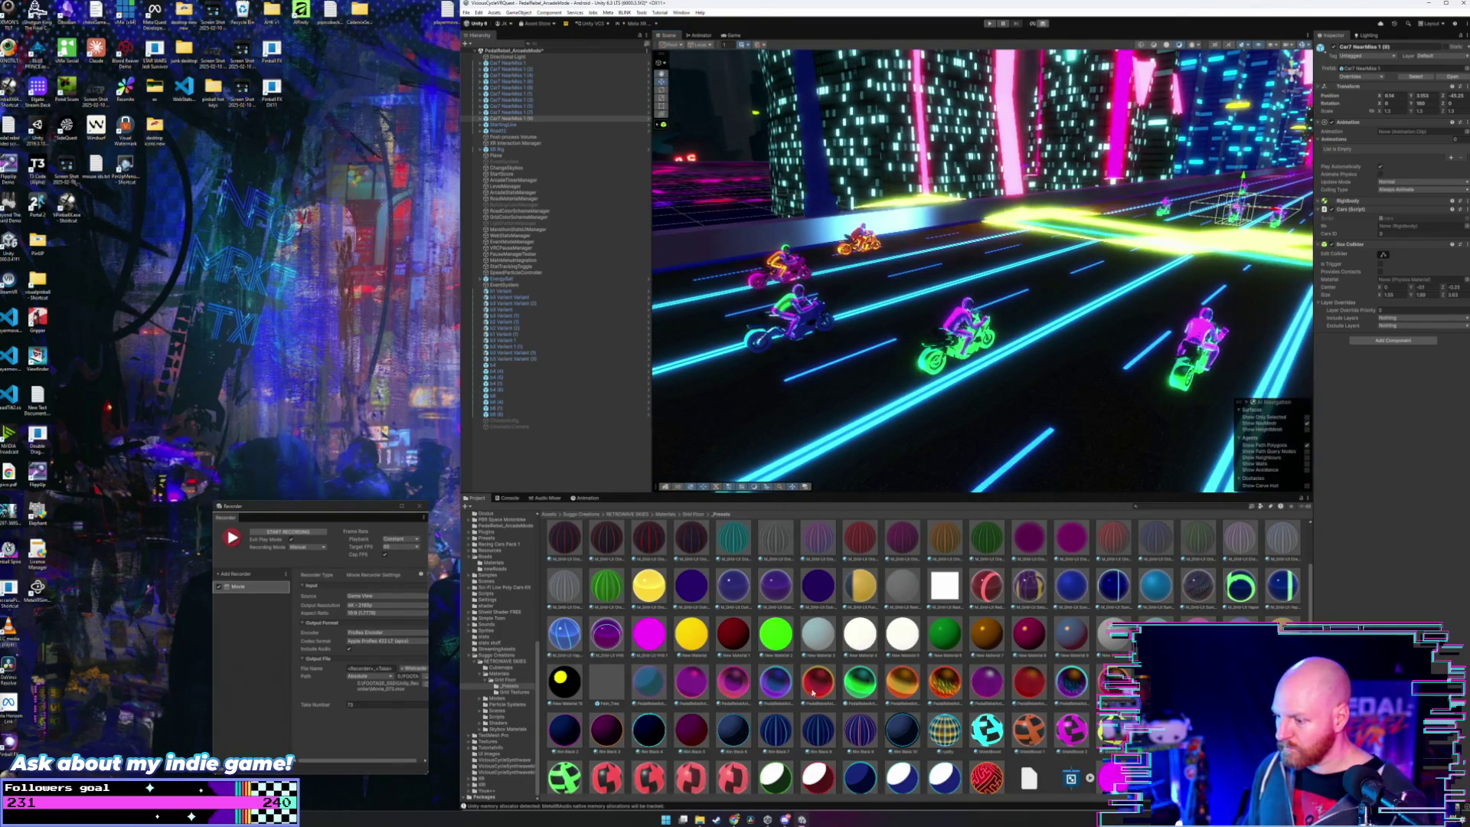
{"action": "mouse_move", "coordinate": [812, 693]}
{"action": "left_mouse_down"}
{"action": "mouse_move", "coordinate": [880, 398]}
{"action": "mouse_move", "coordinate": [956, 337]}
{"action": "left_mouse_up"}
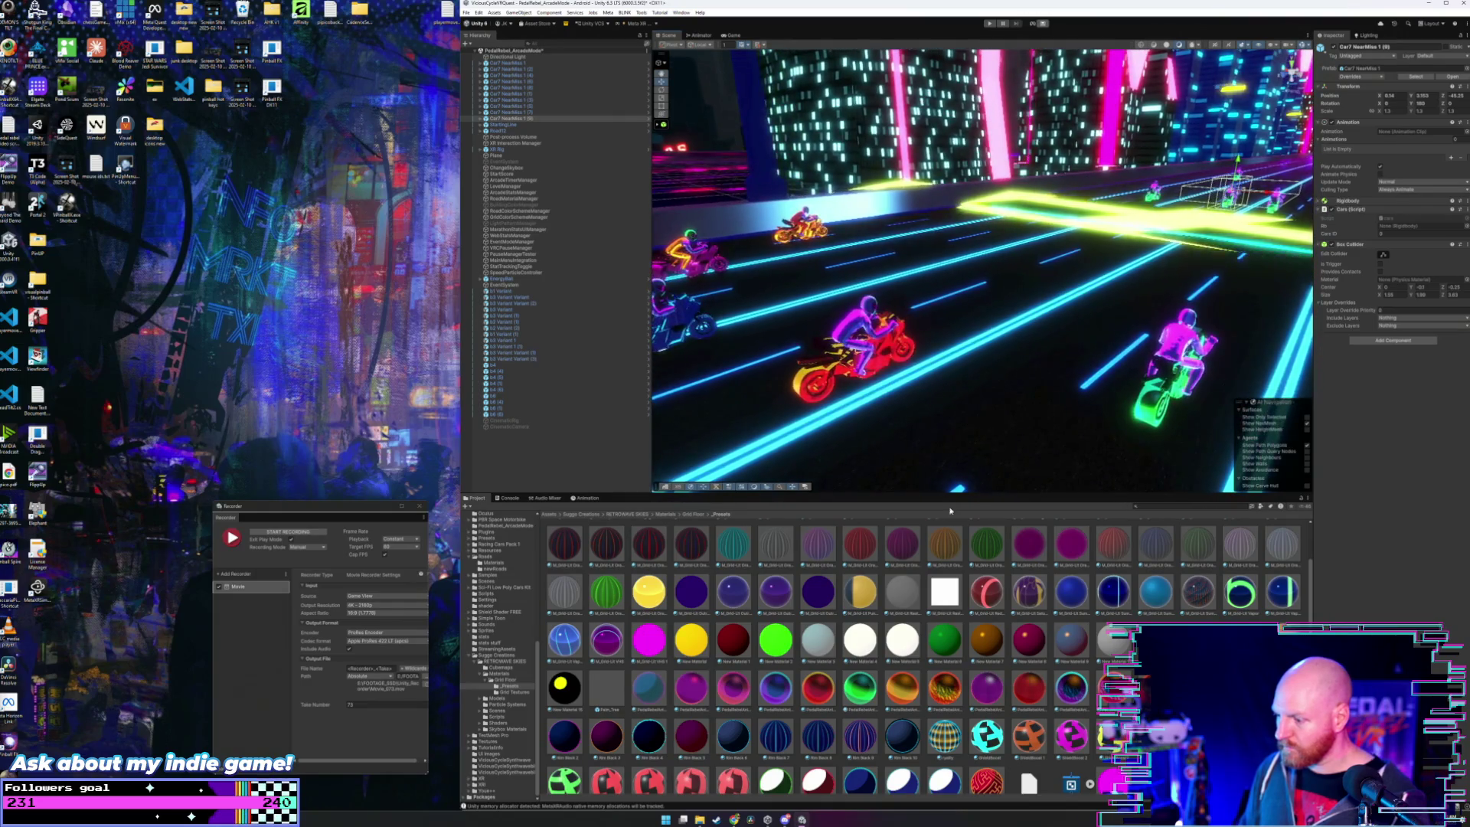
{"action": "left_click_drag", "start_coordinate": [889, 455], "coordinate": [857, 330]}
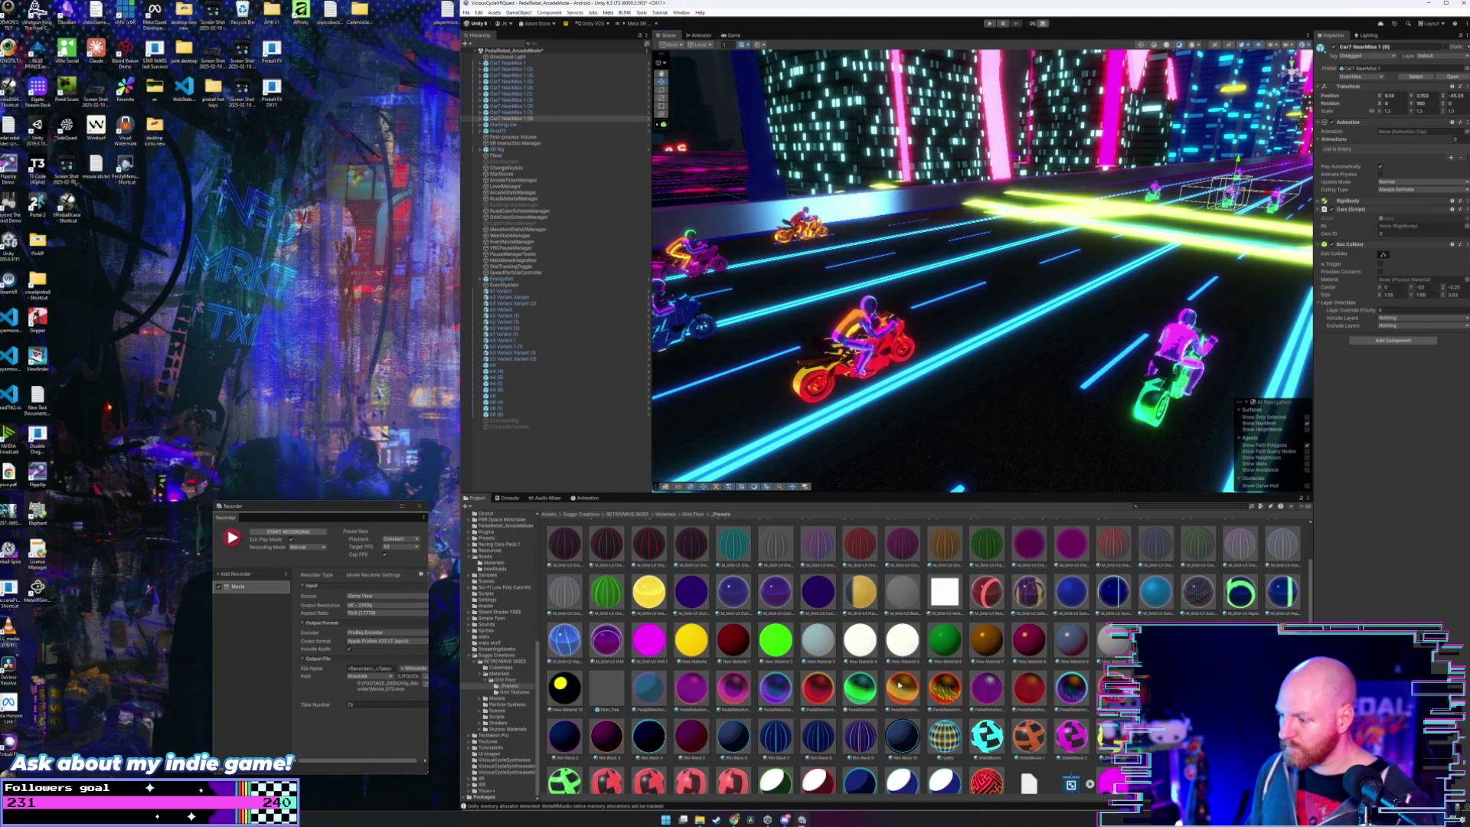
{"action": "mouse_move", "coordinate": [899, 684]}
{"action": "left_mouse_down"}
{"action": "mouse_move", "coordinate": [842, 398]}
{"action": "mouse_move", "coordinate": [851, 350]}
{"action": "left_mouse_up"}
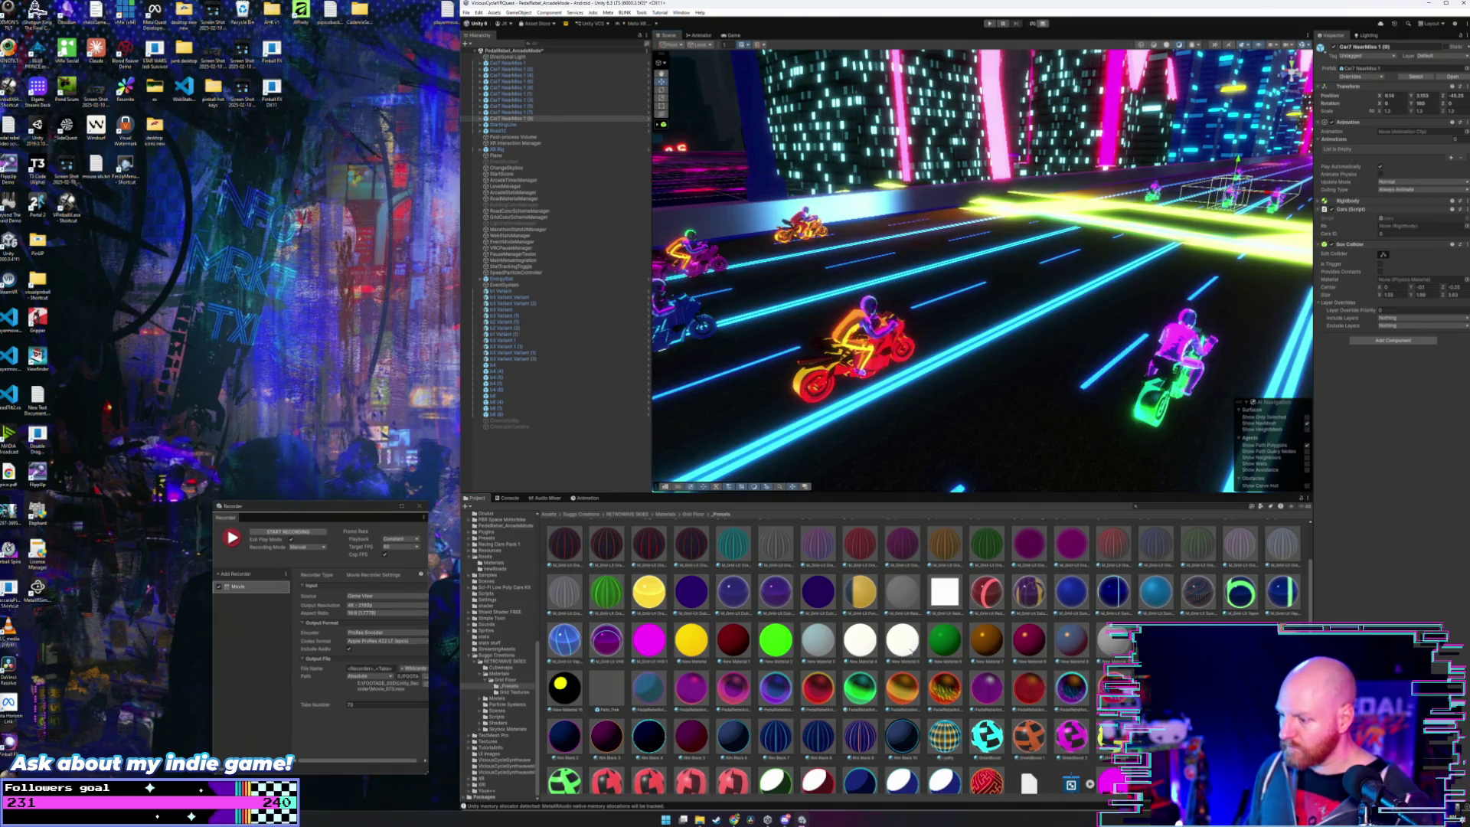
{"action": "mouse_move", "coordinate": [902, 688]}
{"action": "left_mouse_down"}
{"action": "mouse_move", "coordinate": [857, 352]}
{"action": "mouse_move", "coordinate": [866, 308]}
{"action": "left_mouse_up"}
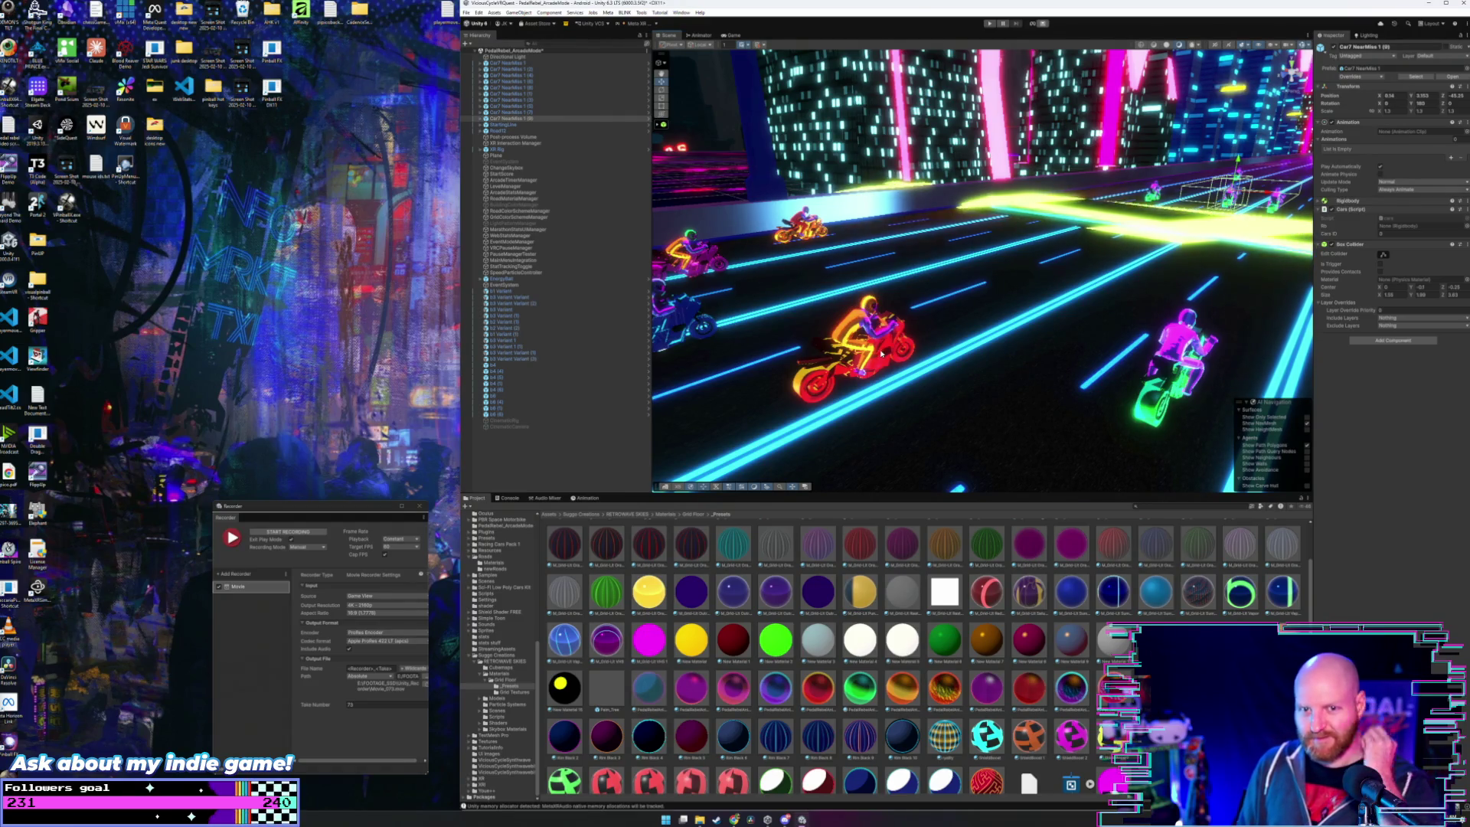
{"action": "mouse_move", "coordinate": [897, 378]}
{"action": "left_mouse_down"}
{"action": "mouse_move", "coordinate": [935, 403]}
{"action": "mouse_move", "coordinate": [945, 373]}
{"action": "left_mouse_up"}
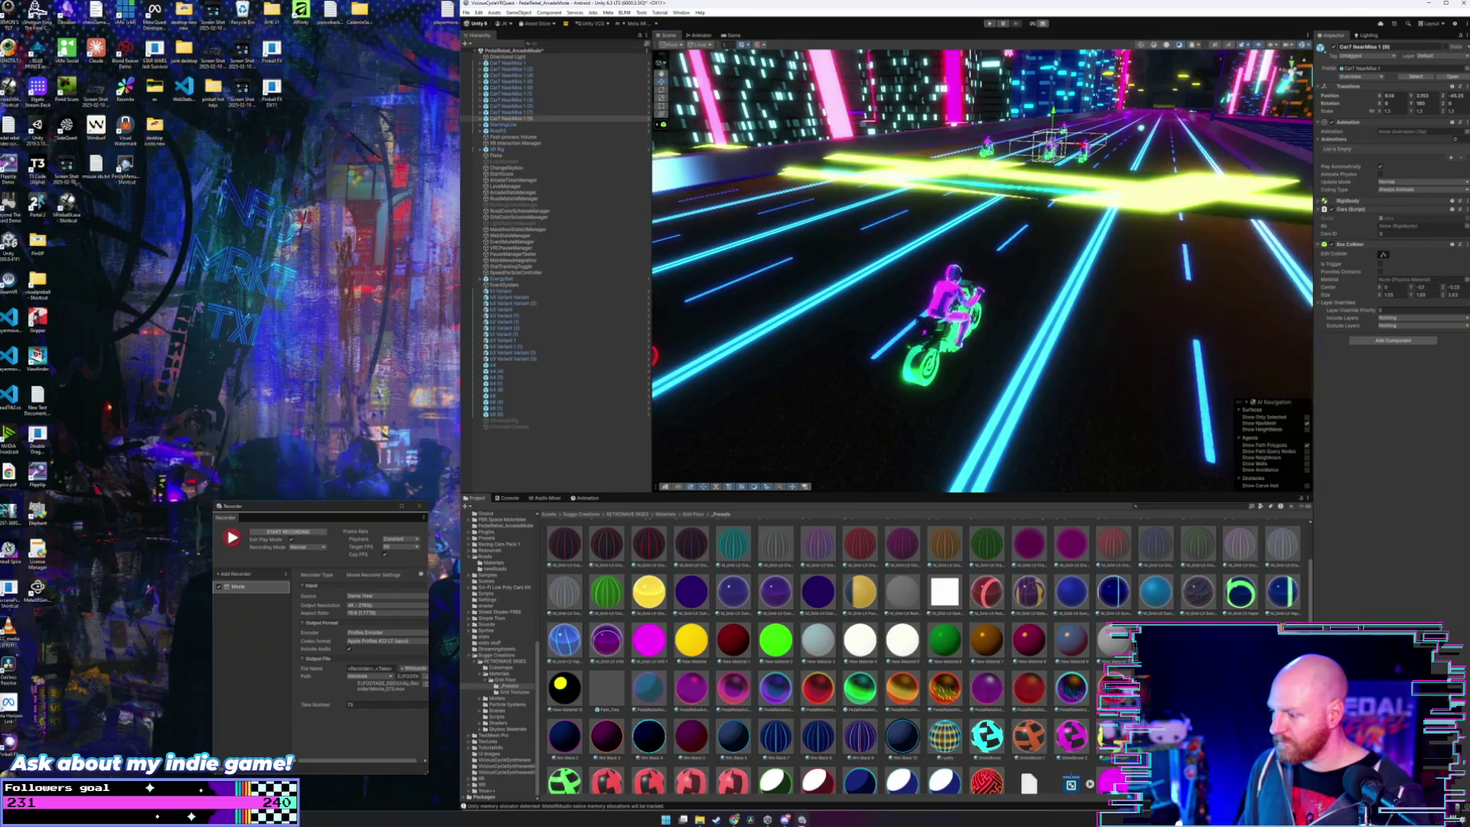
{"action": "right_click", "coordinate": [1111, 677]}
{"action": "mouse_move", "coordinate": [1111, 678]}
{"action": "left_mouse_down"}
{"action": "mouse_move", "coordinate": [1033, 474]}
{"action": "mouse_move", "coordinate": [965, 398]}
{"action": "mouse_move", "coordinate": [935, 337]}
{"action": "left_mouse_up"}
{"action": "left_click_drag", "start_coordinate": [1066, 693], "coordinate": [949, 297]}
{"action": "mouse_move", "coordinate": [1067, 698]}
{"action": "left_mouse_down"}
{"action": "mouse_move", "coordinate": [979, 451]}
{"action": "mouse_move", "coordinate": [976, 335]}
{"action": "left_mouse_up"}
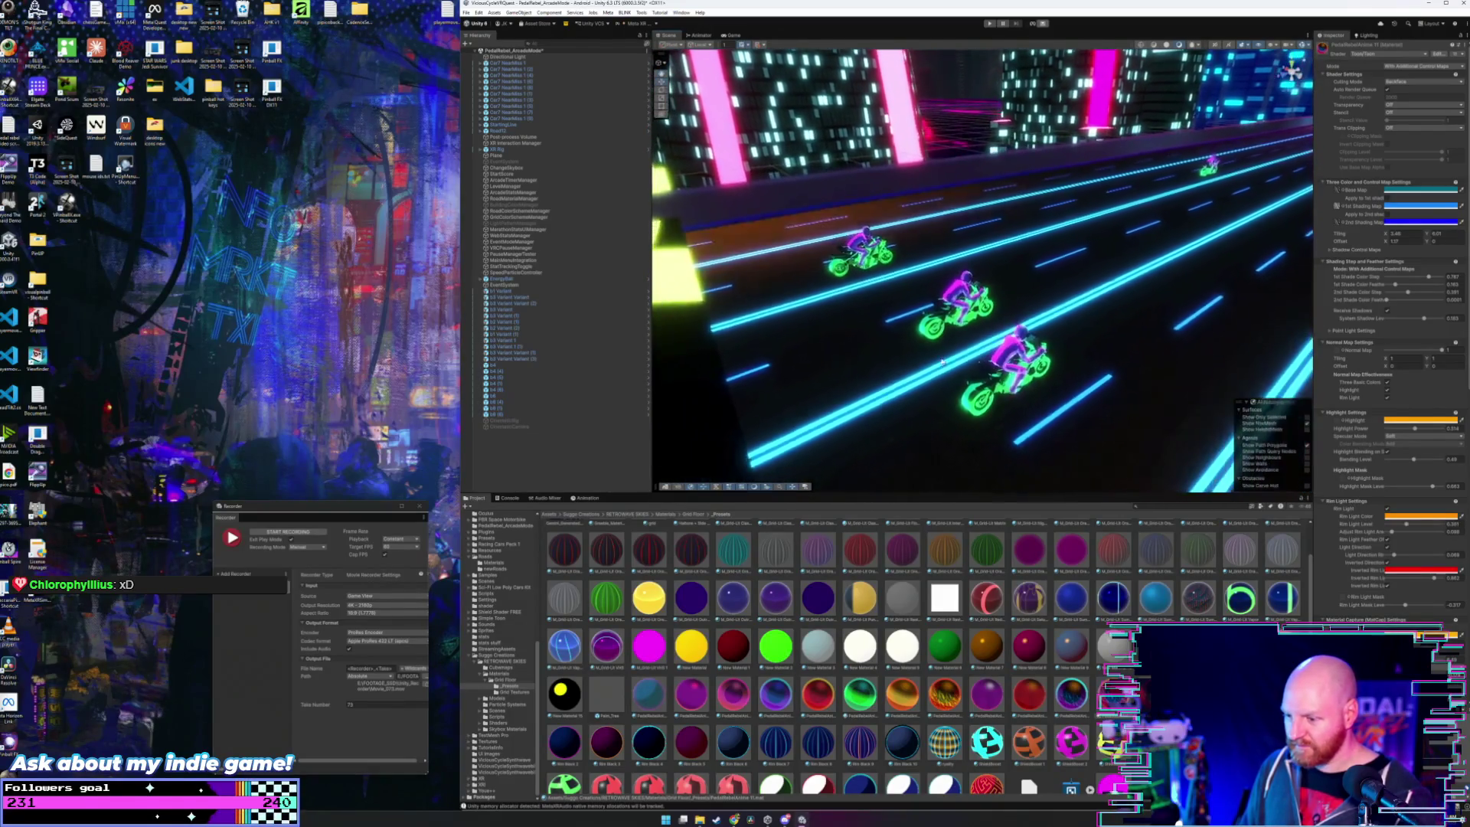
{"action": "mouse_move", "coordinate": [696, 690]}
{"action": "left_mouse_down"}
{"action": "mouse_move", "coordinate": [957, 344]}
{"action": "mouse_move", "coordinate": [997, 380]}
{"action": "left_mouse_up"}
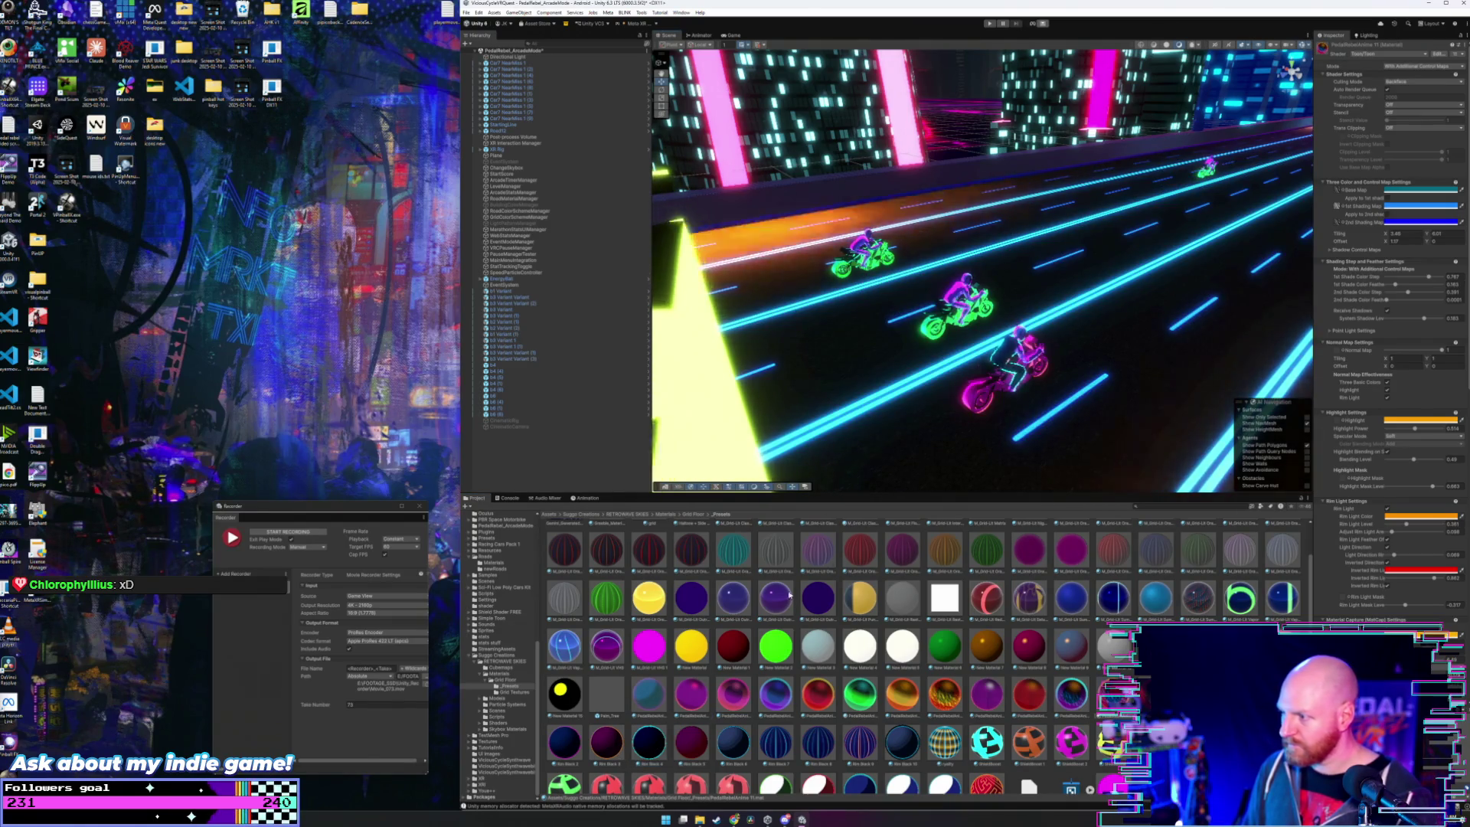
{"action": "scroll", "coordinate": [752, 632], "scroll_direction": "up", "scroll_amount": 1}
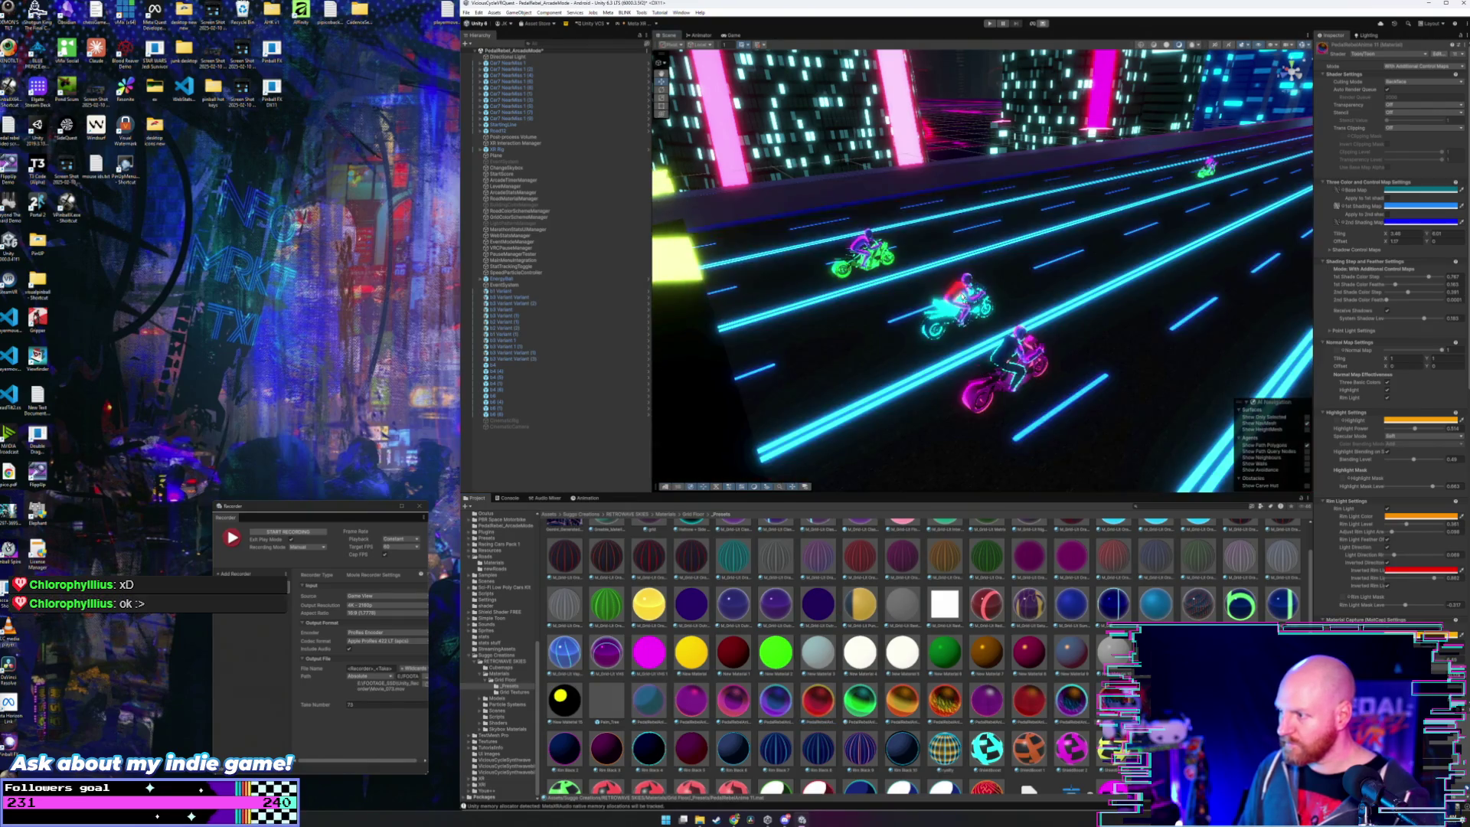
{"action": "mouse_move", "coordinate": [827, 657]}
{"action": "left_mouse_down"}
{"action": "mouse_move", "coordinate": [819, 689]}
{"action": "mouse_move", "coordinate": [765, 345]}
{"action": "mouse_move", "coordinate": [961, 309]}
{"action": "mouse_move", "coordinate": [949, 337]}
{"action": "mouse_move", "coordinate": [969, 283]}
{"action": "left_mouse_up"}
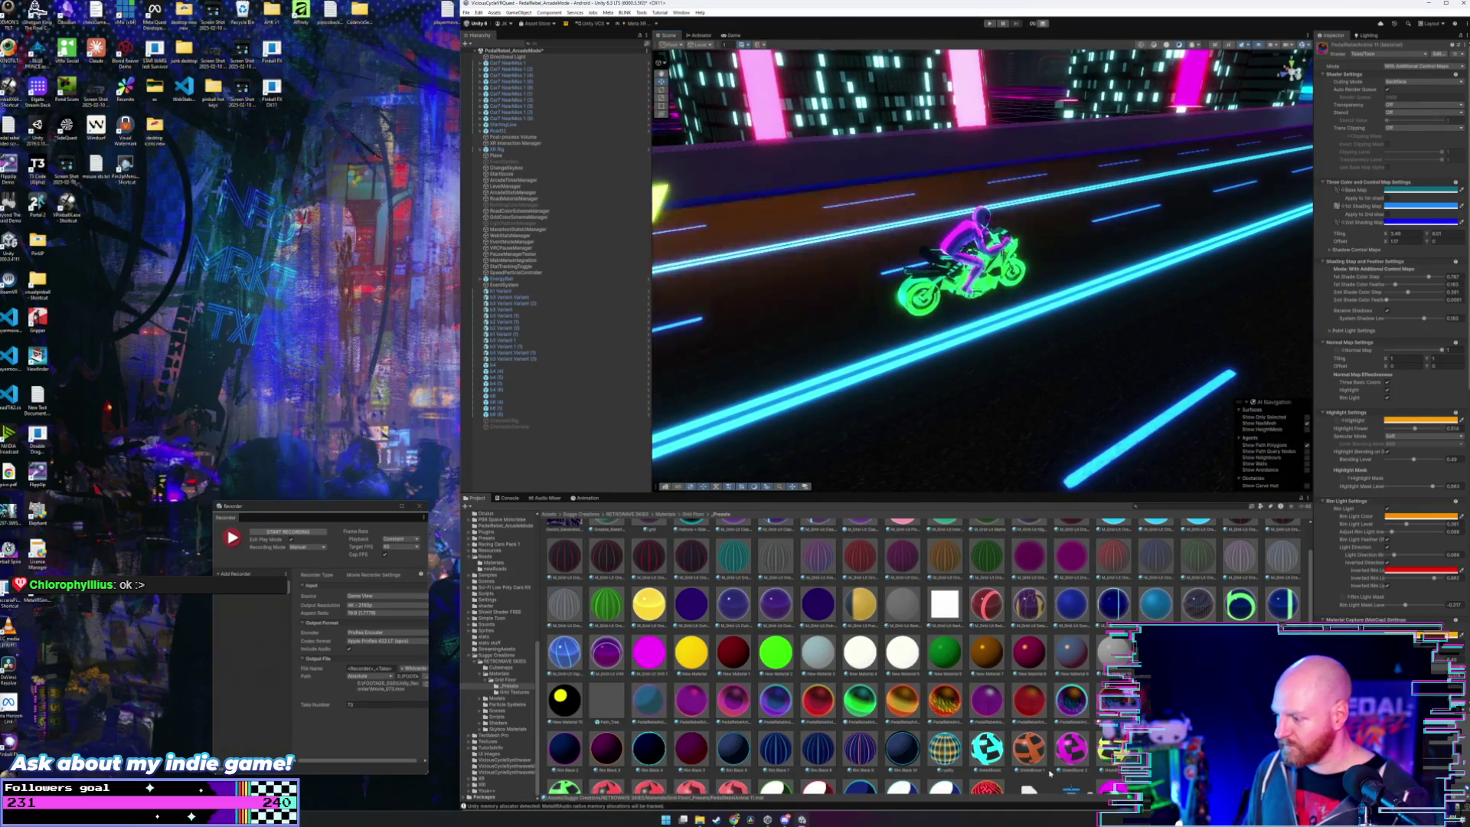
{"action": "left_click_drag", "start_coordinate": [1038, 651], "coordinate": [953, 263]}
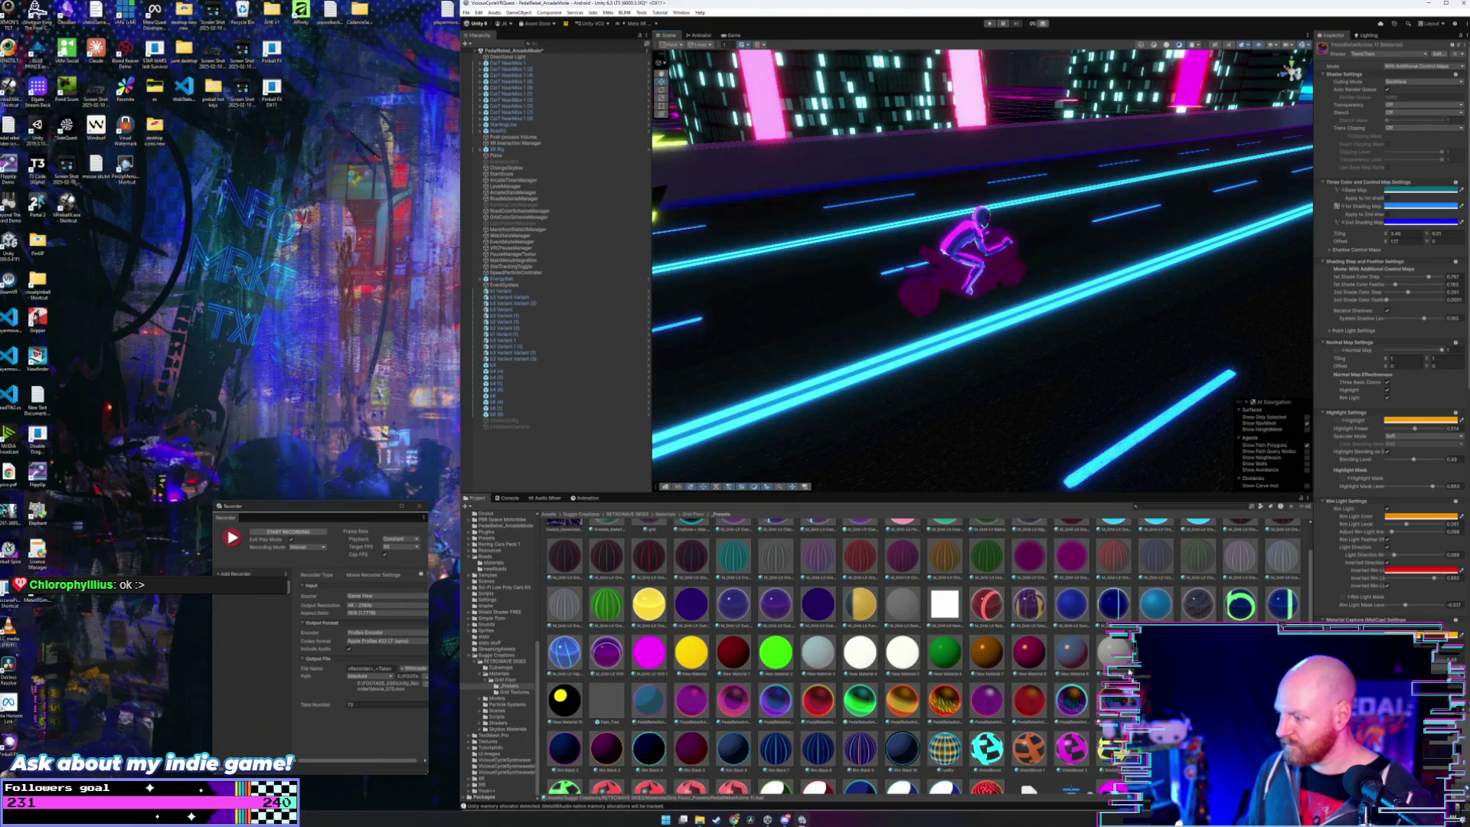
{"action": "mouse_move", "coordinate": [943, 700]}
{"action": "left_mouse_down"}
{"action": "mouse_move", "coordinate": [880, 344]}
{"action": "mouse_move", "coordinate": [956, 243]}
{"action": "left_mouse_up"}
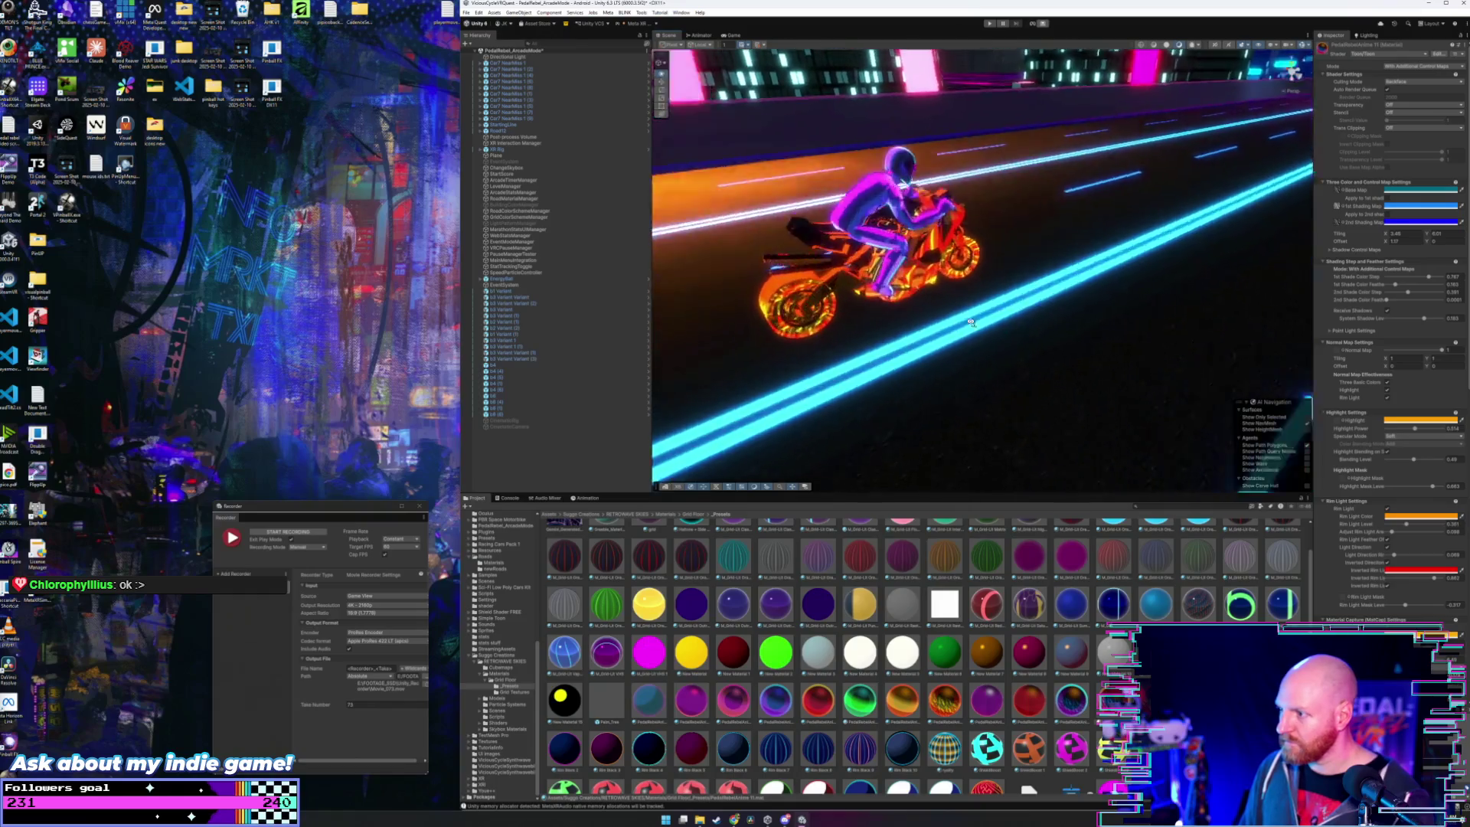
- Select five Car7 NearMiss cars starting at Car7 NearMiss 1 (2), duplicate them, and drag the copies up the road
{"action": "key", "text": "Caps_Lock"}
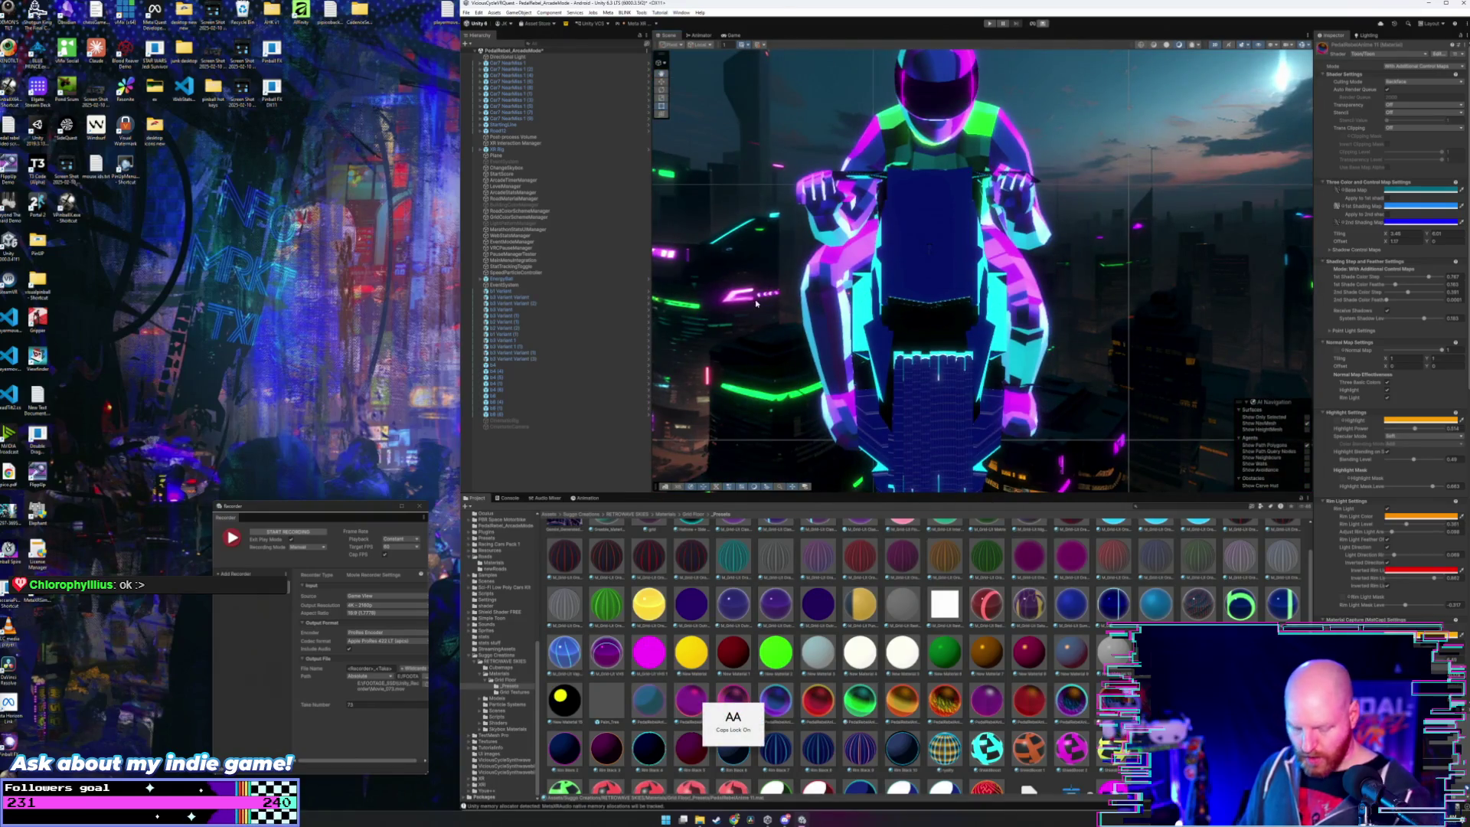
{"action": "key", "text": "Caps_Lock"}
{"action": "left_click", "coordinate": [889, 263]}
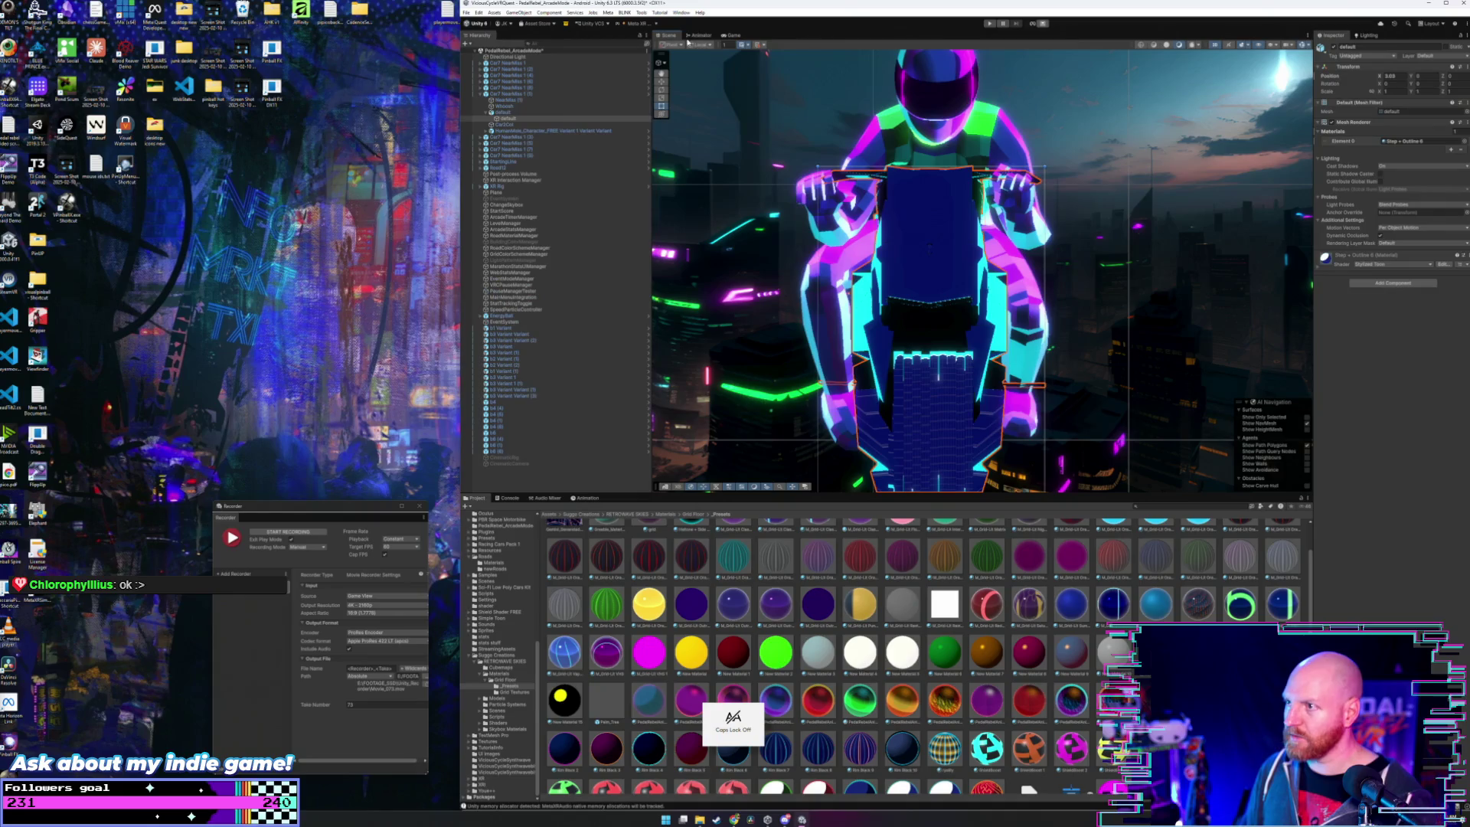
{"action": "left_click", "coordinate": [1213, 44]}
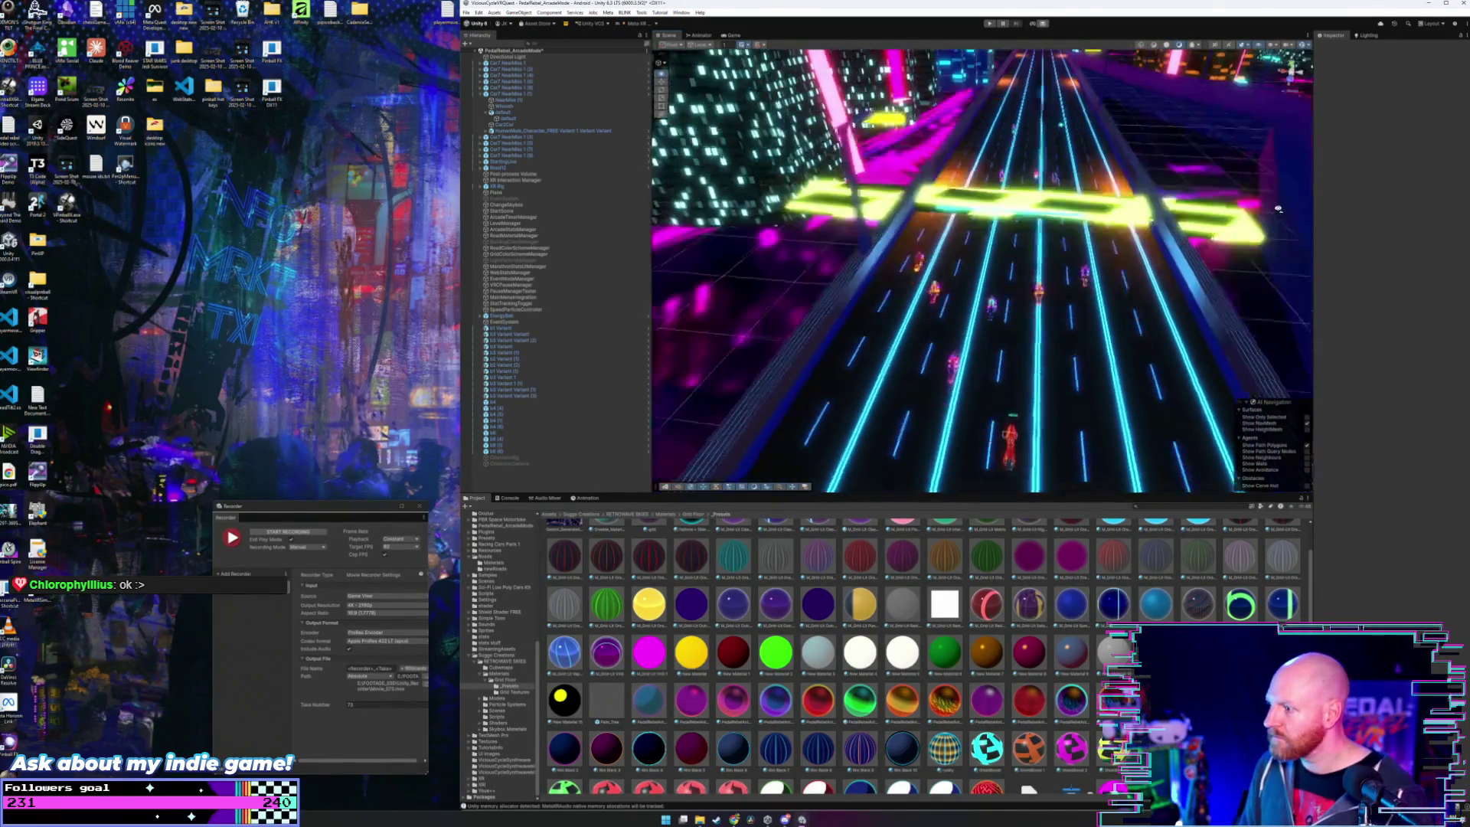
{"action": "left_click", "coordinate": [525, 70]}
{"action": "left_click", "coordinate": [479, 94]}
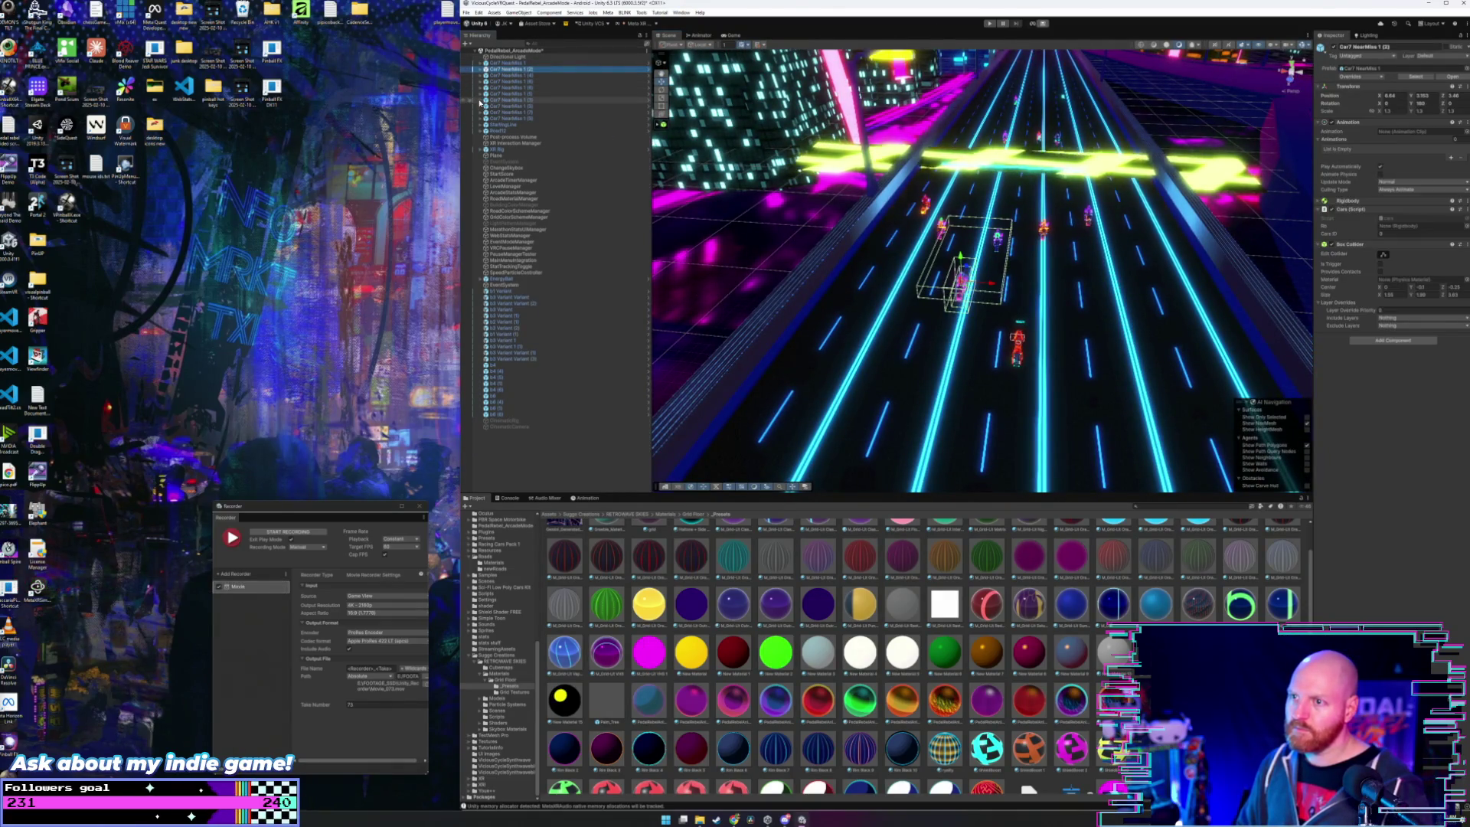
{"action": "left_click", "coordinate": [511, 88], "text": "shift"}
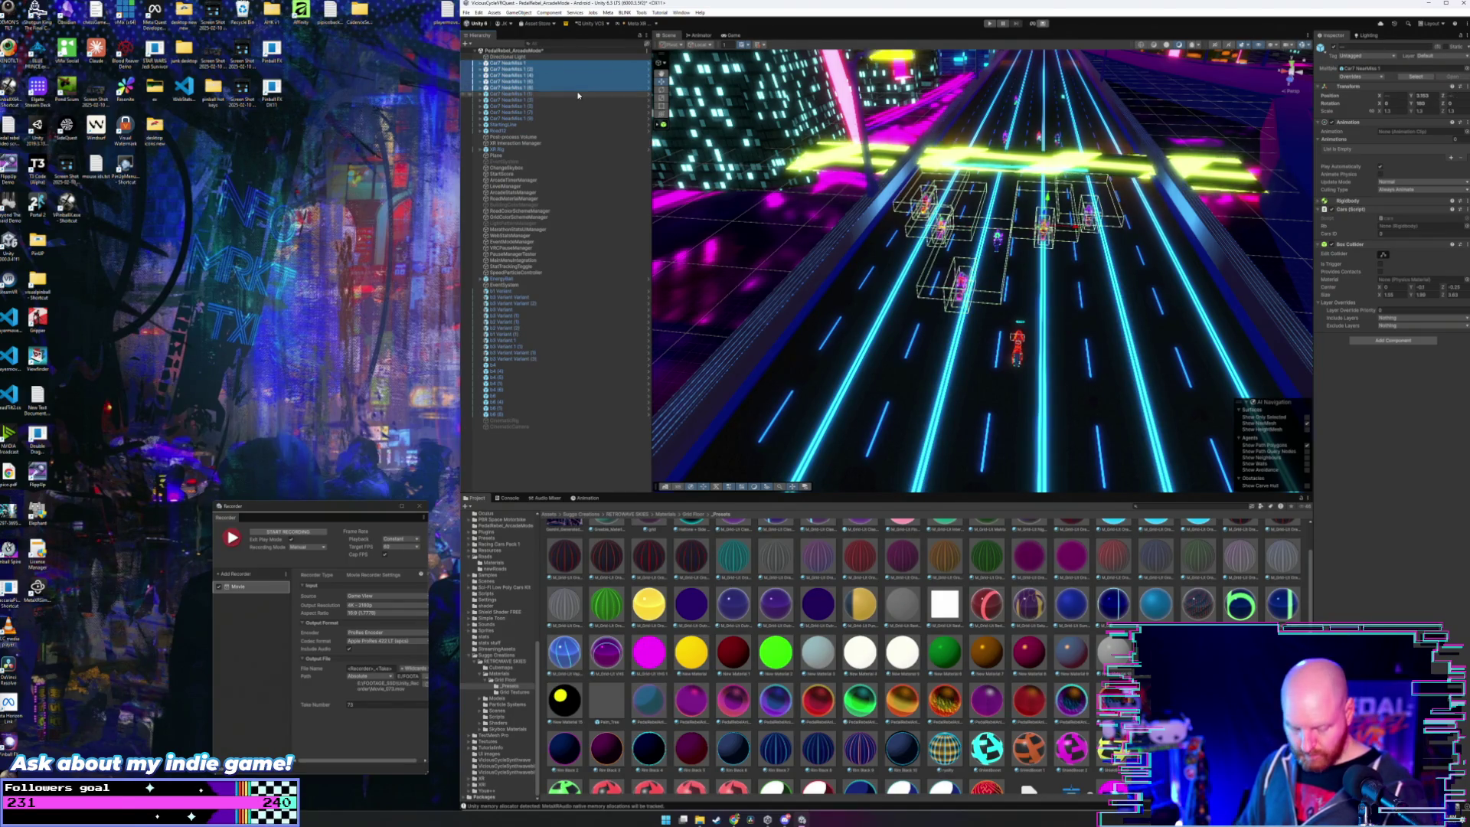
{"action": "key", "text": "ctrl+d"}
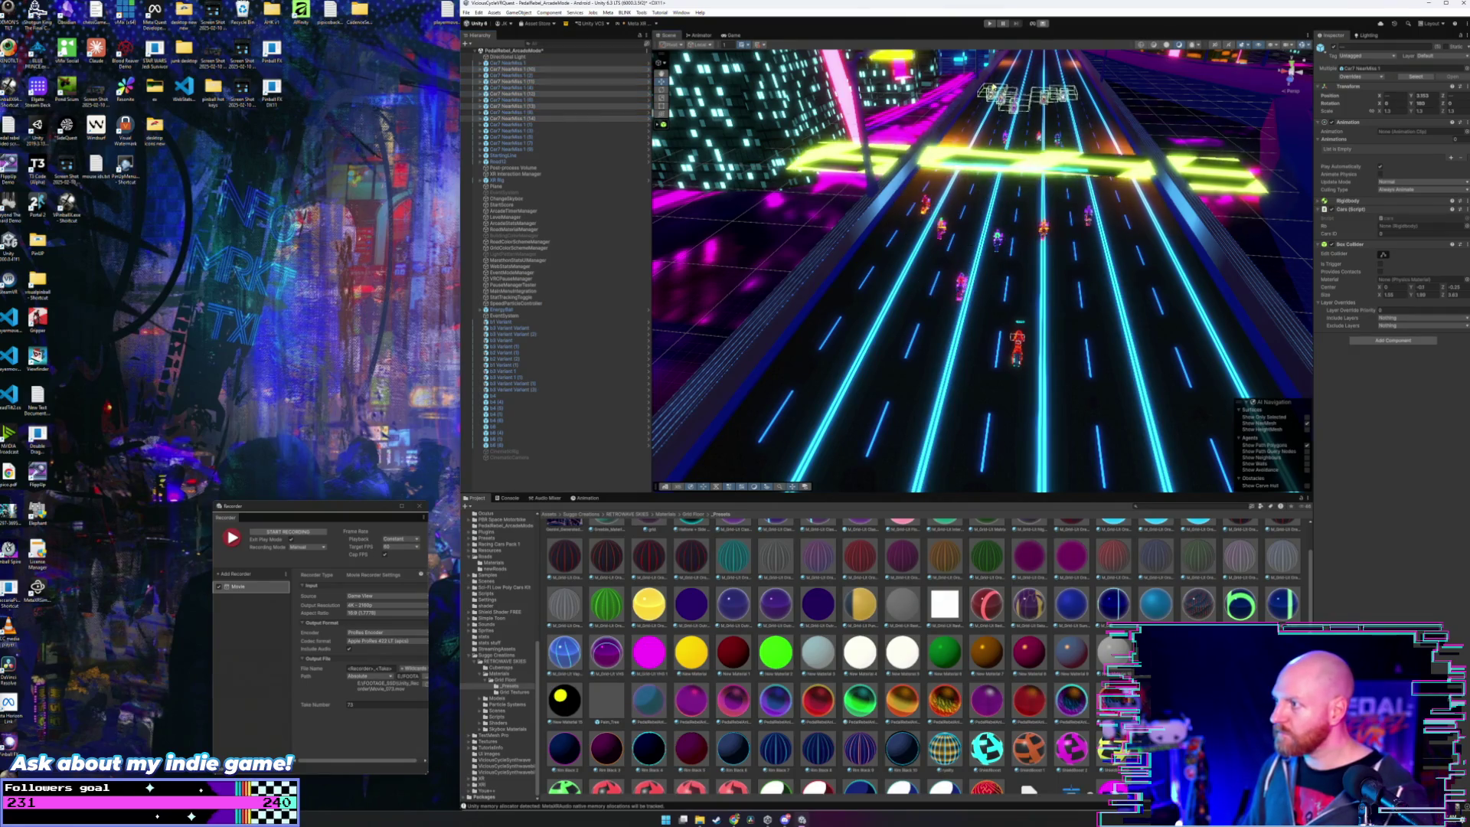
{"action": "mouse_move", "coordinate": [999, 72]}
{"action": "left_mouse_down"}
{"action": "mouse_move", "coordinate": [1018, 158]}
{"action": "mouse_move", "coordinate": [1022, 146]}
{"action": "mouse_move", "coordinate": [999, 152]}
{"action": "left_mouse_up"}
{"action": "left_click", "coordinate": [998, 152]}
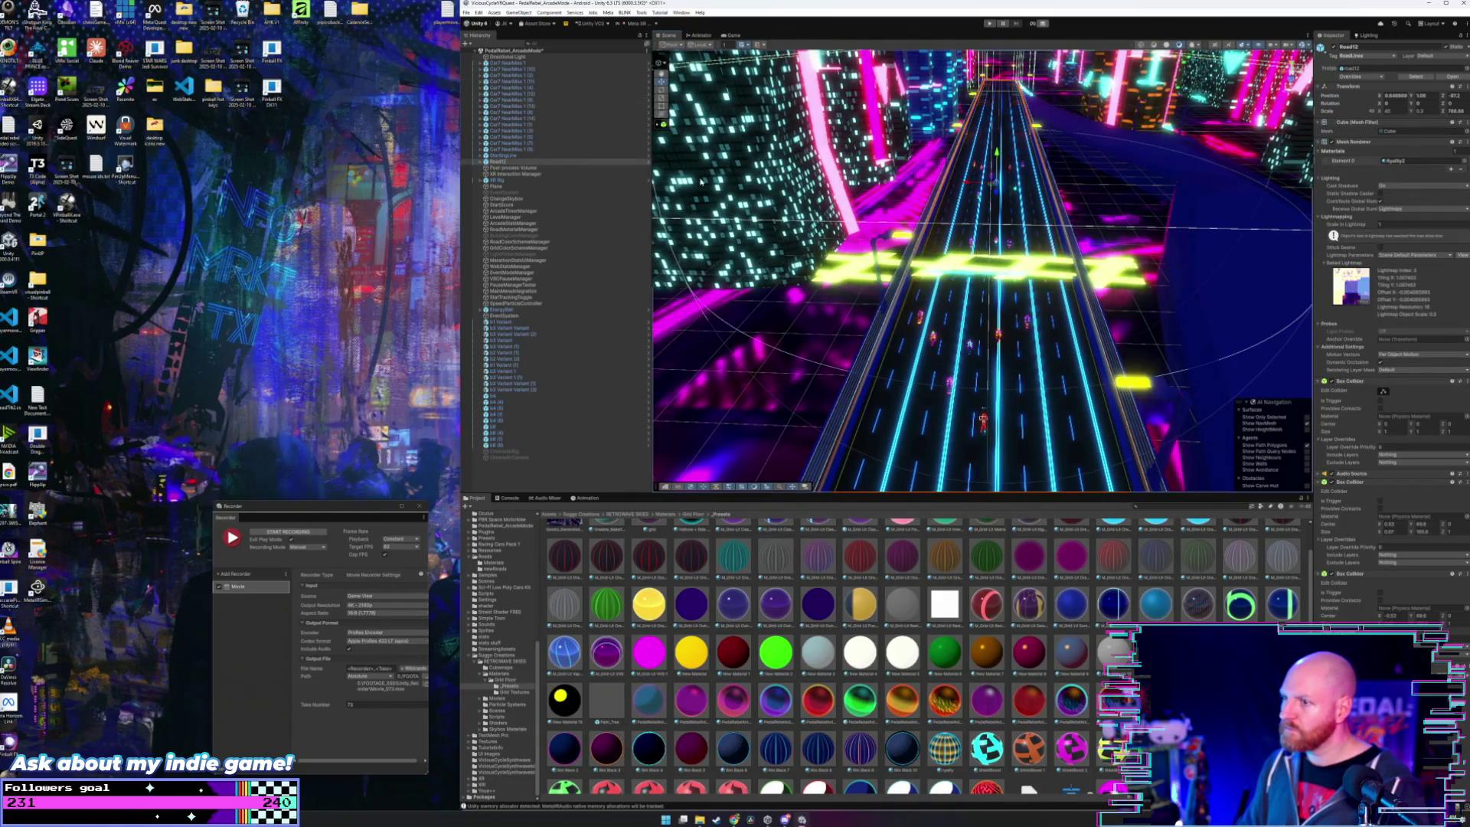
- Check the XR Rig's settings in the Inspector, then show the cars folder's contents
{"action": "scroll", "coordinate": [528, 659], "scroll_direction": "up", "scroll_amount": 10}
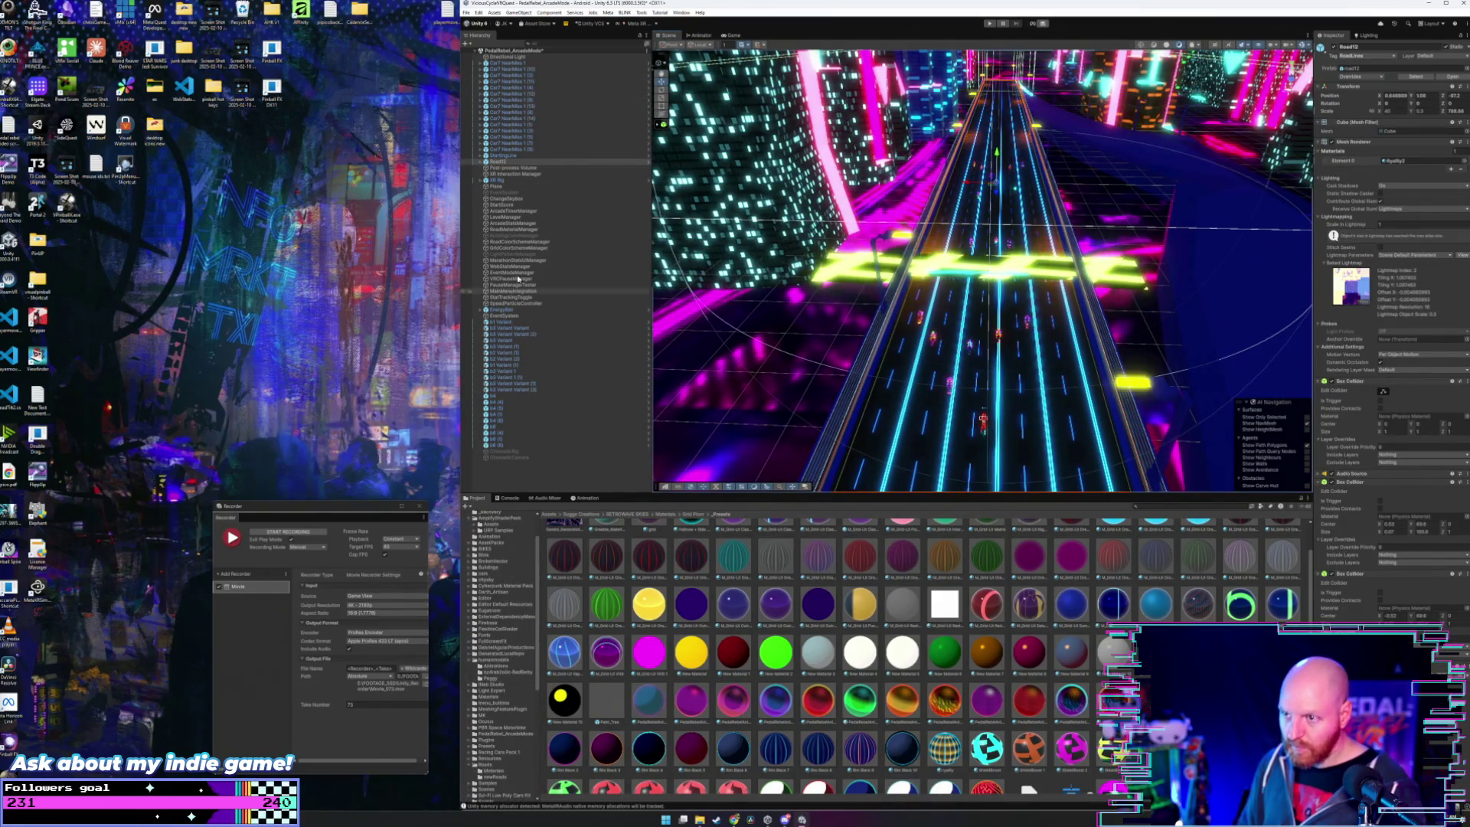
{"action": "left_click", "coordinate": [505, 181]}
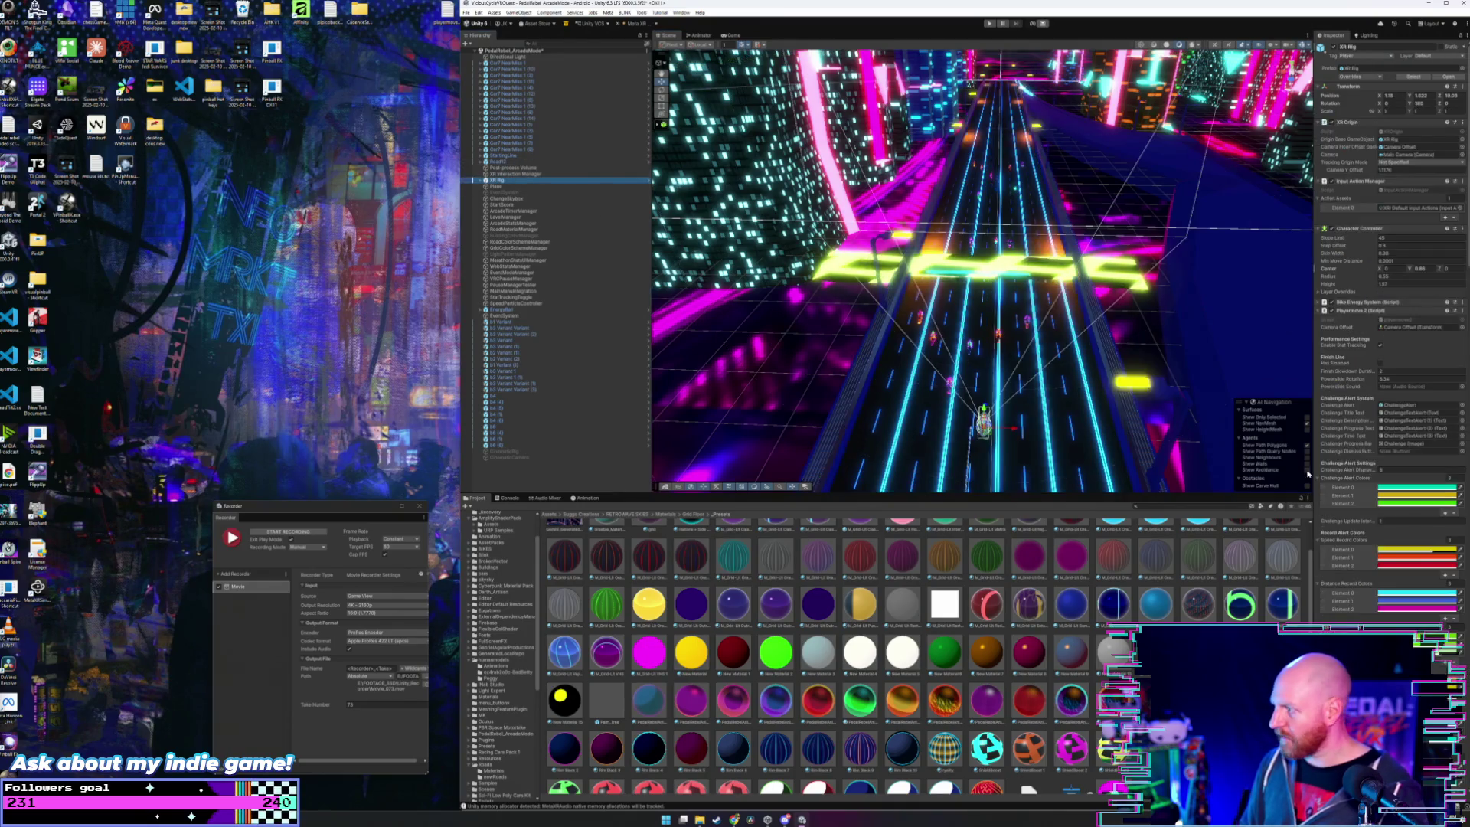
{"action": "scroll", "coordinate": [1338, 379], "scroll_direction": "down", "scroll_amount": 15}
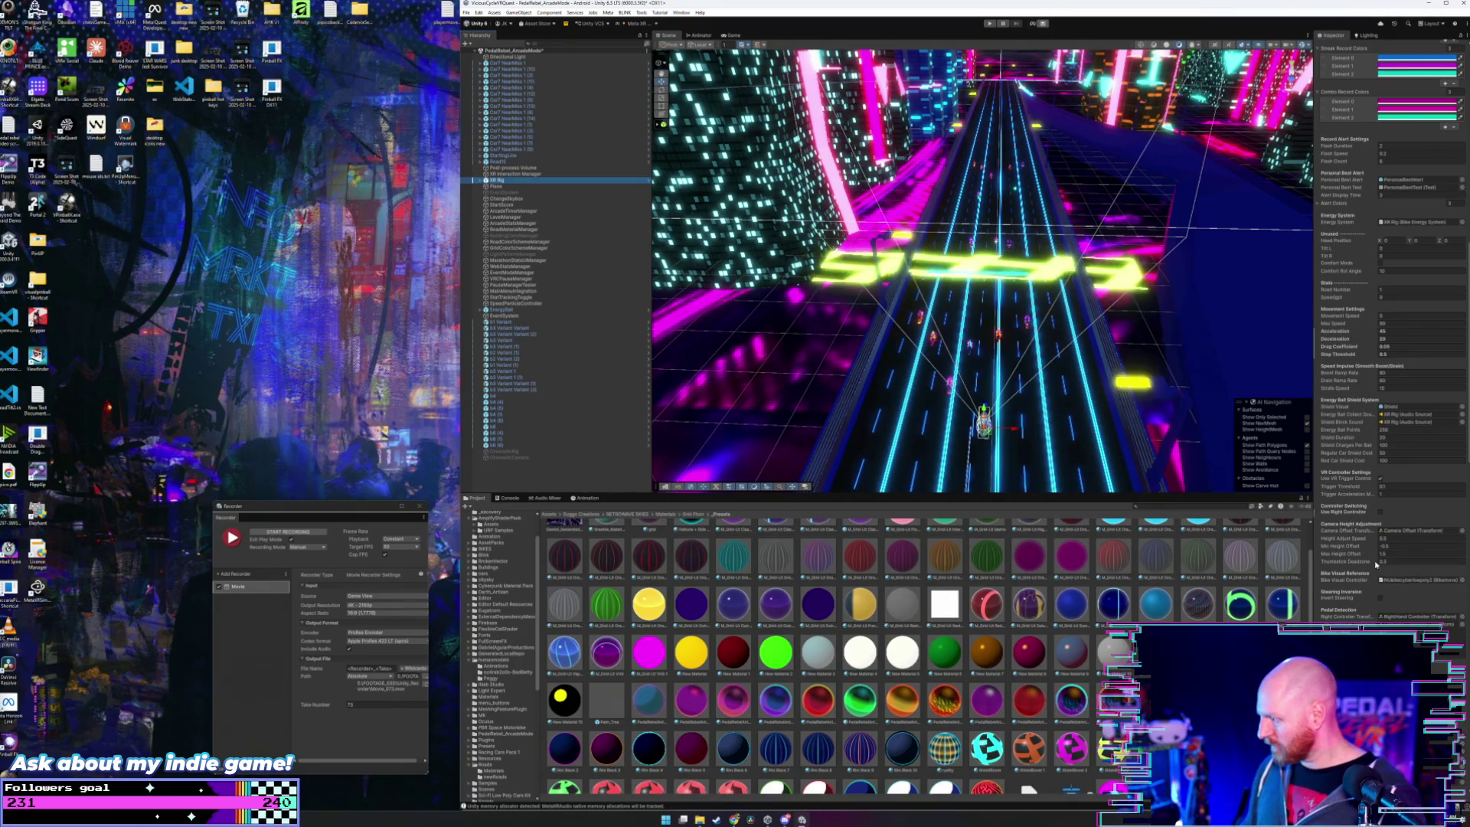
{"action": "scroll", "coordinate": [1371, 520], "scroll_direction": "down", "scroll_amount": 1}
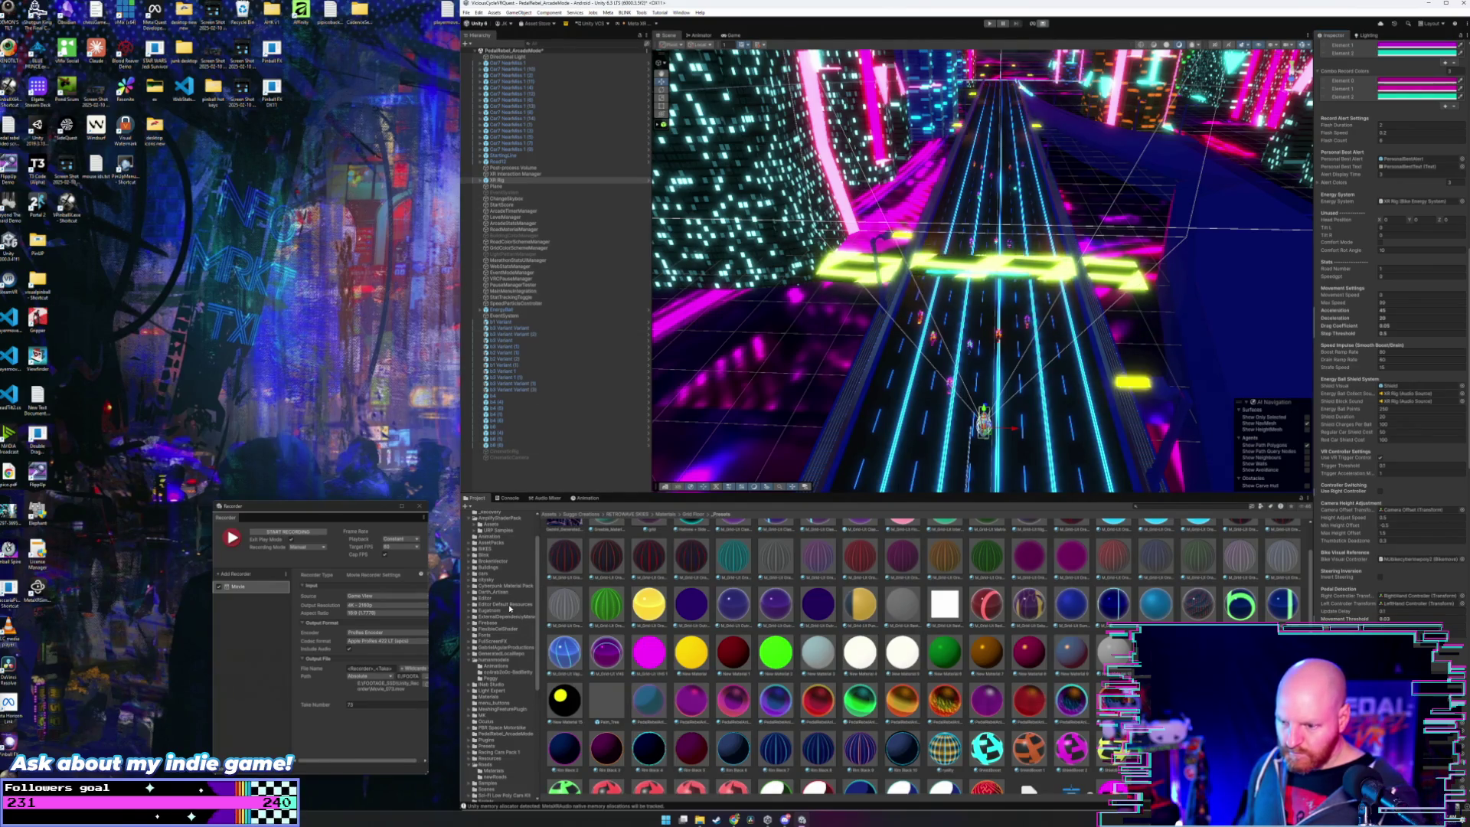
{"action": "scroll", "coordinate": [508, 612], "scroll_direction": "down", "scroll_amount": 5}
{"action": "scroll", "coordinate": [507, 679], "scroll_direction": "up", "scroll_amount": 8}
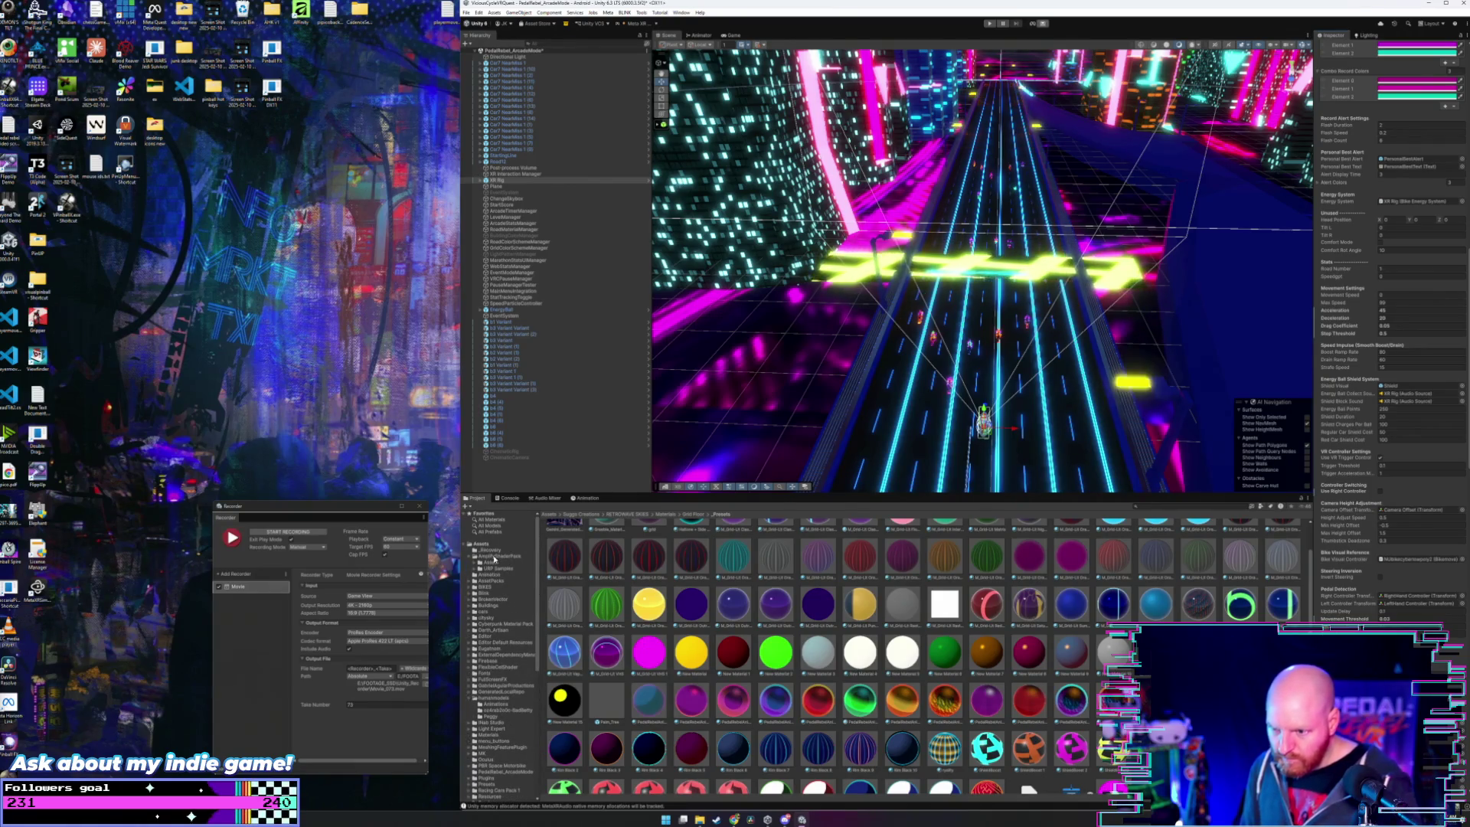
{"action": "left_click", "coordinate": [484, 612]}
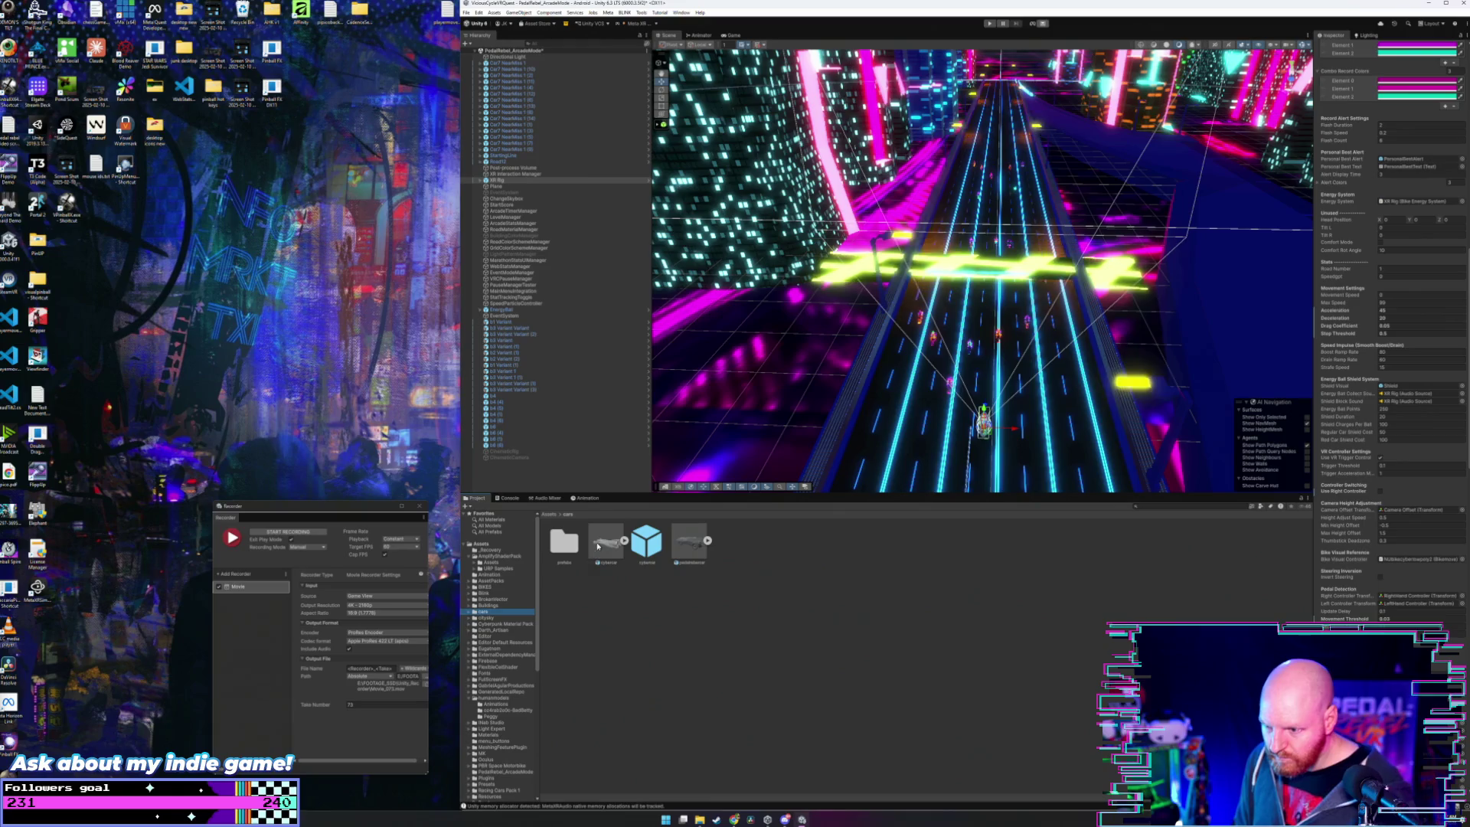
- Open the car prefabs folder and drop blue, green and Car6 NearMiss cars onto the road
{"action": "double_click", "coordinate": [557, 548]}
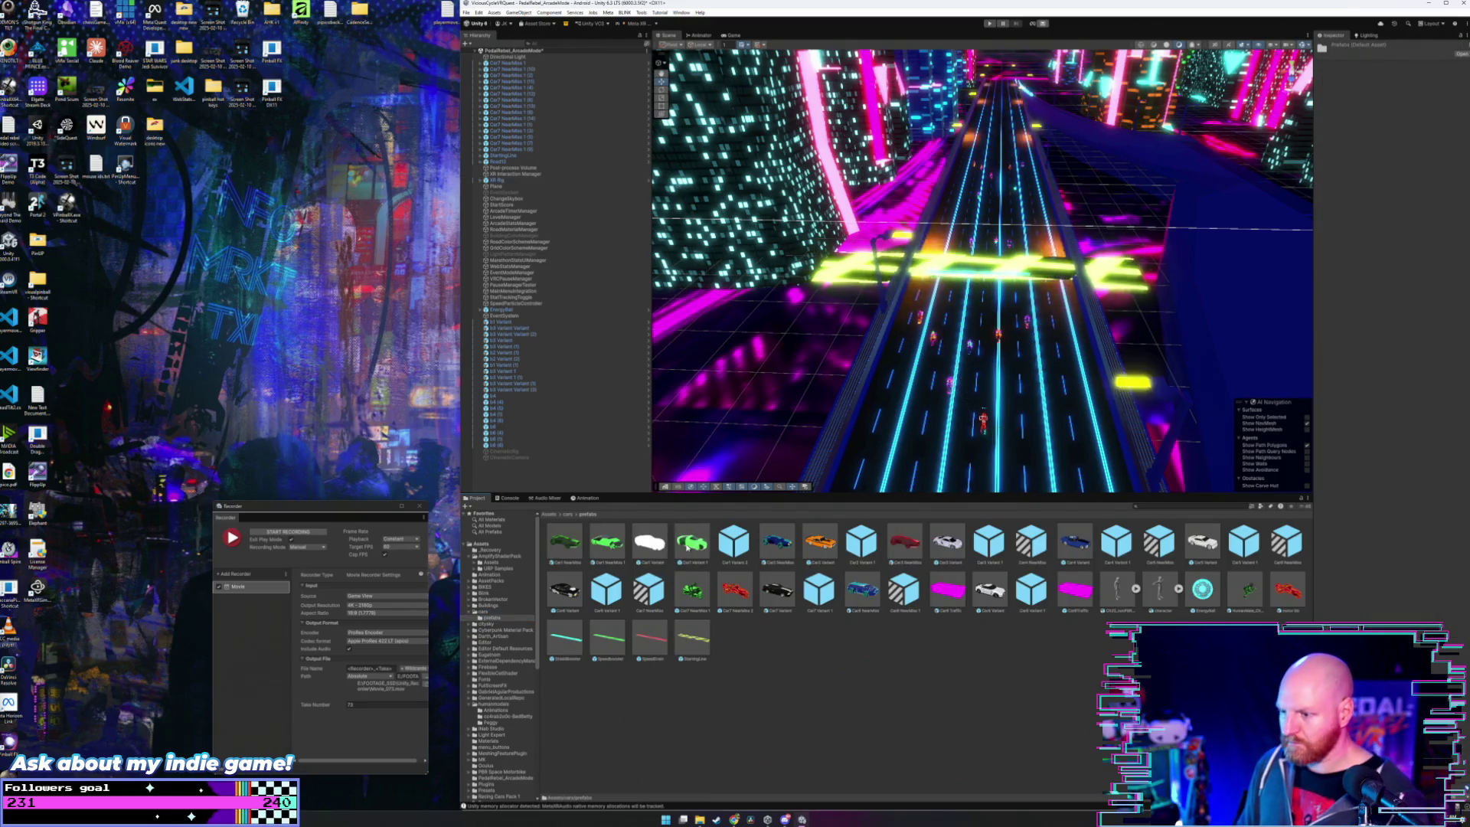
{"action": "mouse_move", "coordinate": [773, 546]}
{"action": "left_mouse_down"}
{"action": "mouse_move", "coordinate": [951, 263]}
{"action": "mouse_move", "coordinate": [957, 217]}
{"action": "mouse_move", "coordinate": [1025, 217]}
{"action": "left_mouse_up"}
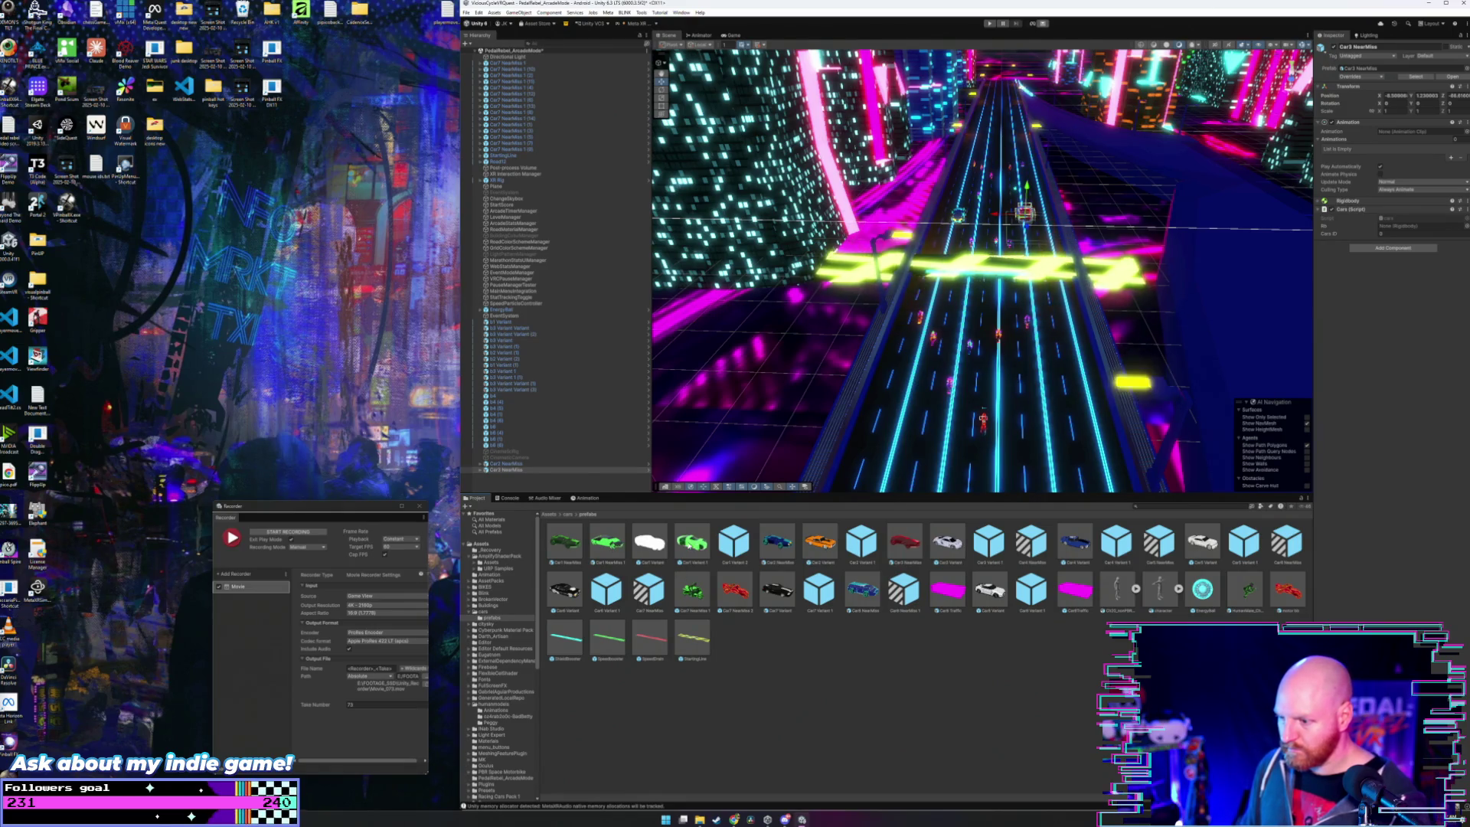
{"action": "left_click_drag", "start_coordinate": [977, 154], "coordinate": [976, 146]}
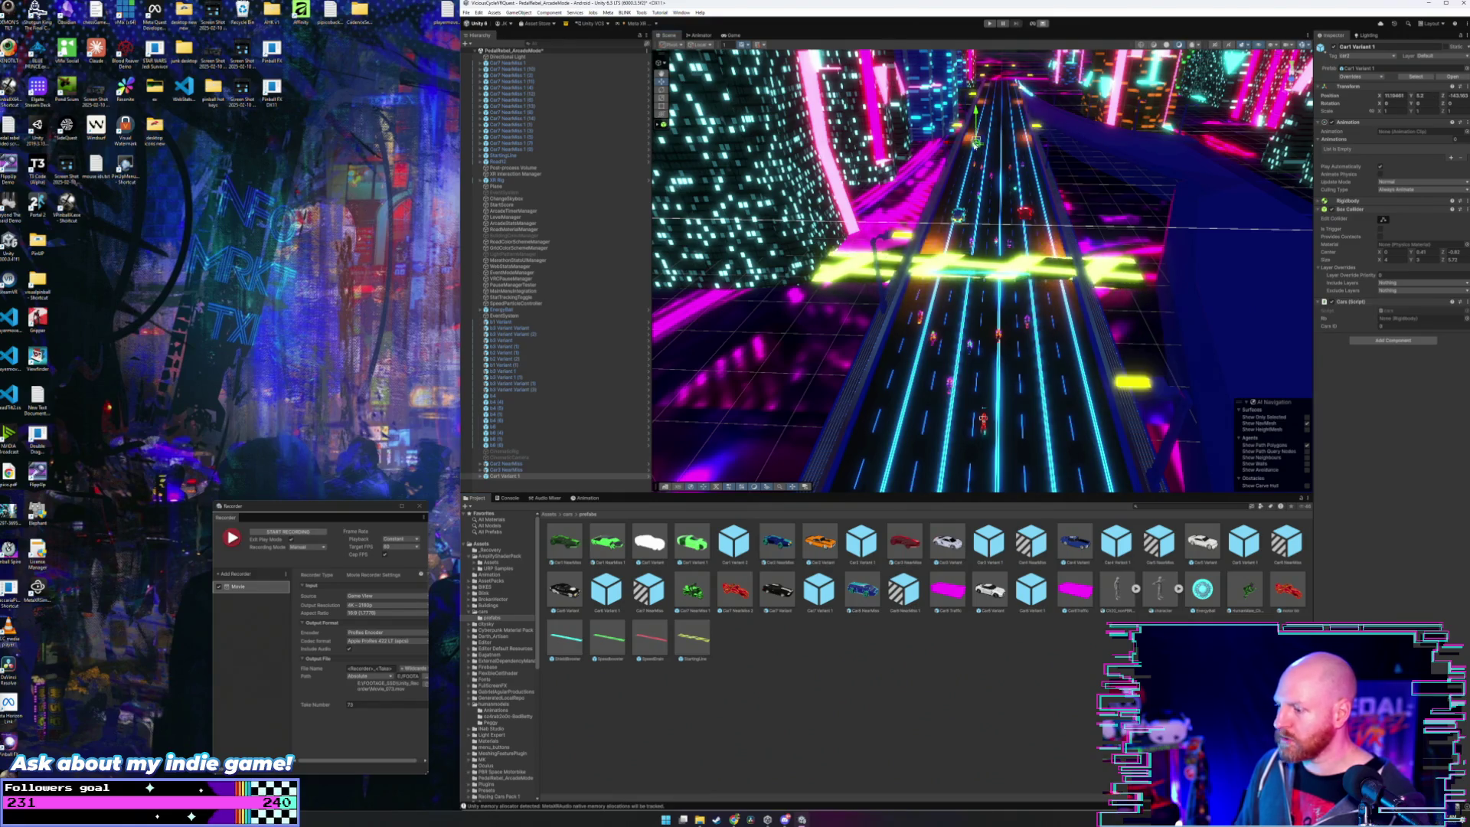
{"action": "mouse_move", "coordinate": [862, 589]}
{"action": "left_mouse_down"}
{"action": "mouse_move", "coordinate": [987, 373]}
{"action": "mouse_move", "coordinate": [1031, 200]}
{"action": "left_mouse_up"}
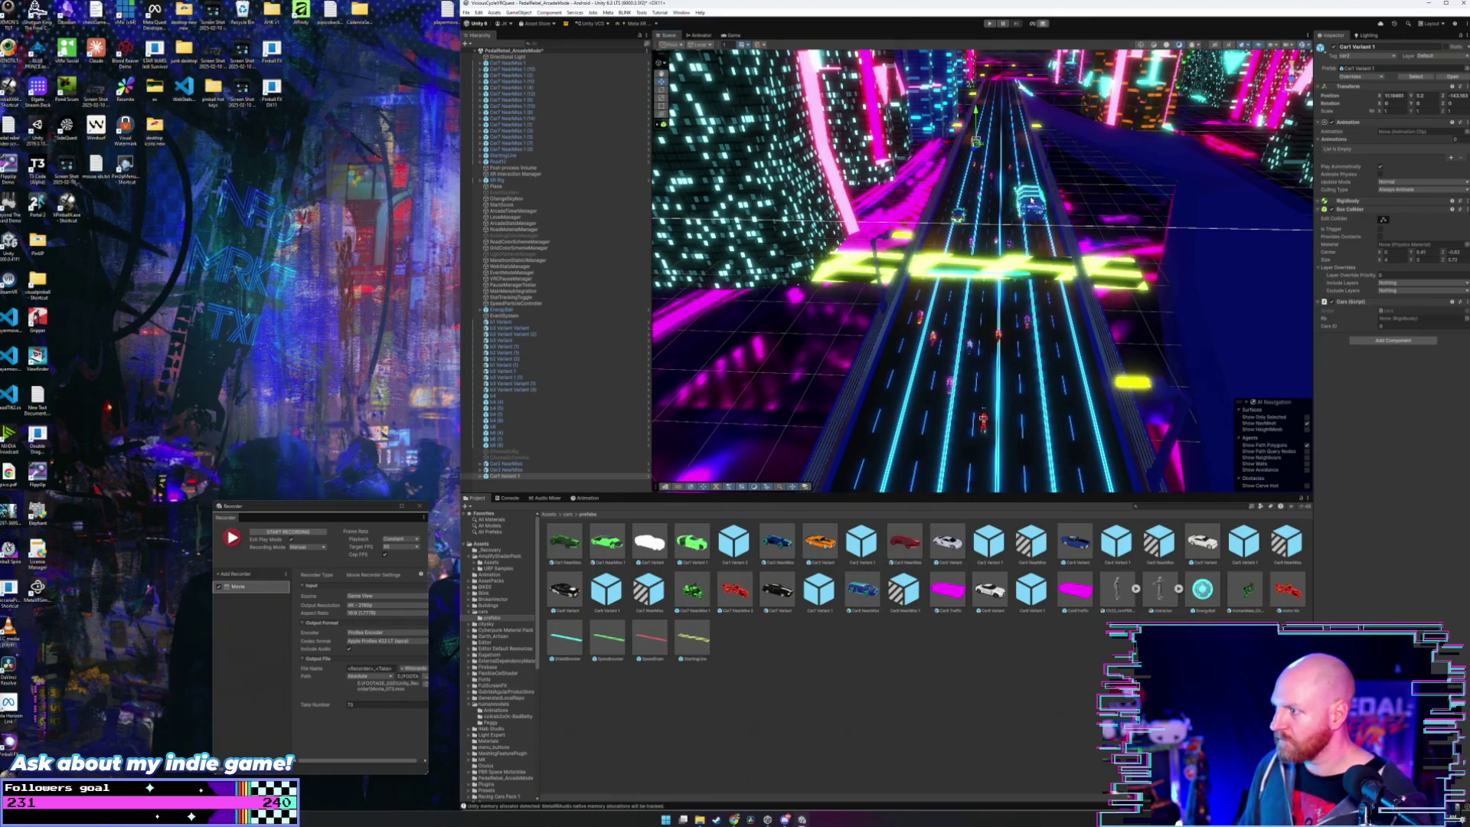
{"action": "left_click_drag", "start_coordinate": [1020, 151], "coordinate": [1020, 151]}
{"action": "scroll", "coordinate": [1003, 199], "scroll_direction": "down", "scroll_amount": 5}
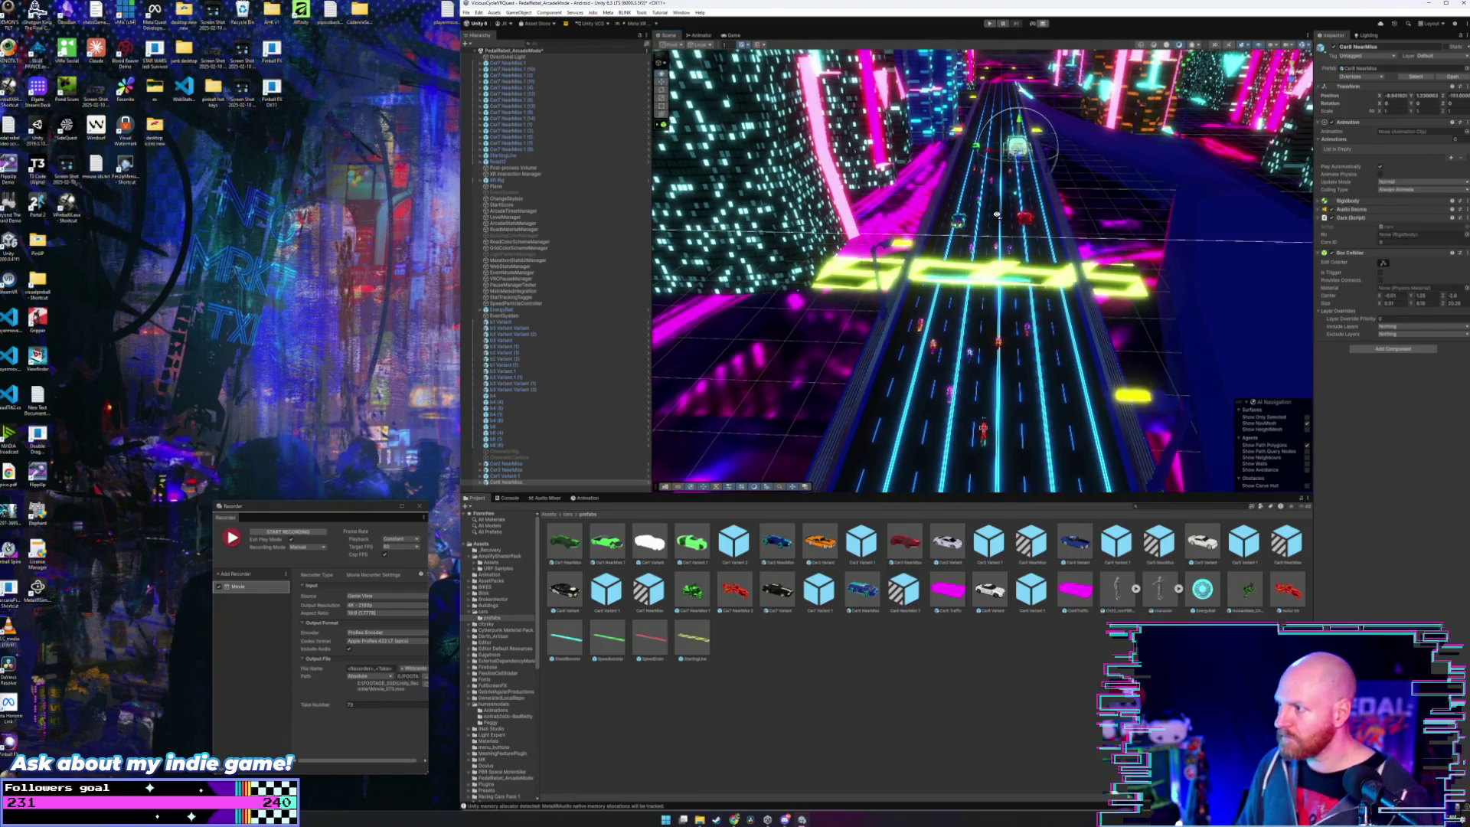
- Duplicate the blue Car2 NearMiss car and move the copies farther up the road
{"action": "left_click_drag", "start_coordinate": [998, 218], "coordinate": [949, 363]}
{"action": "left_click", "coordinate": [941, 351]}
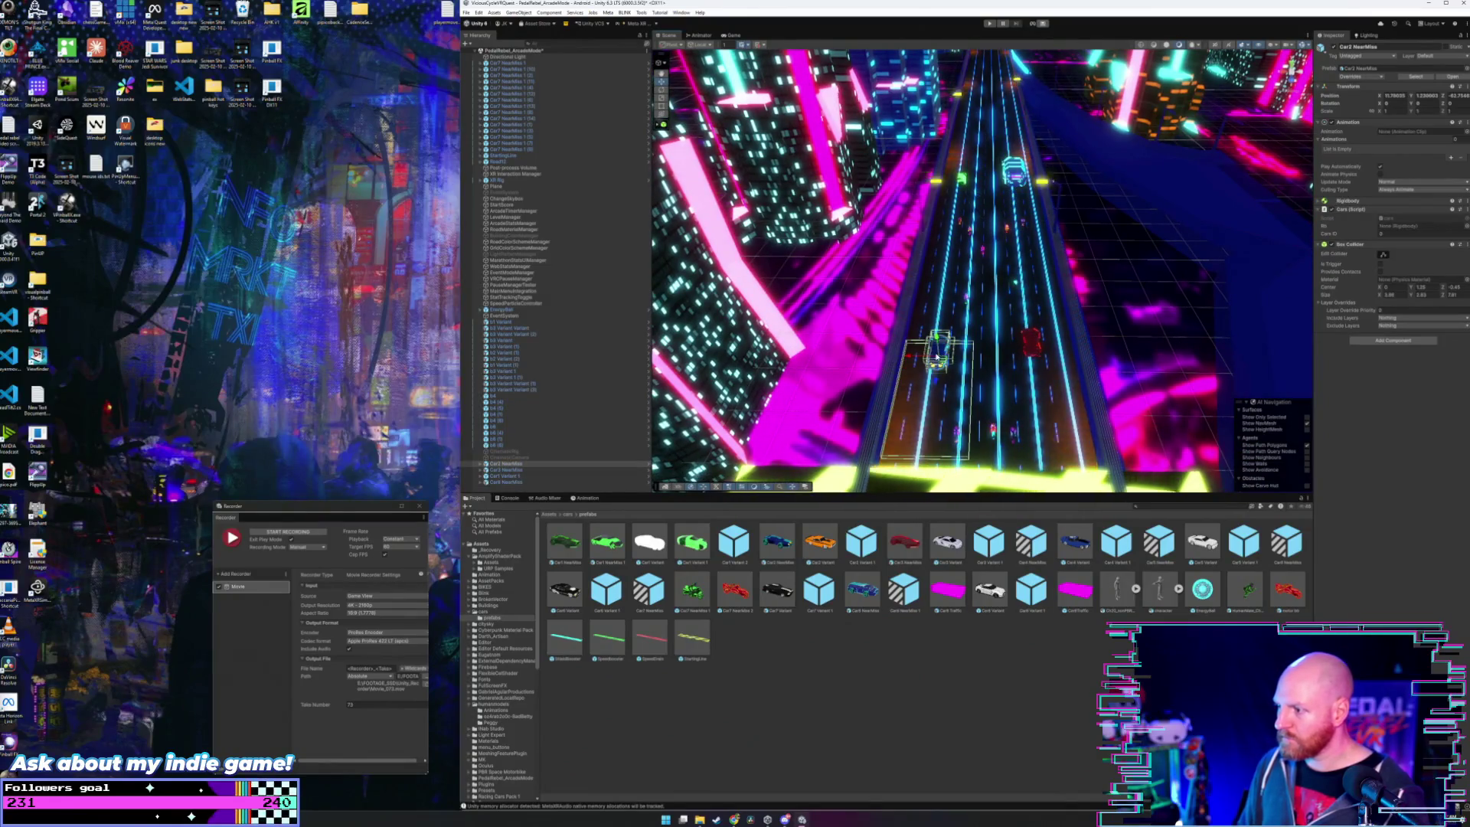
{"action": "left_click", "coordinate": [504, 463]}
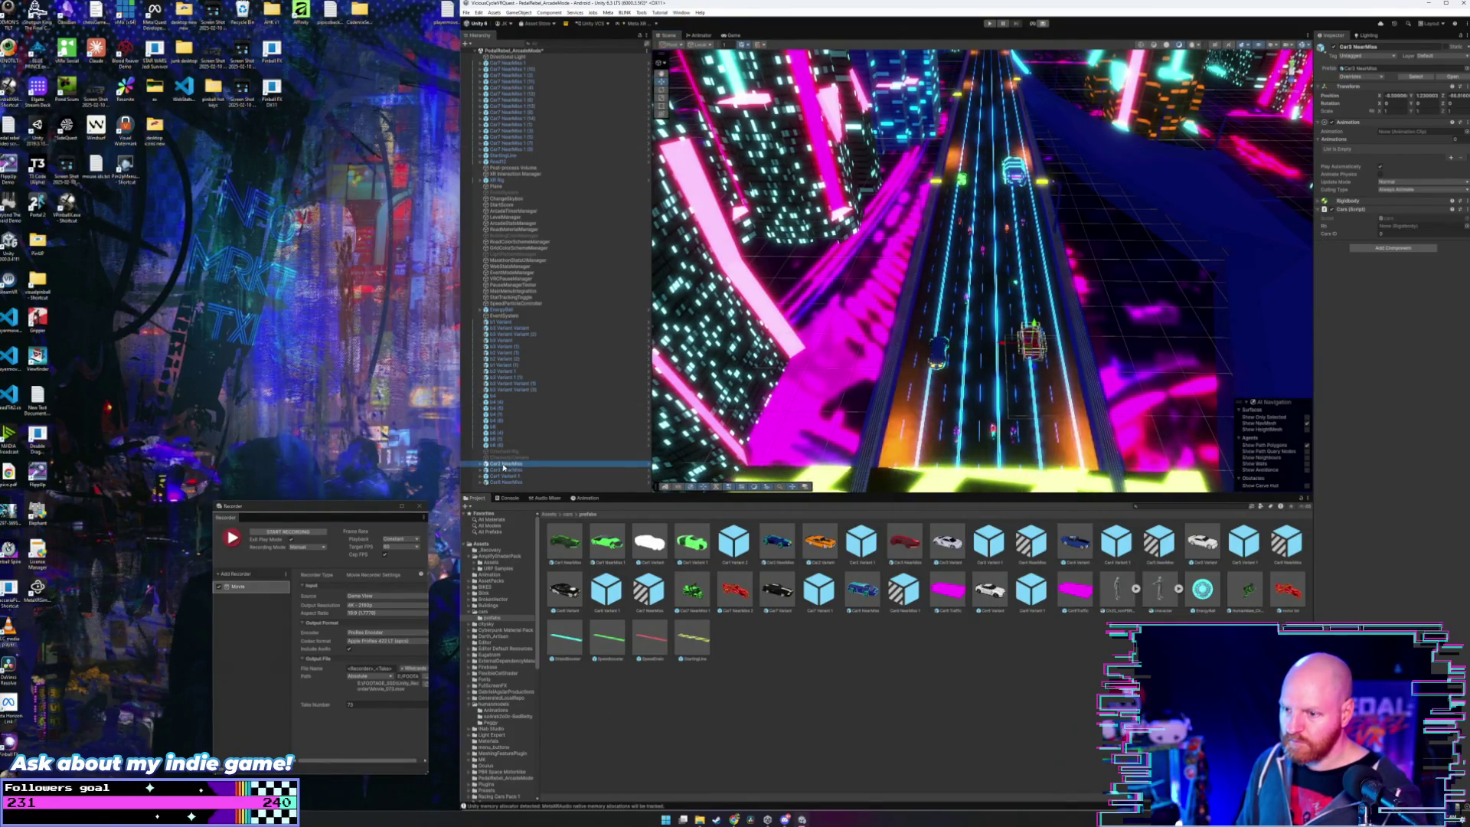
{"action": "key", "text": "ctrl+d"}
{"action": "key", "text": "ctrl+d"}
{"action": "key", "text": "ctrl+d"}
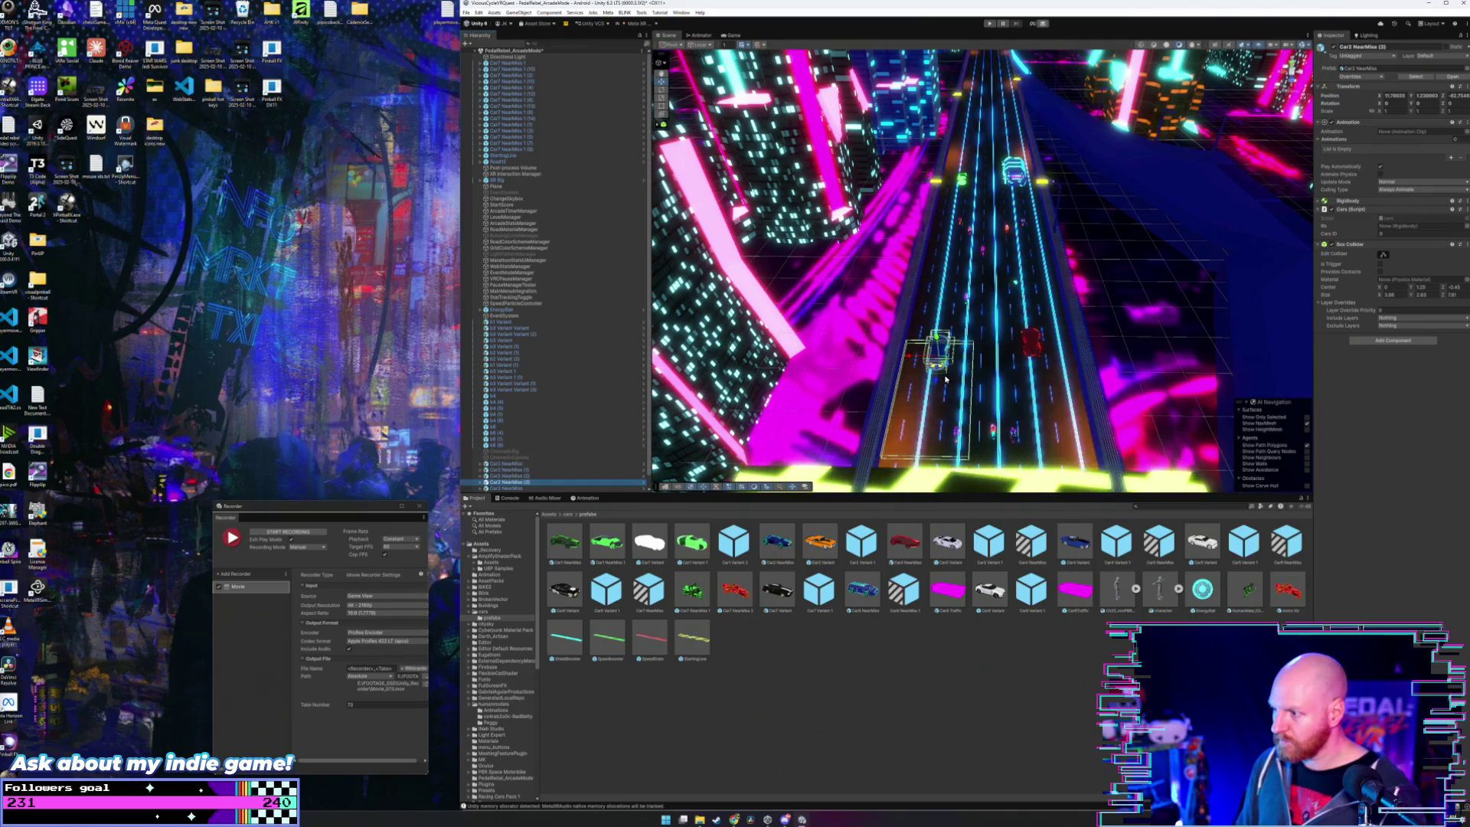
{"action": "left_click_drag", "start_coordinate": [935, 385], "coordinate": [949, 159]}
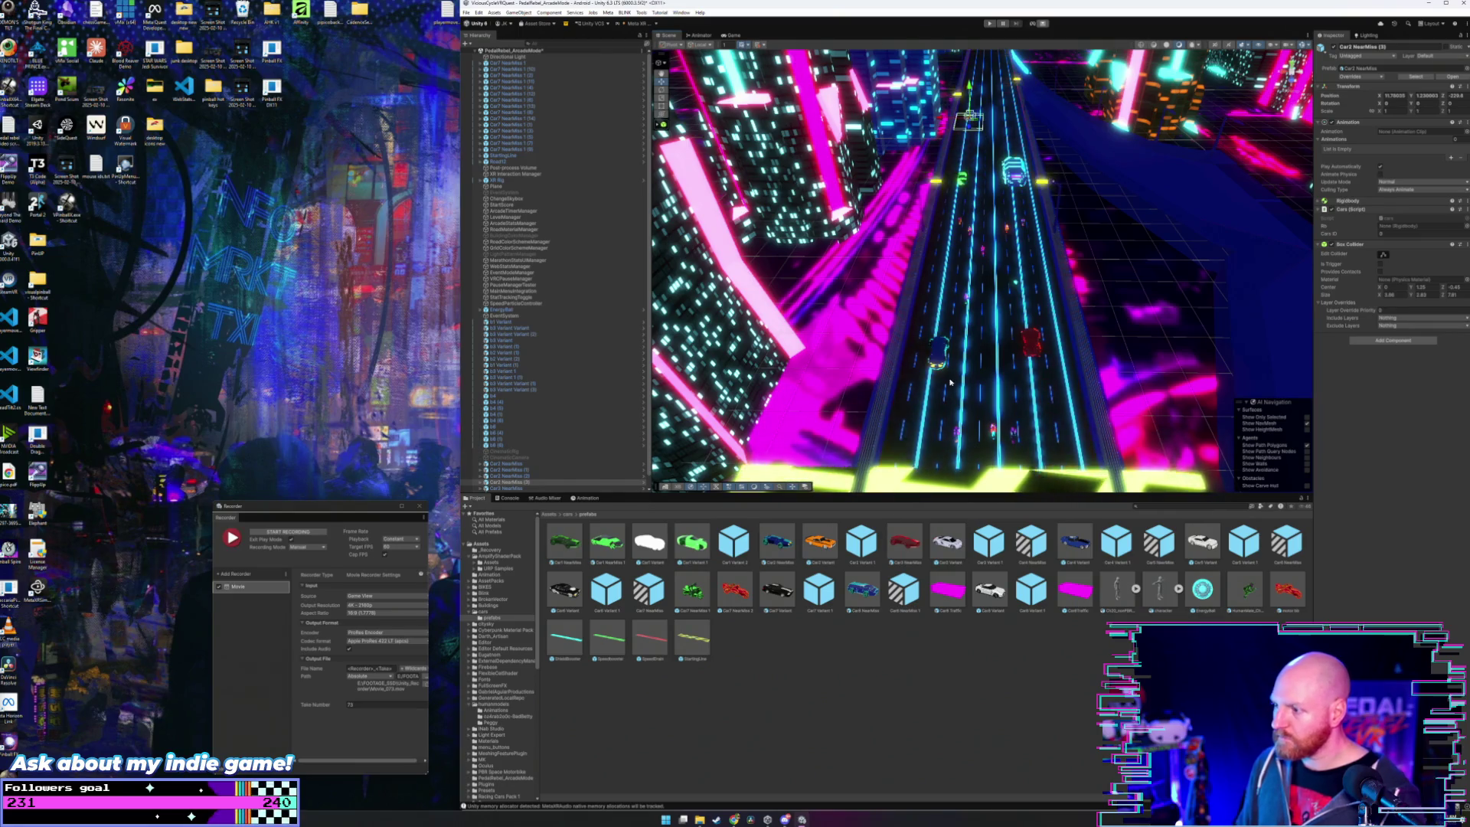
{"action": "left_click", "coordinate": [936, 356]}
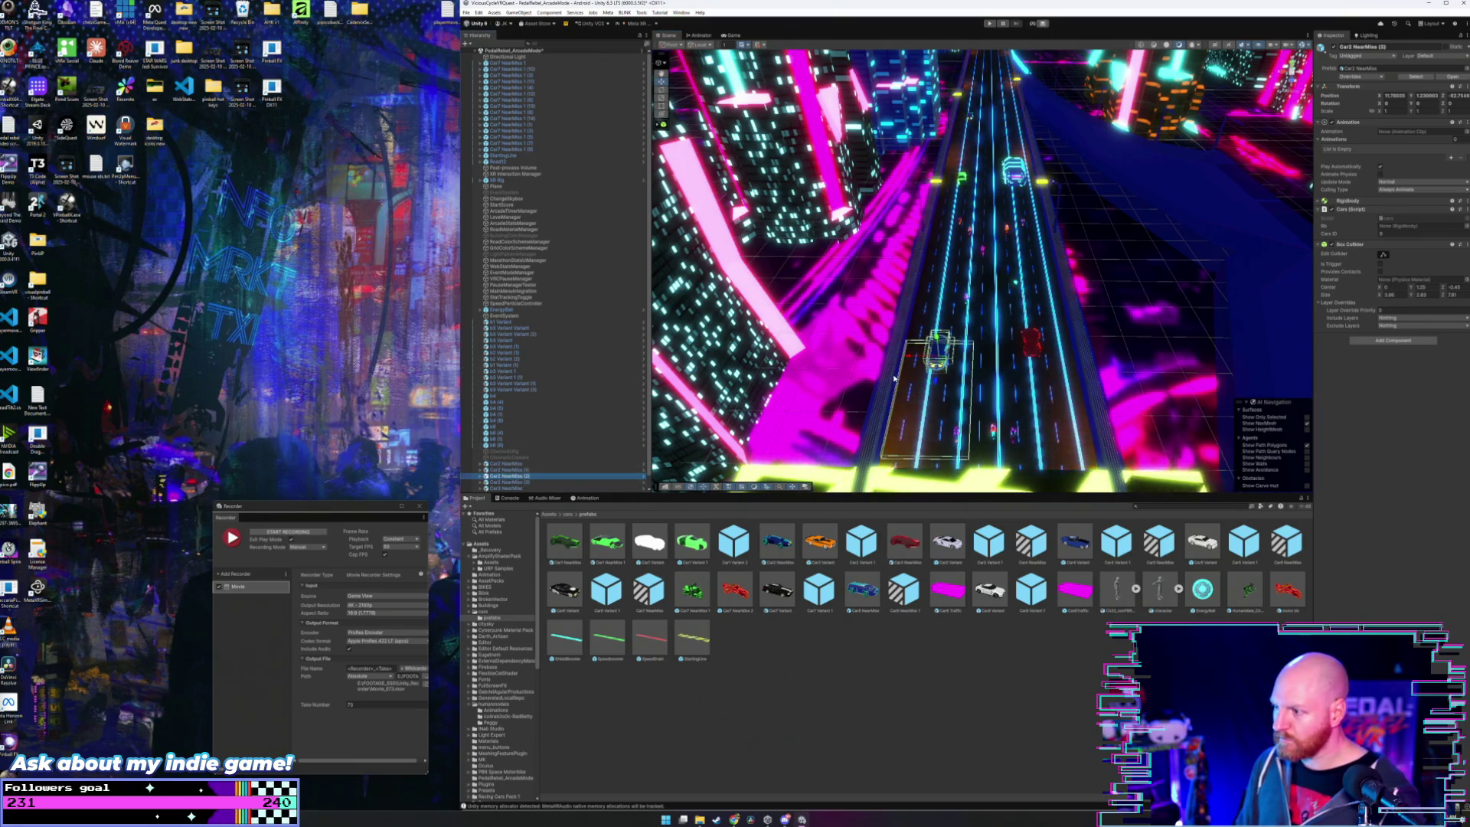
{"action": "mouse_move", "coordinate": [935, 385]}
{"action": "left_mouse_down"}
{"action": "mouse_move", "coordinate": [975, 156]}
{"action": "mouse_move", "coordinate": [962, 134]}
{"action": "left_mouse_up"}
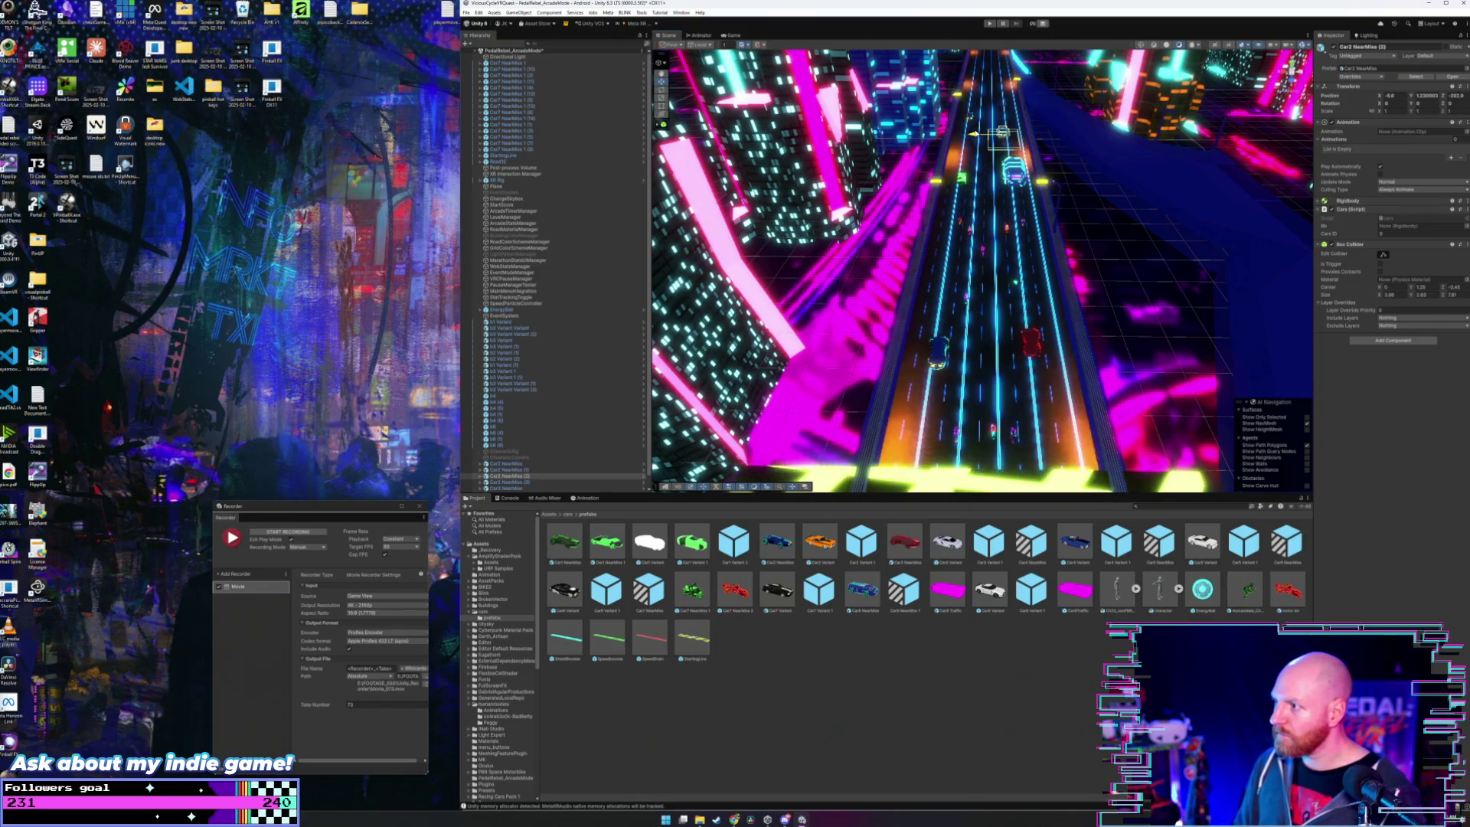
- Duplicate the red Car3 NearMiss car and the green car, moving both copies up the road
{"action": "left_click", "coordinate": [1035, 346]}
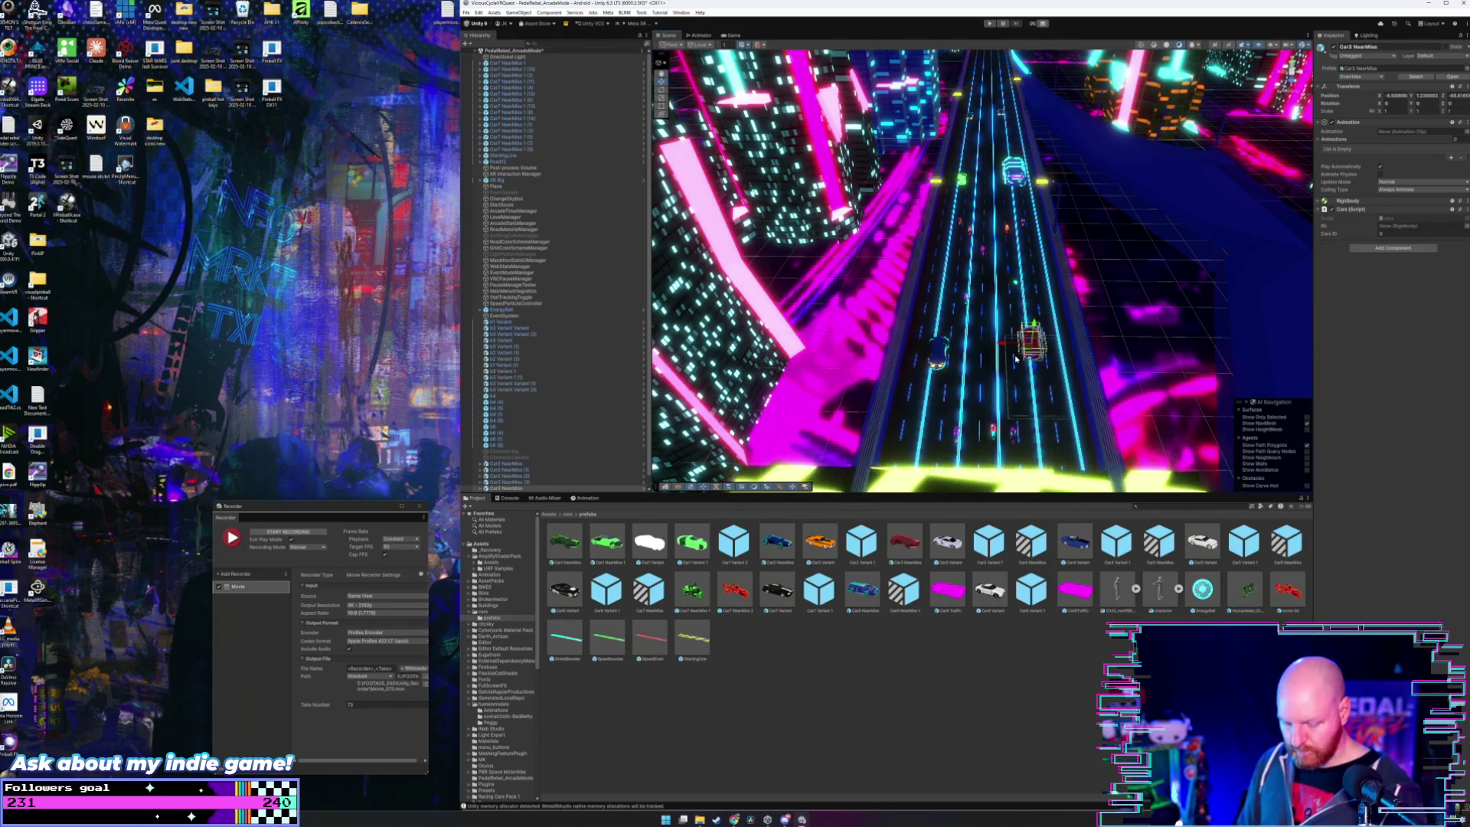
{"action": "key", "text": "ctrl+d"}
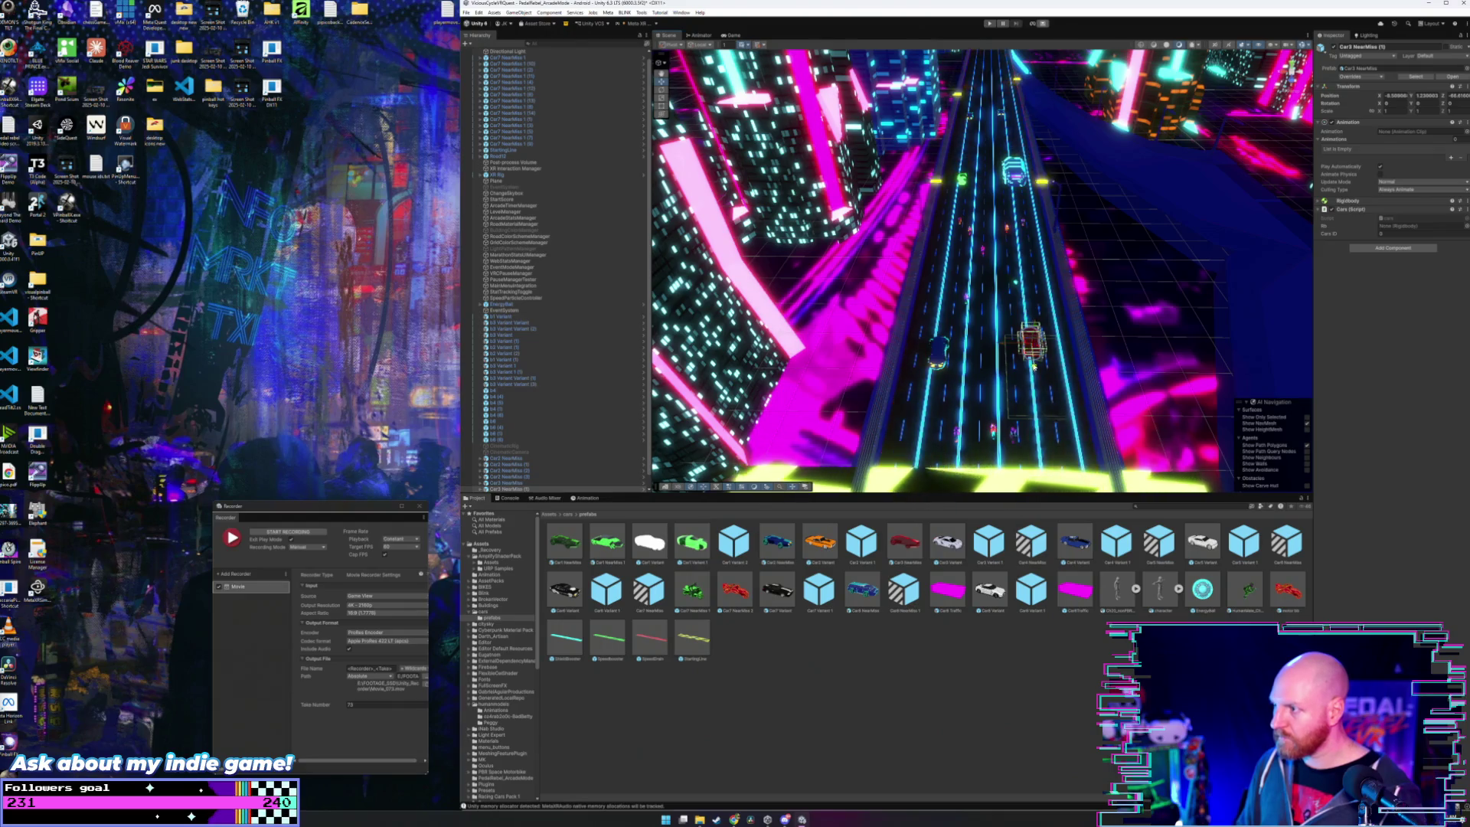
{"action": "left_click_drag", "start_coordinate": [1033, 366], "coordinate": [1012, 173]}
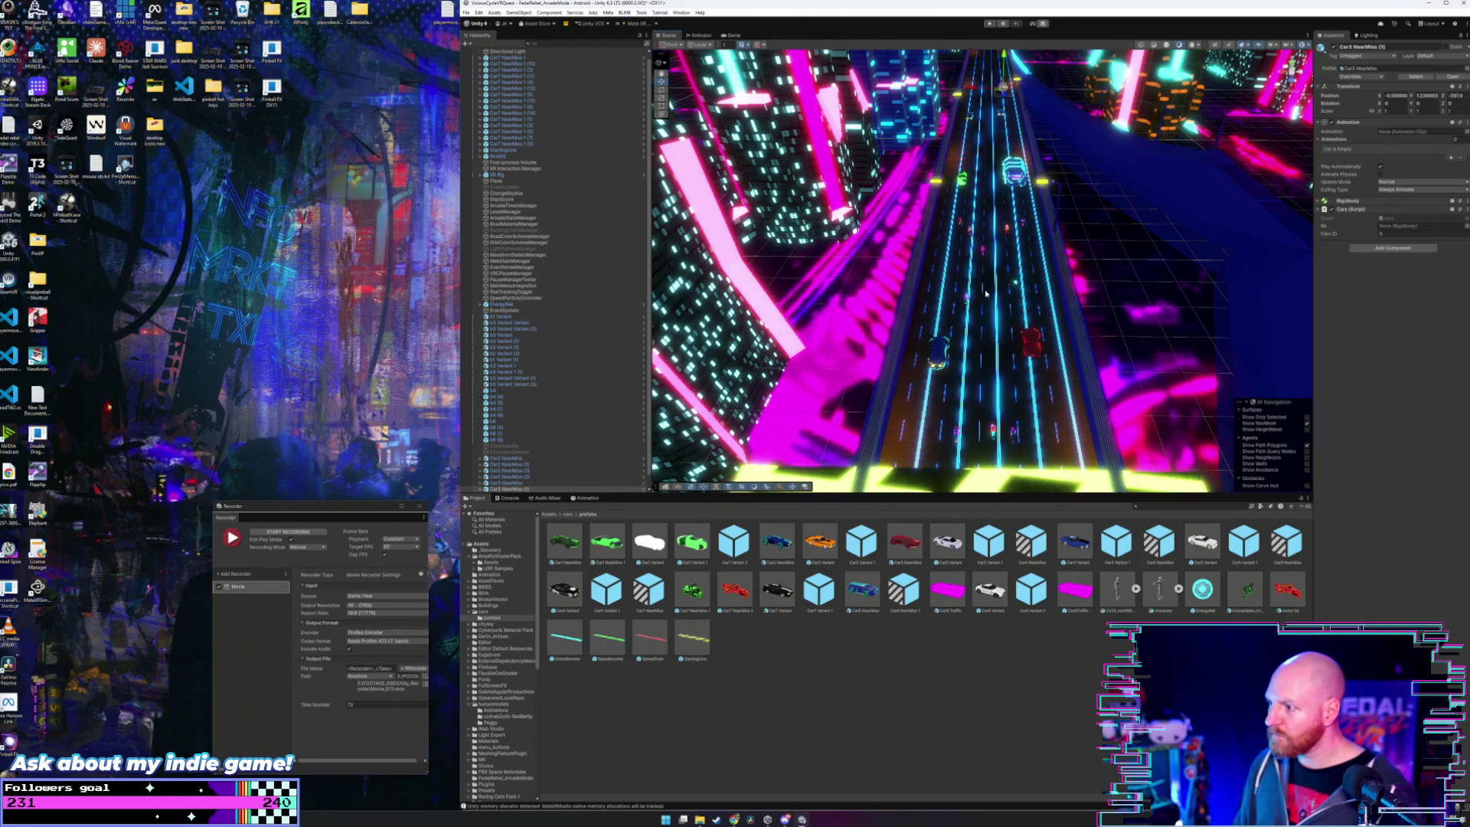
{"action": "left_click", "coordinate": [963, 180]}
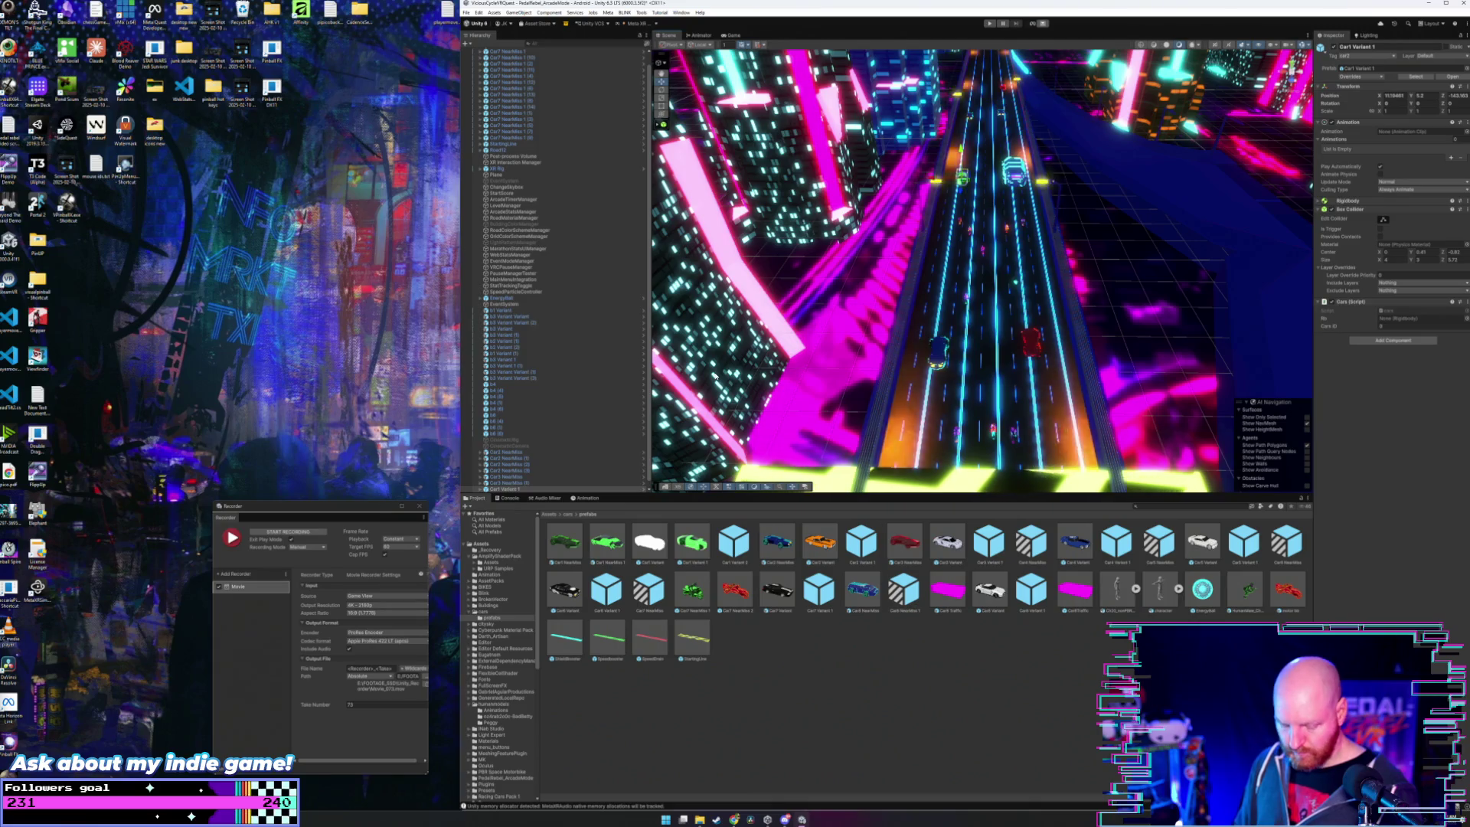
{"action": "key", "text": "ctrl+d"}
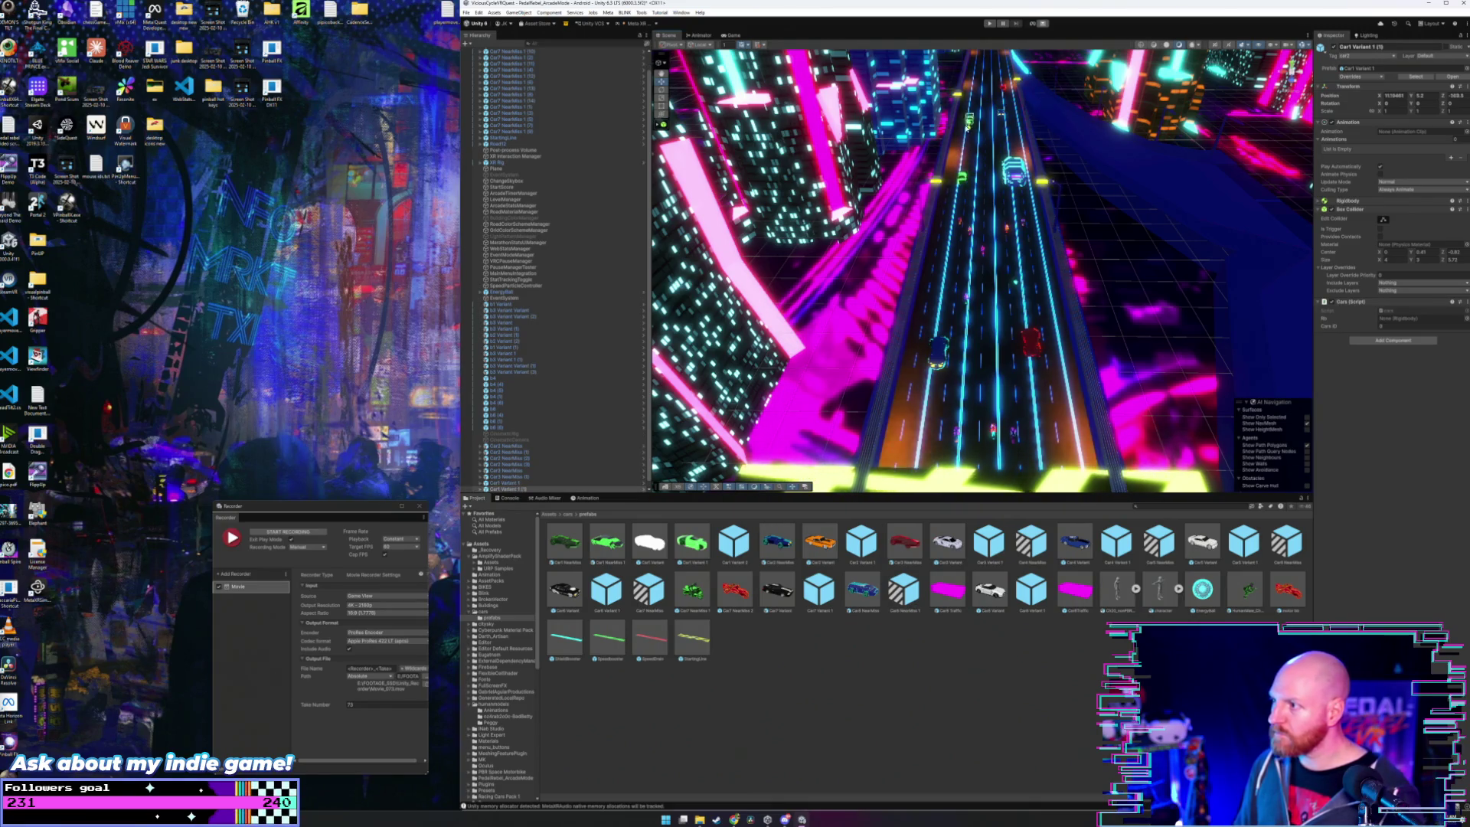
{"action": "left_click_drag", "start_coordinate": [967, 127], "coordinate": [967, 98]}
{"action": "mouse_move", "coordinate": [970, 231]}
{"action": "left_mouse_down"}
{"action": "mouse_move", "coordinate": [974, 217]}
{"action": "mouse_move", "coordinate": [984, 245]}
{"action": "left_mouse_up"}
- Fly the Scene camera forward toward the yellow bar and select the Car7 NearMiss 1 (8) motorbike
{"action": "left_click", "coordinate": [953, 233]}
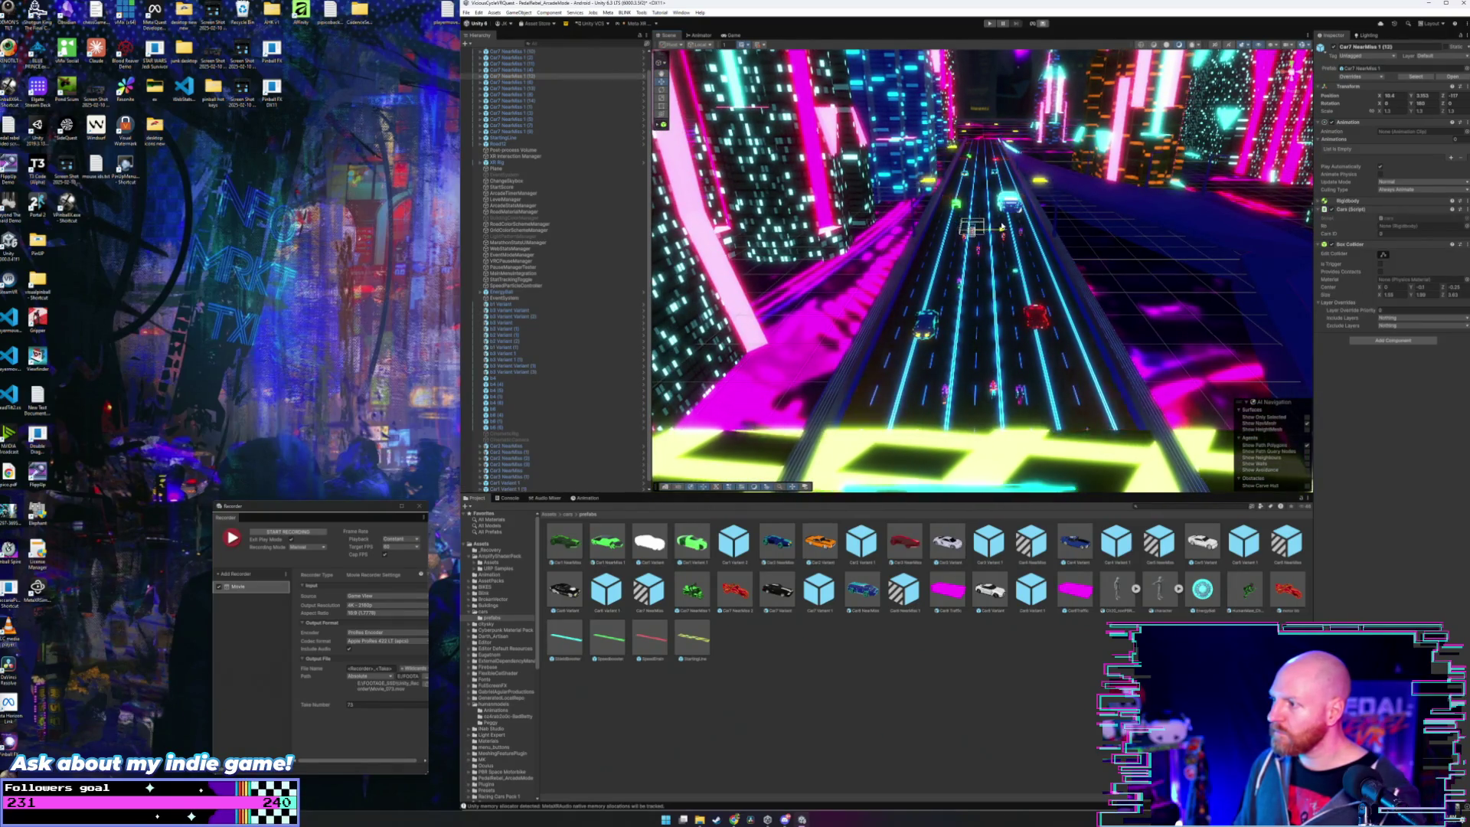
{"action": "left_click", "coordinate": [981, 246]}
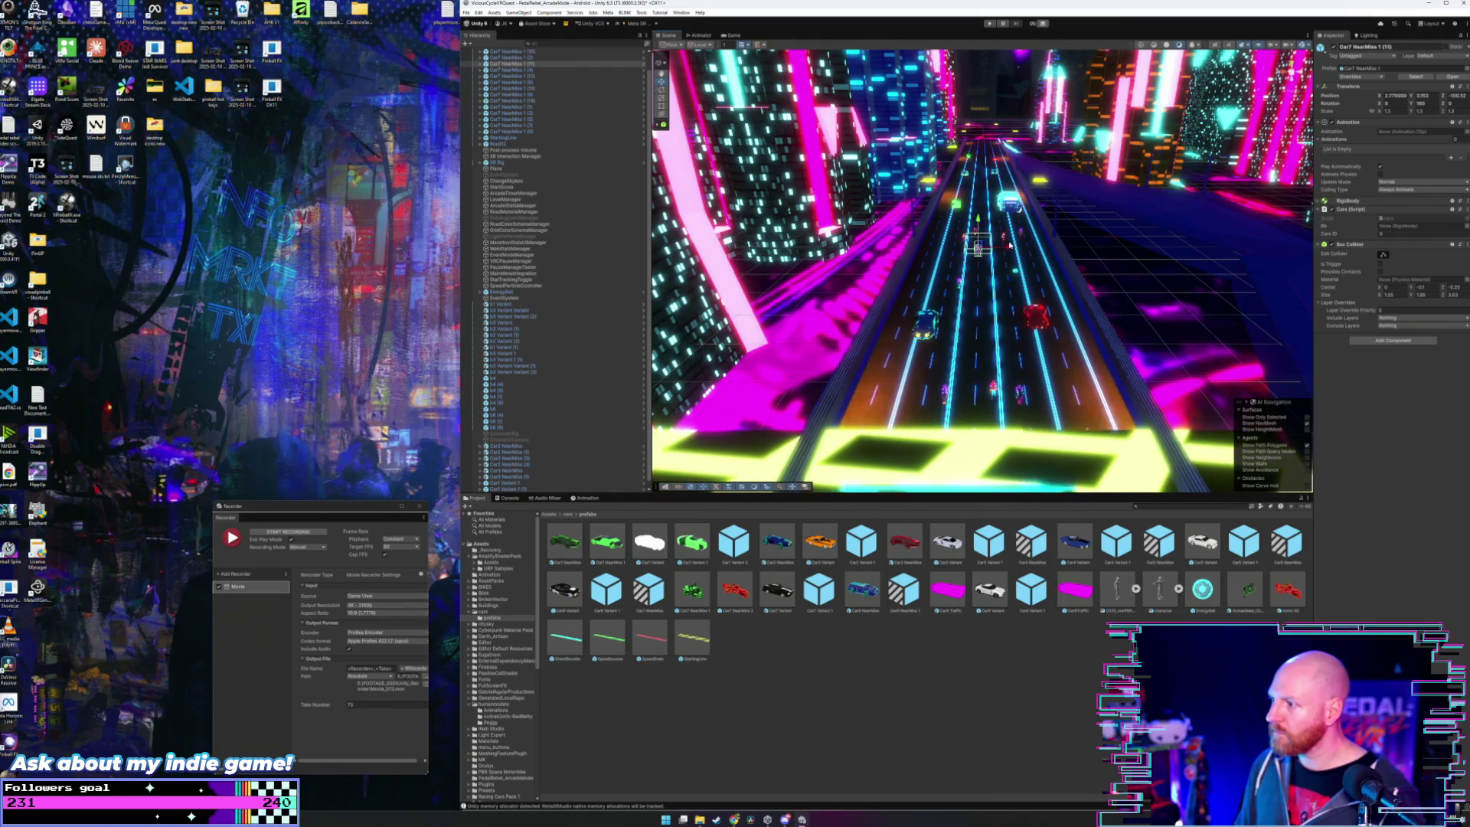
{"action": "key", "text": "w"}
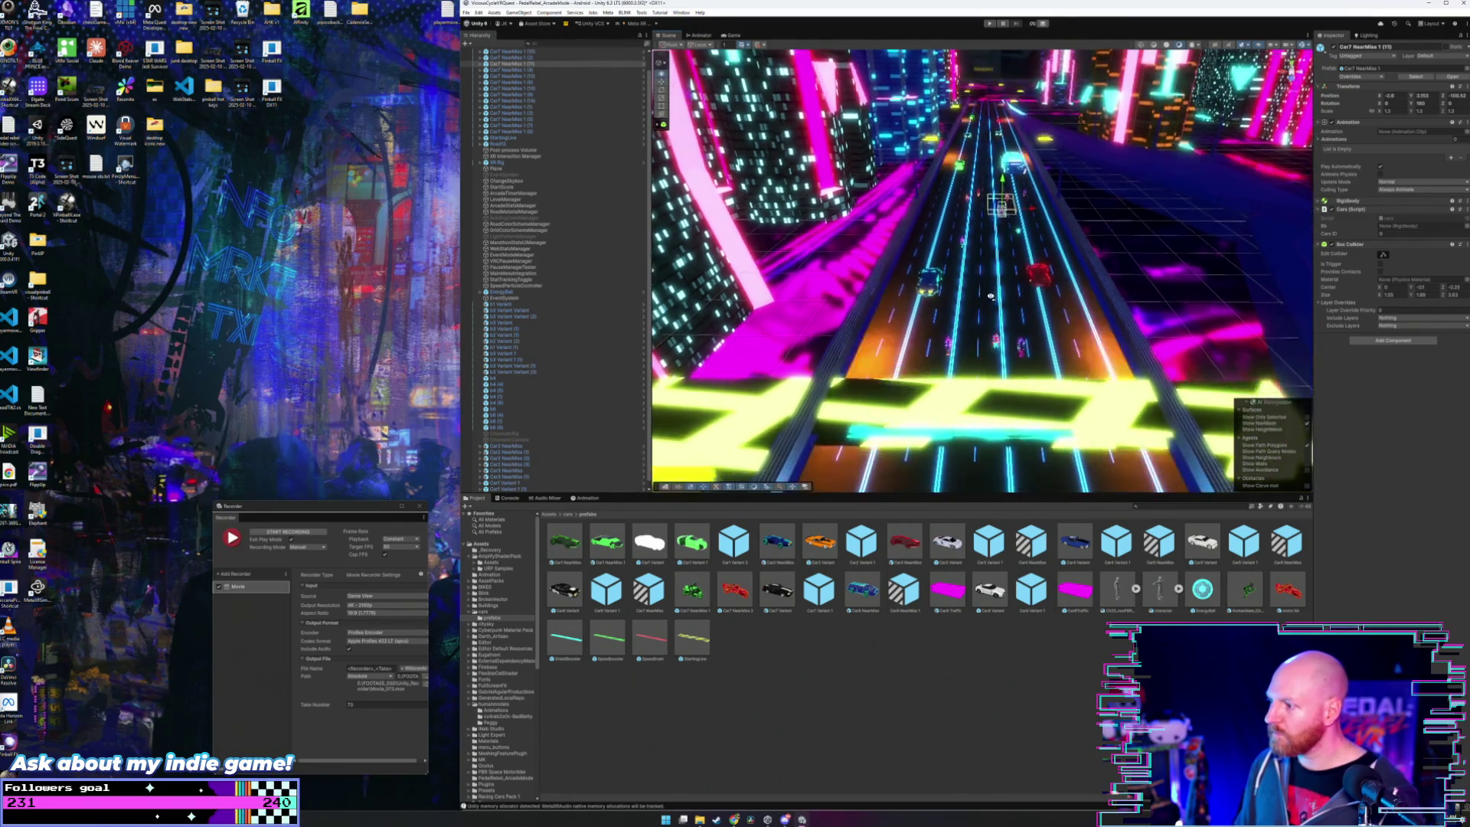
{"action": "key", "text": "w"}
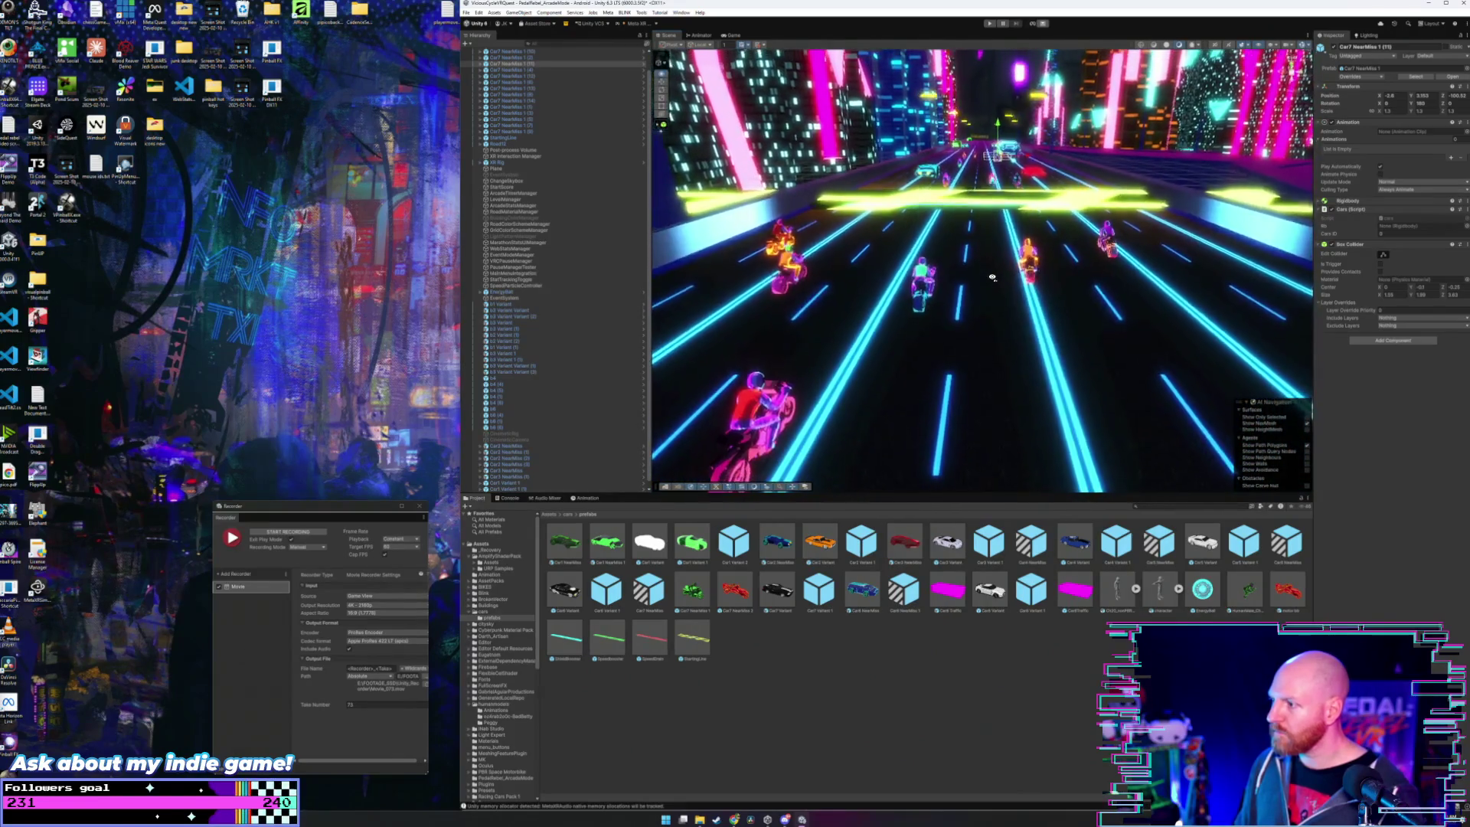
{"action": "key", "text": "w"}
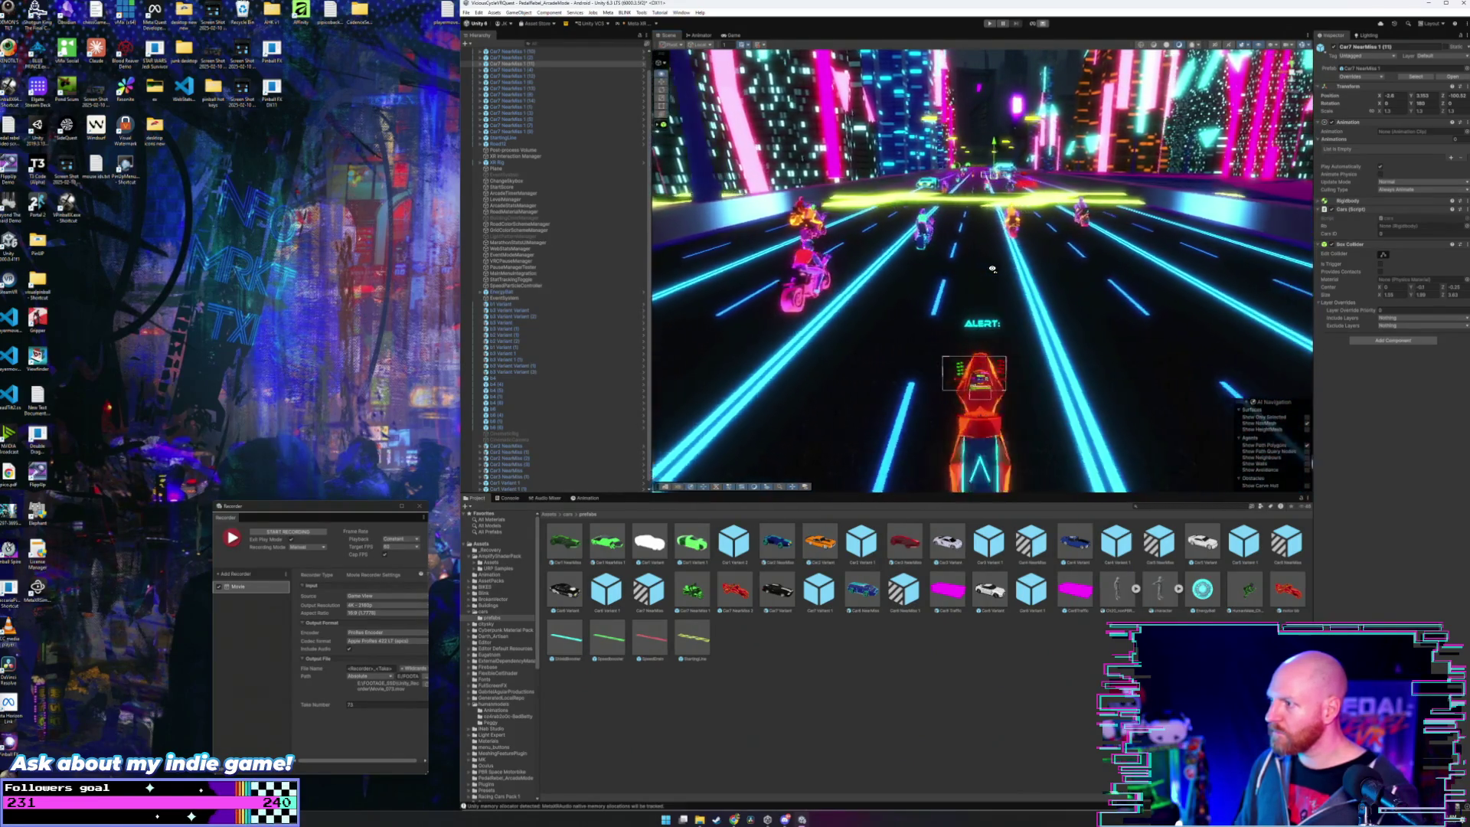
{"action": "key", "text": "w"}
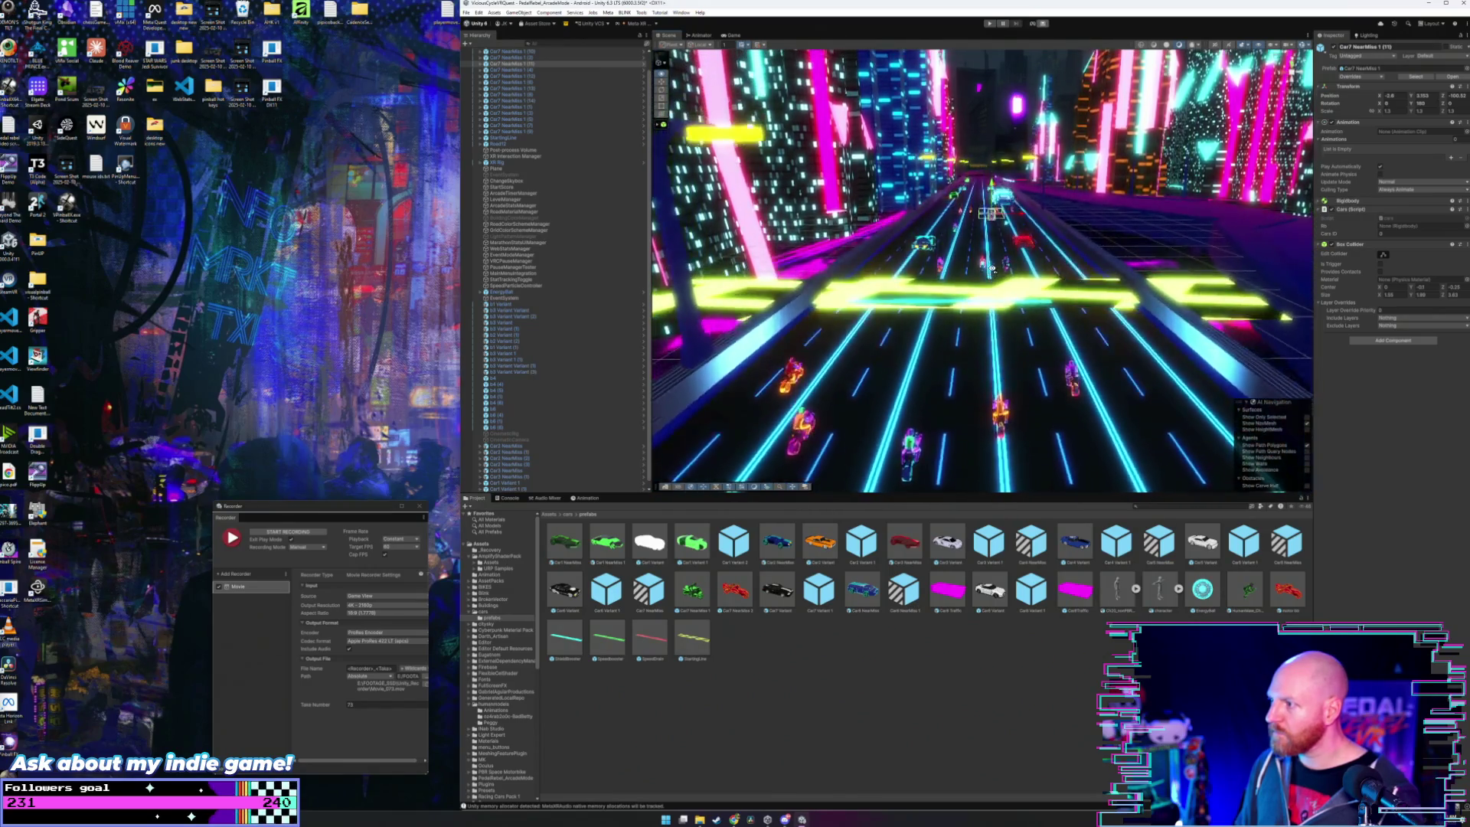
{"action": "left_click", "coordinate": [986, 319]}
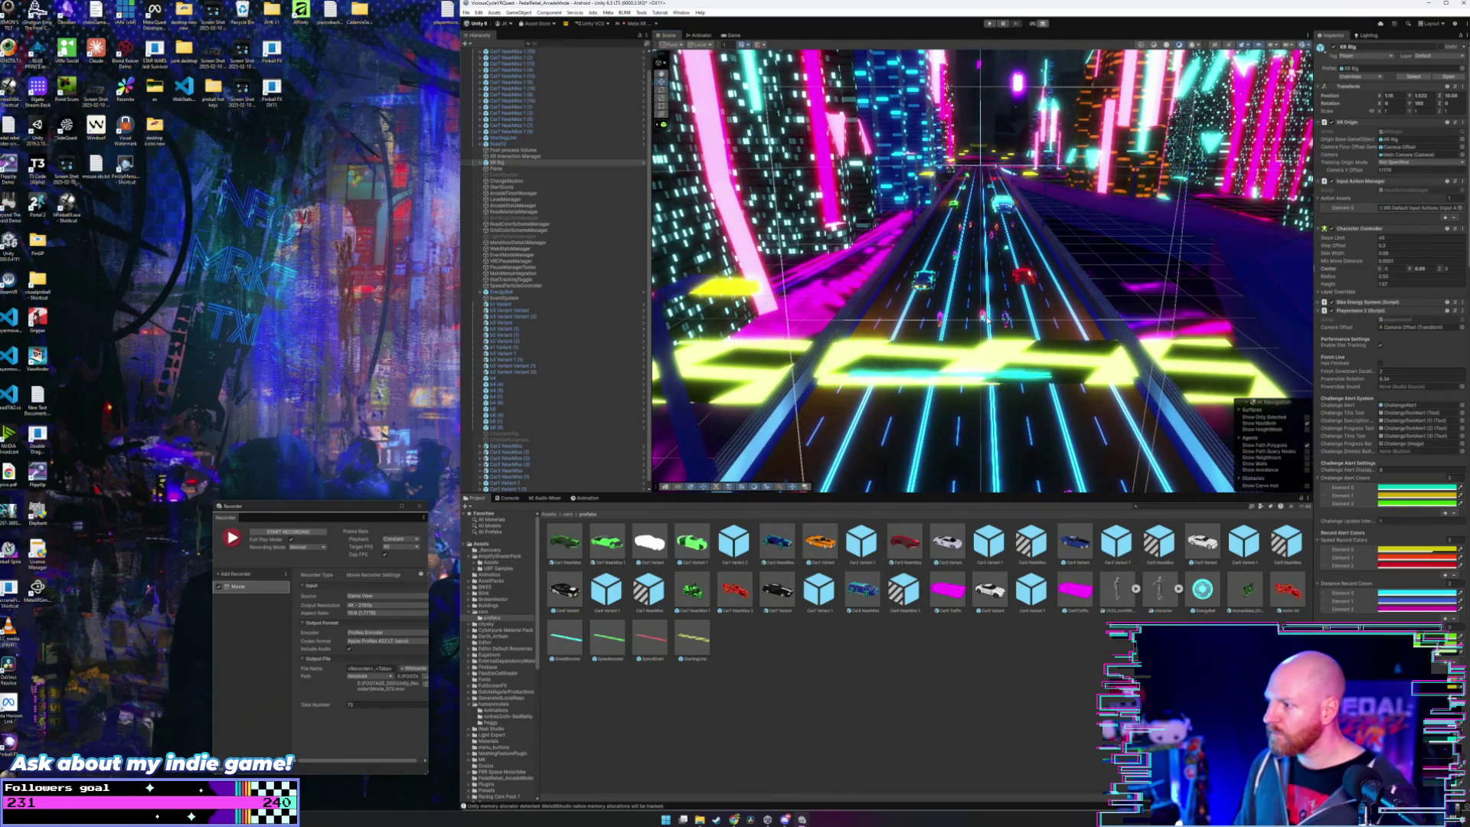
{"action": "left_click", "coordinate": [983, 318]}
{"action": "key", "text": "w"}
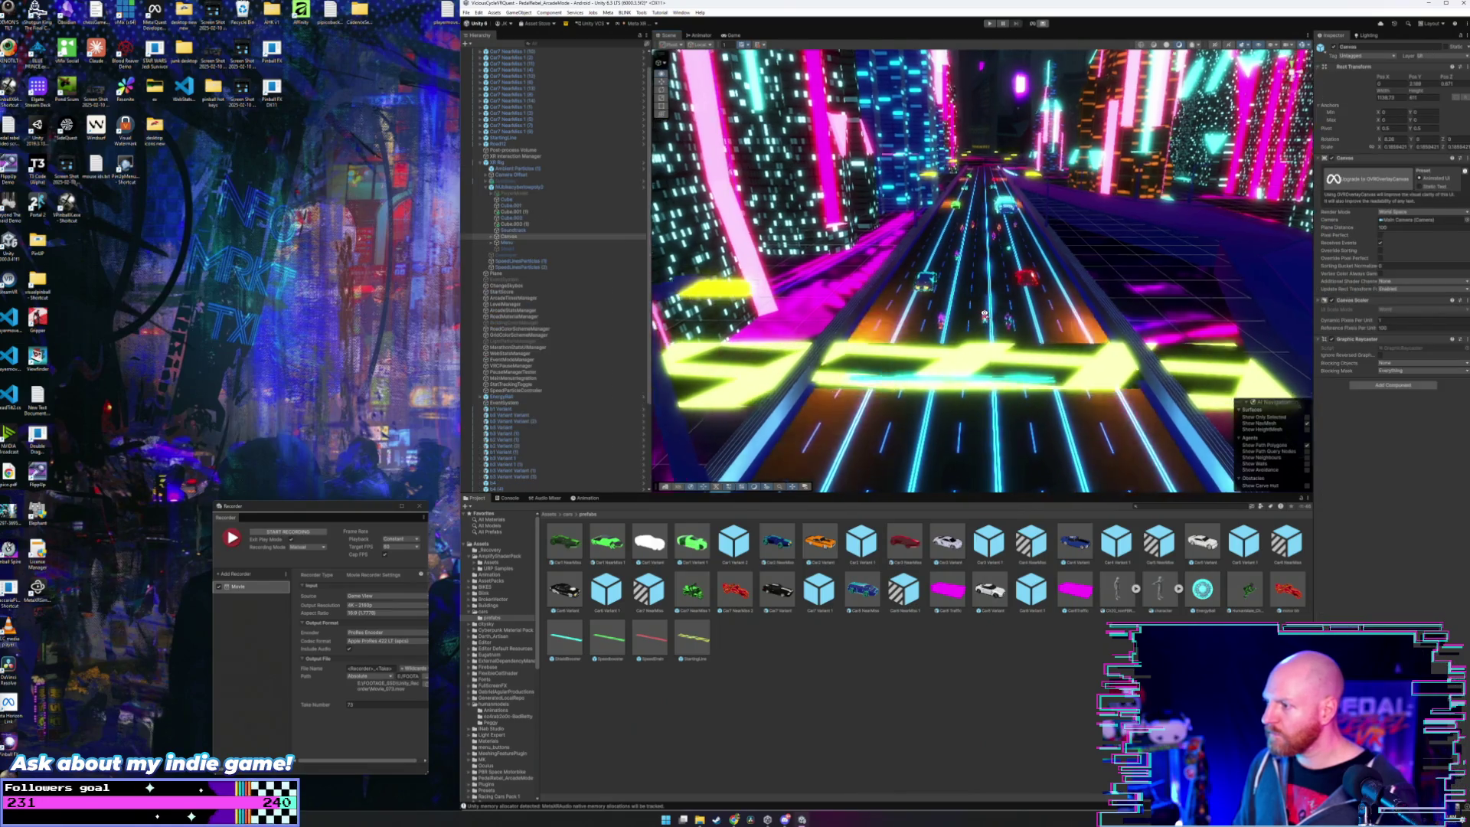
{"action": "key", "text": "w"}
{"action": "left_click", "coordinate": [980, 326]}
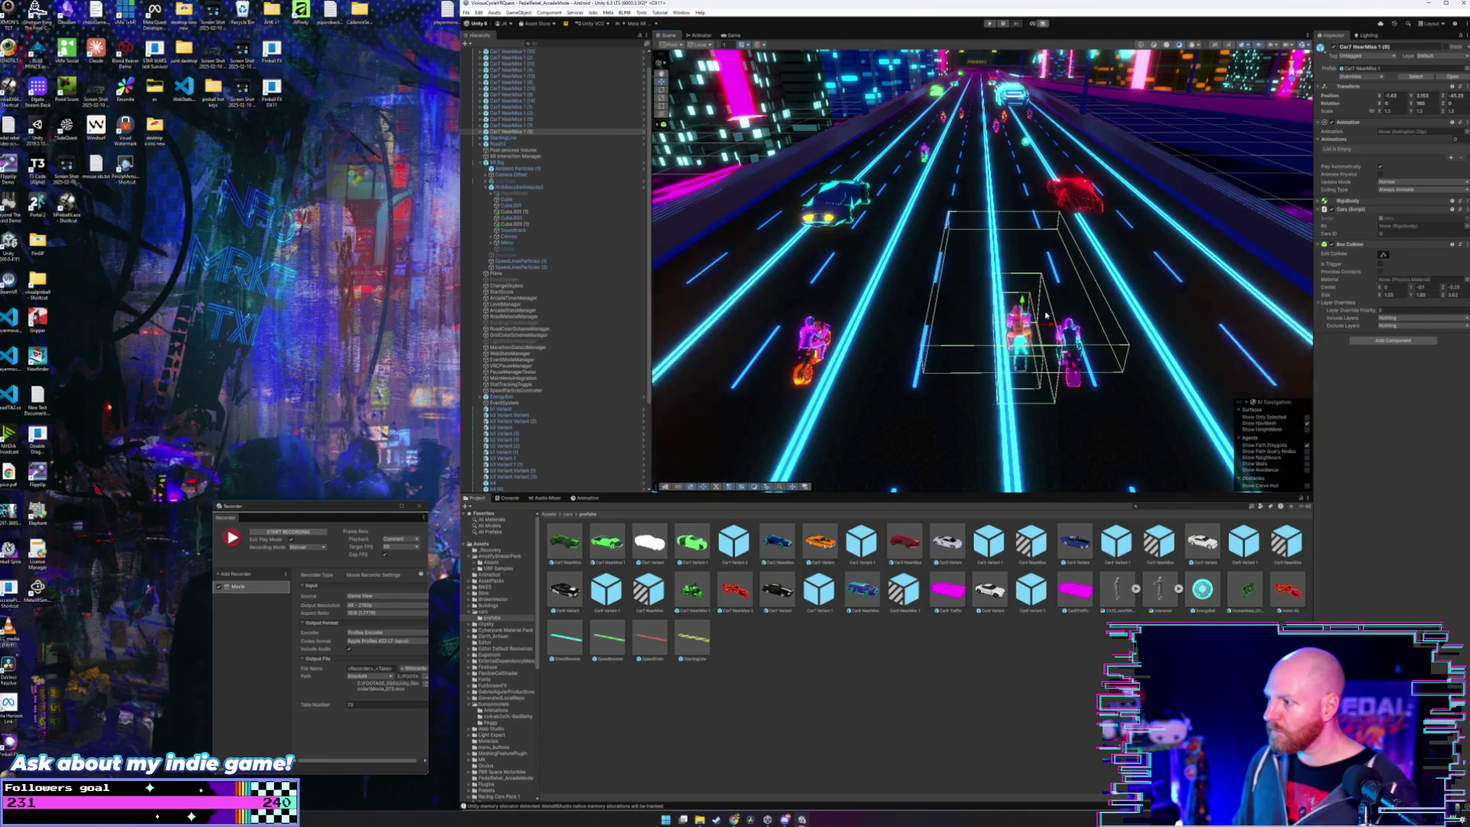
- Drag two motorbikes farther up the road, then fly the view back toward the player bike
{"action": "mouse_move", "coordinate": [1039, 318]}
{"action": "left_mouse_down"}
{"action": "mouse_move", "coordinate": [1012, 244]}
{"action": "mouse_move", "coordinate": [1045, 226]}
{"action": "mouse_move", "coordinate": [1029, 245]}
{"action": "left_mouse_up"}
{"action": "left_click", "coordinate": [1030, 245]}
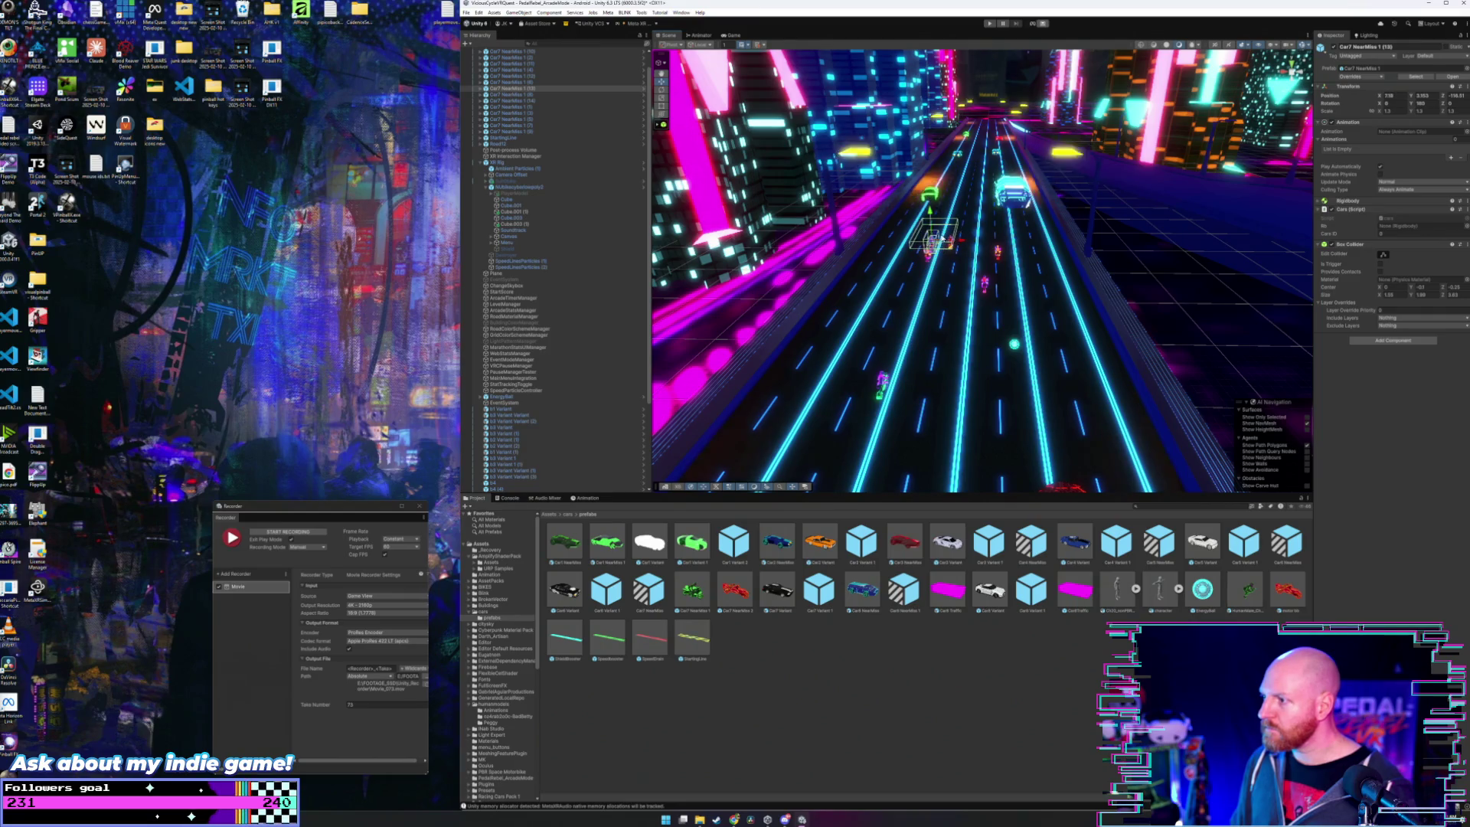
{"action": "left_click_drag", "start_coordinate": [936, 233], "coordinate": [940, 201]}
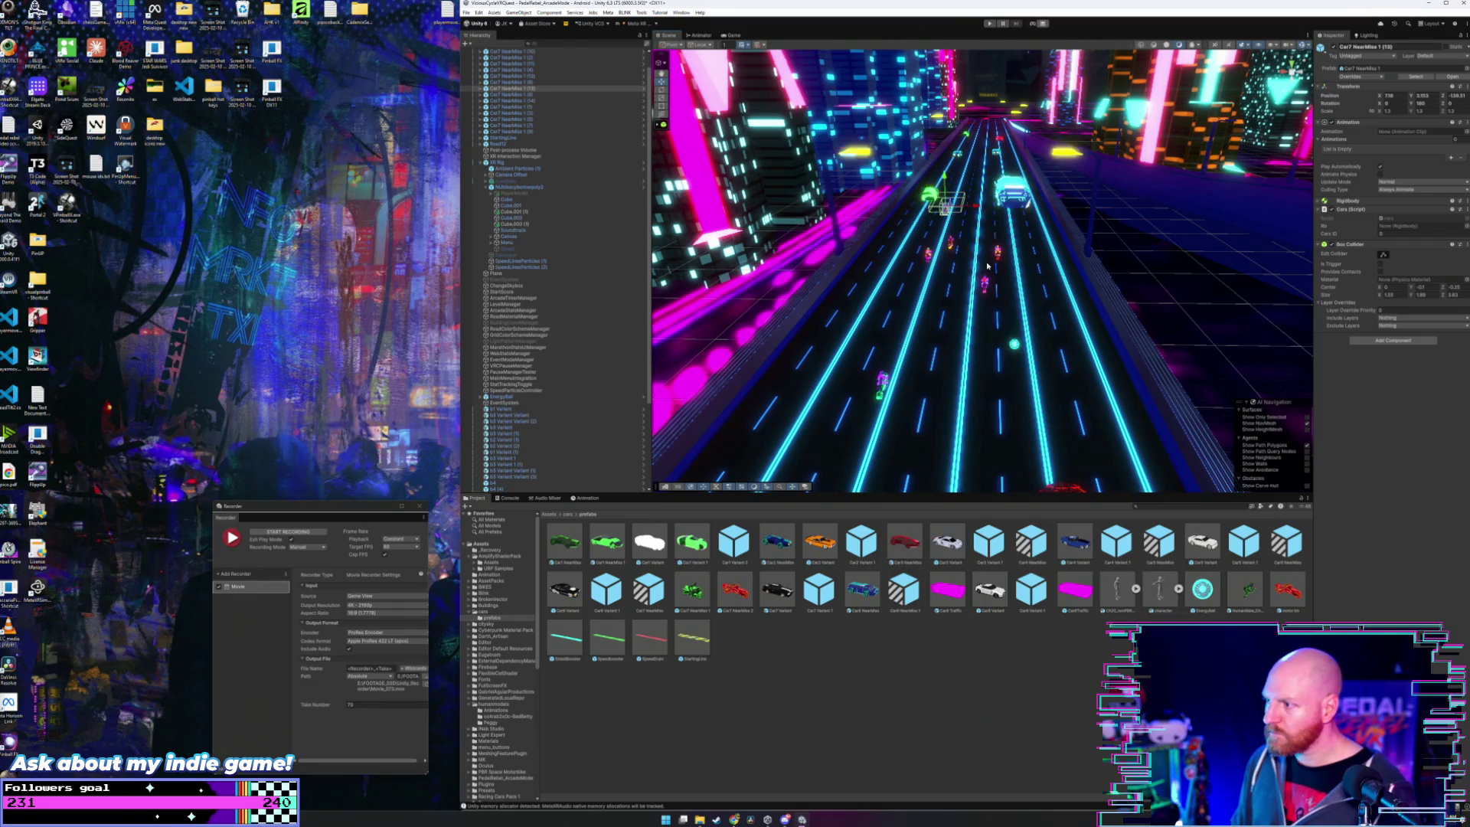
{"action": "mouse_move", "coordinate": [986, 265]}
{"action": "left_mouse_down"}
{"action": "mouse_move", "coordinate": [981, 219]}
{"action": "mouse_move", "coordinate": [956, 267]}
{"action": "mouse_move", "coordinate": [957, 175]}
{"action": "left_mouse_up"}
{"action": "left_click", "coordinate": [991, 205]}
{"action": "left_click", "coordinate": [954, 270]}
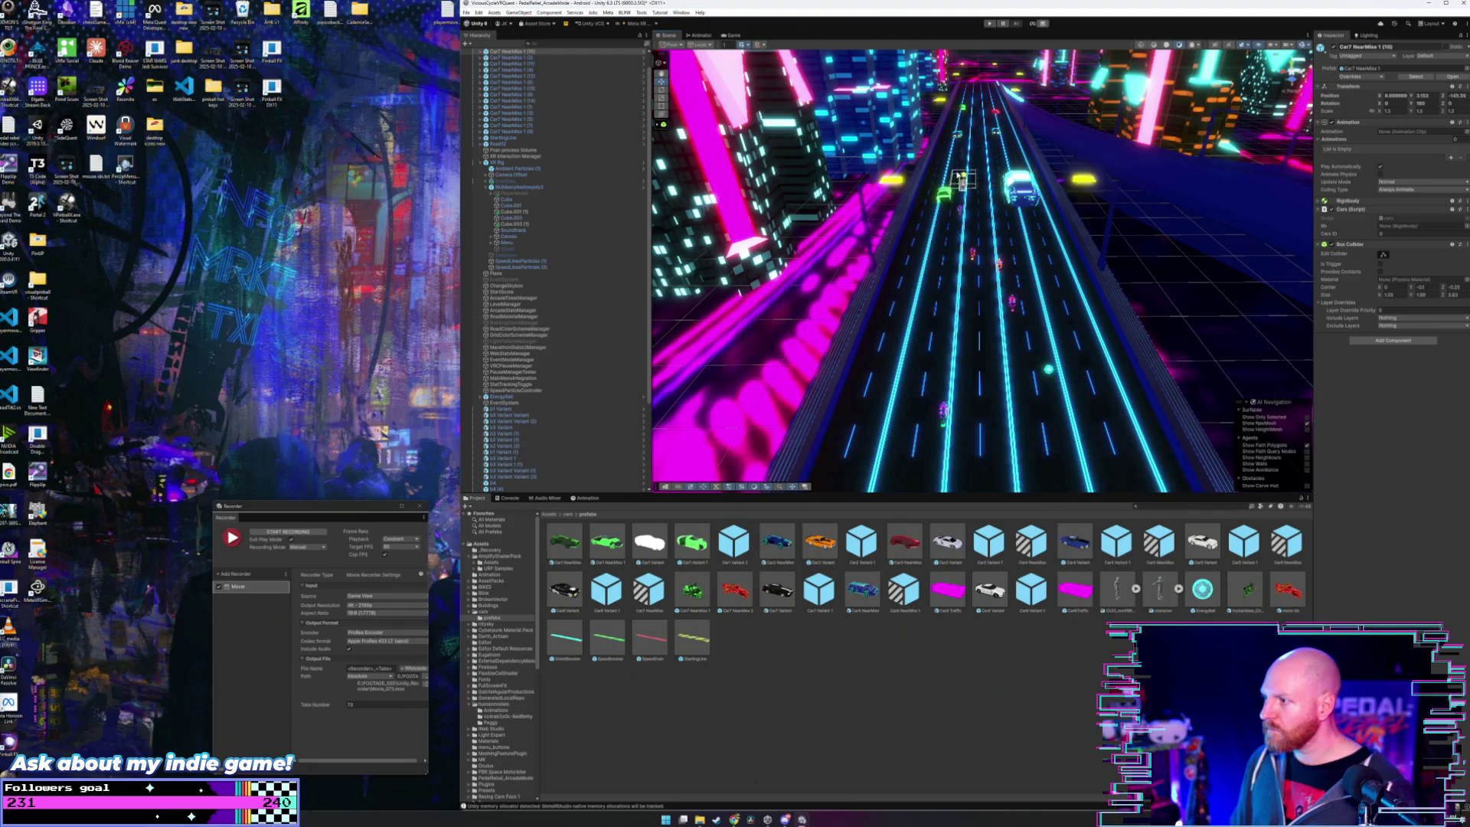
{"action": "mouse_move", "coordinate": [970, 251]}
{"action": "left_mouse_down"}
{"action": "mouse_move", "coordinate": [977, 275]}
{"action": "mouse_move", "coordinate": [972, 251]}
{"action": "left_mouse_up"}
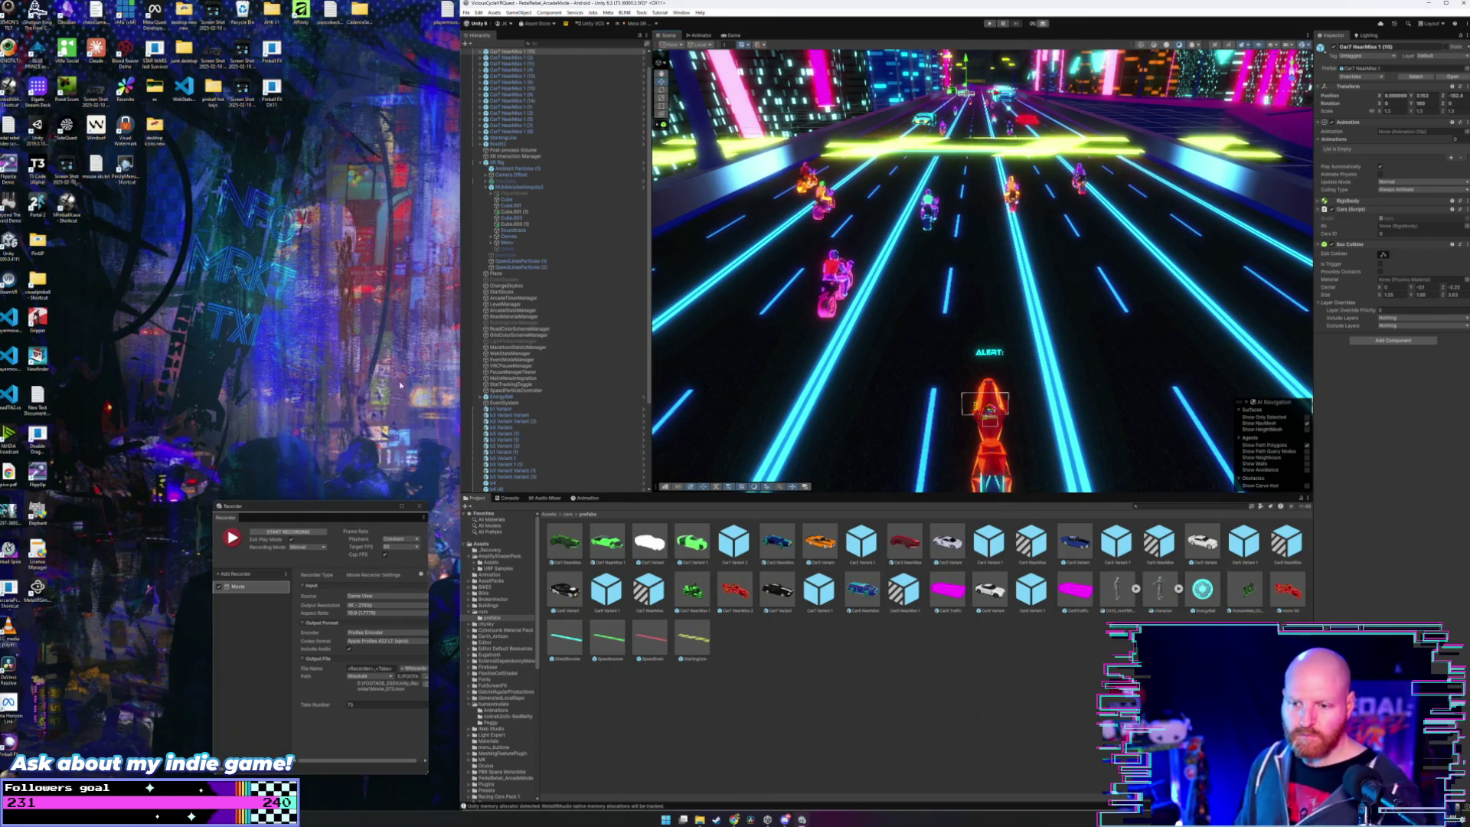
{"action": "left_click_drag", "start_coordinate": [956, 302], "coordinate": [955, 321]}
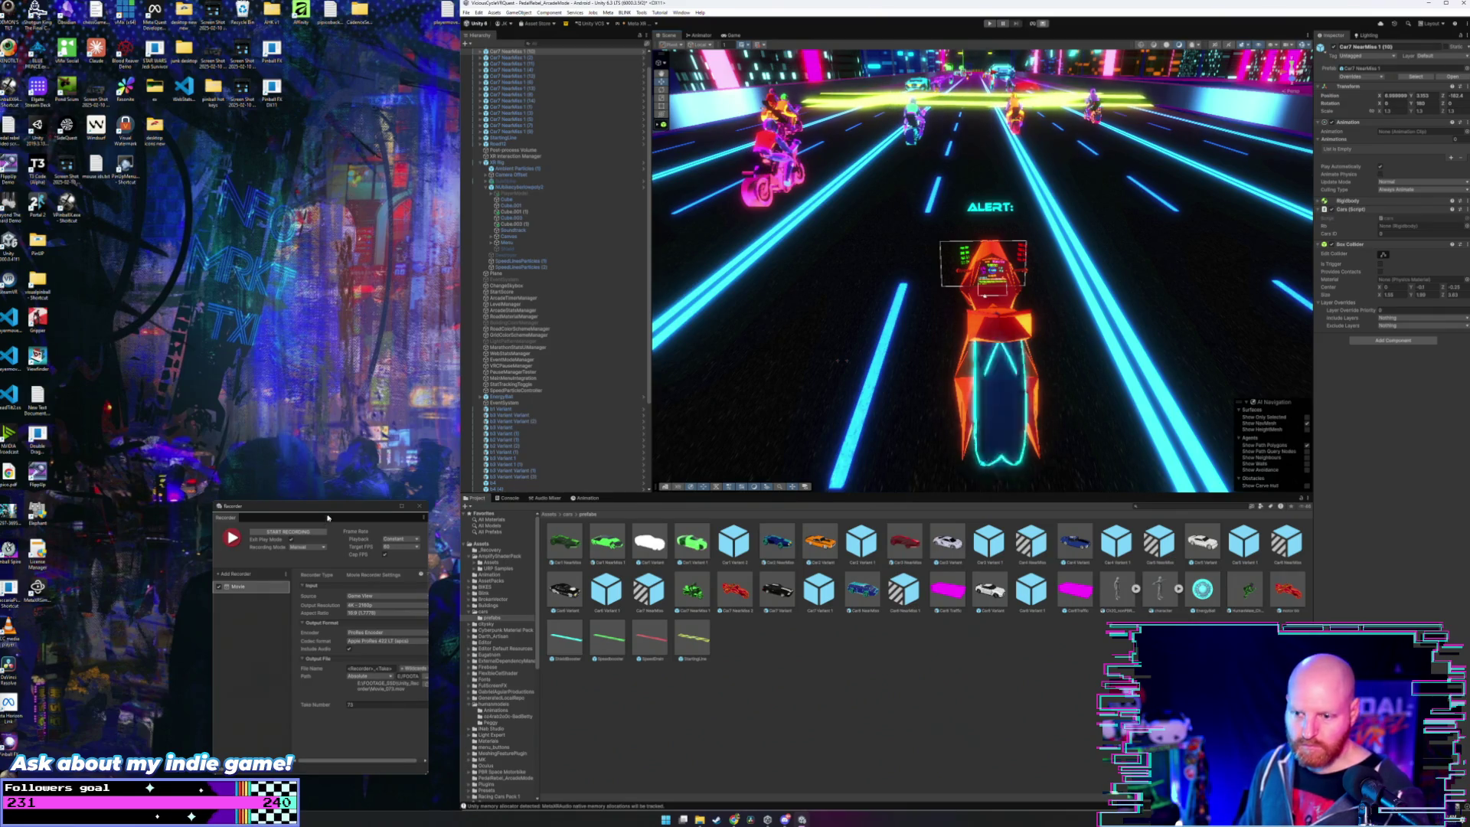
{"action": "left_click_drag", "start_coordinate": [326, 516], "coordinate": [269, 483]}
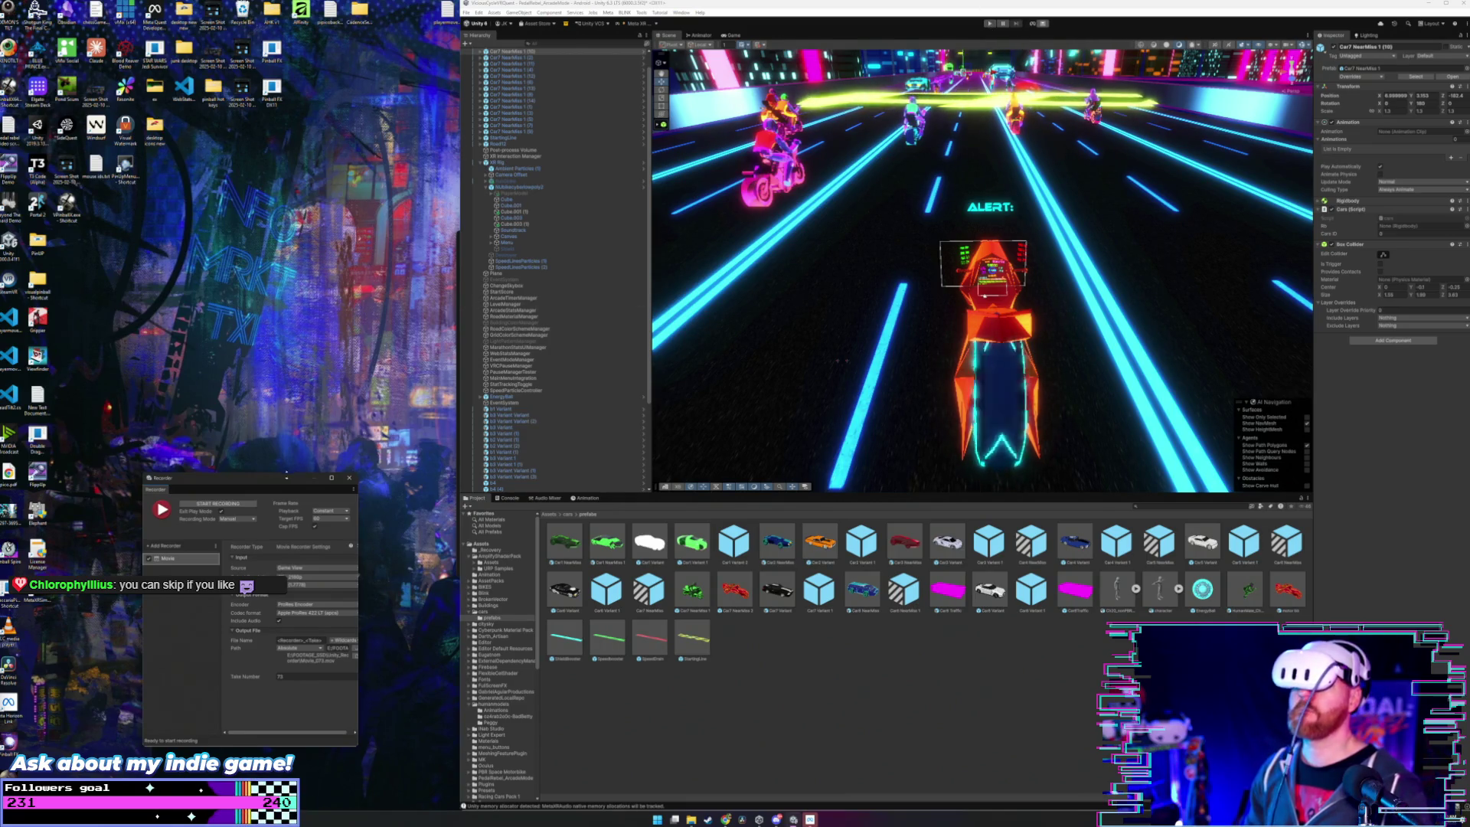
- Start the Recorder movie capture and show the Game view during the run
{"action": "left_click", "coordinate": [232, 509]}
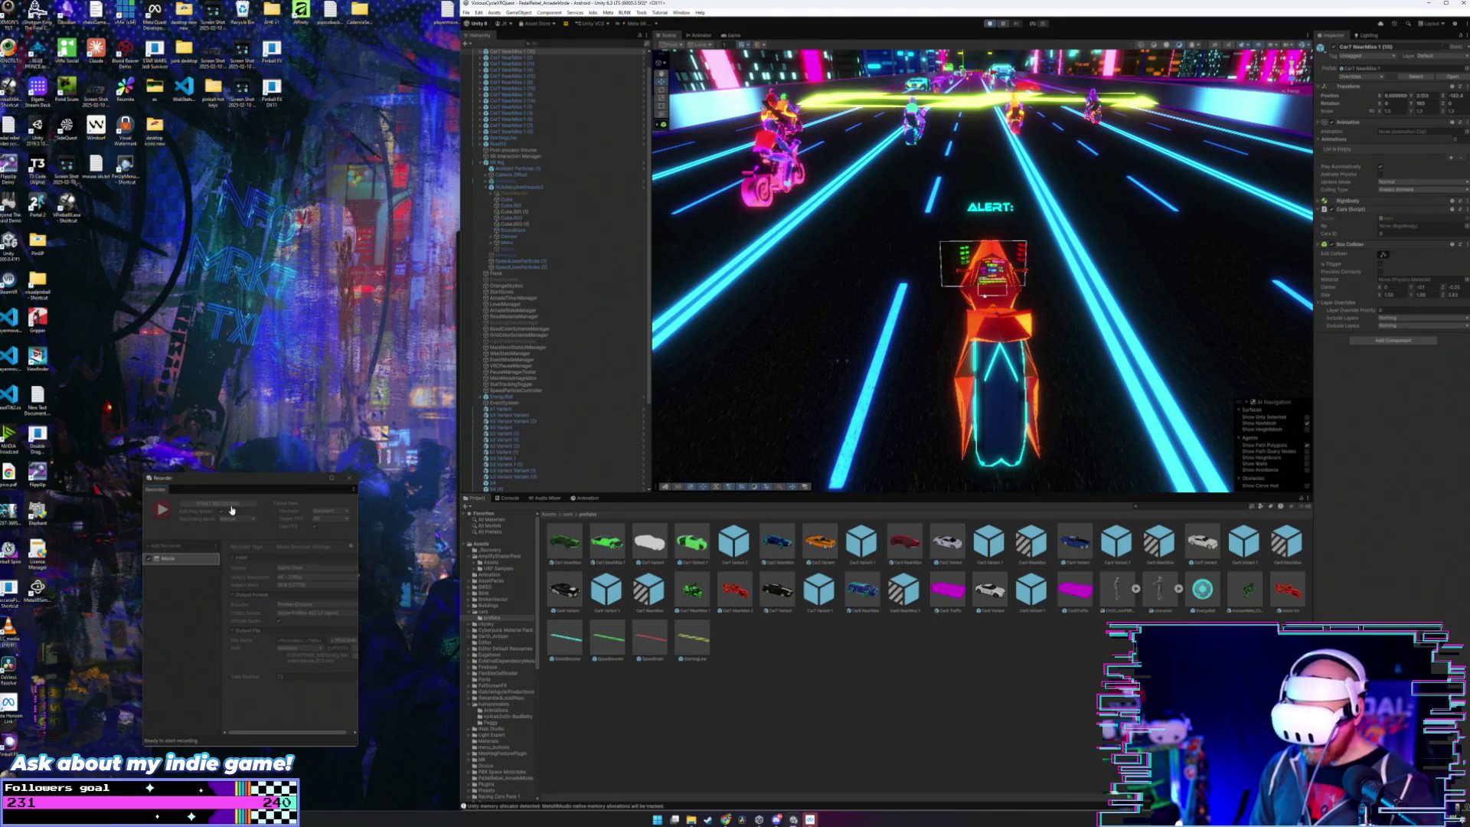
{"action": "left_click", "coordinate": [231, 505]}
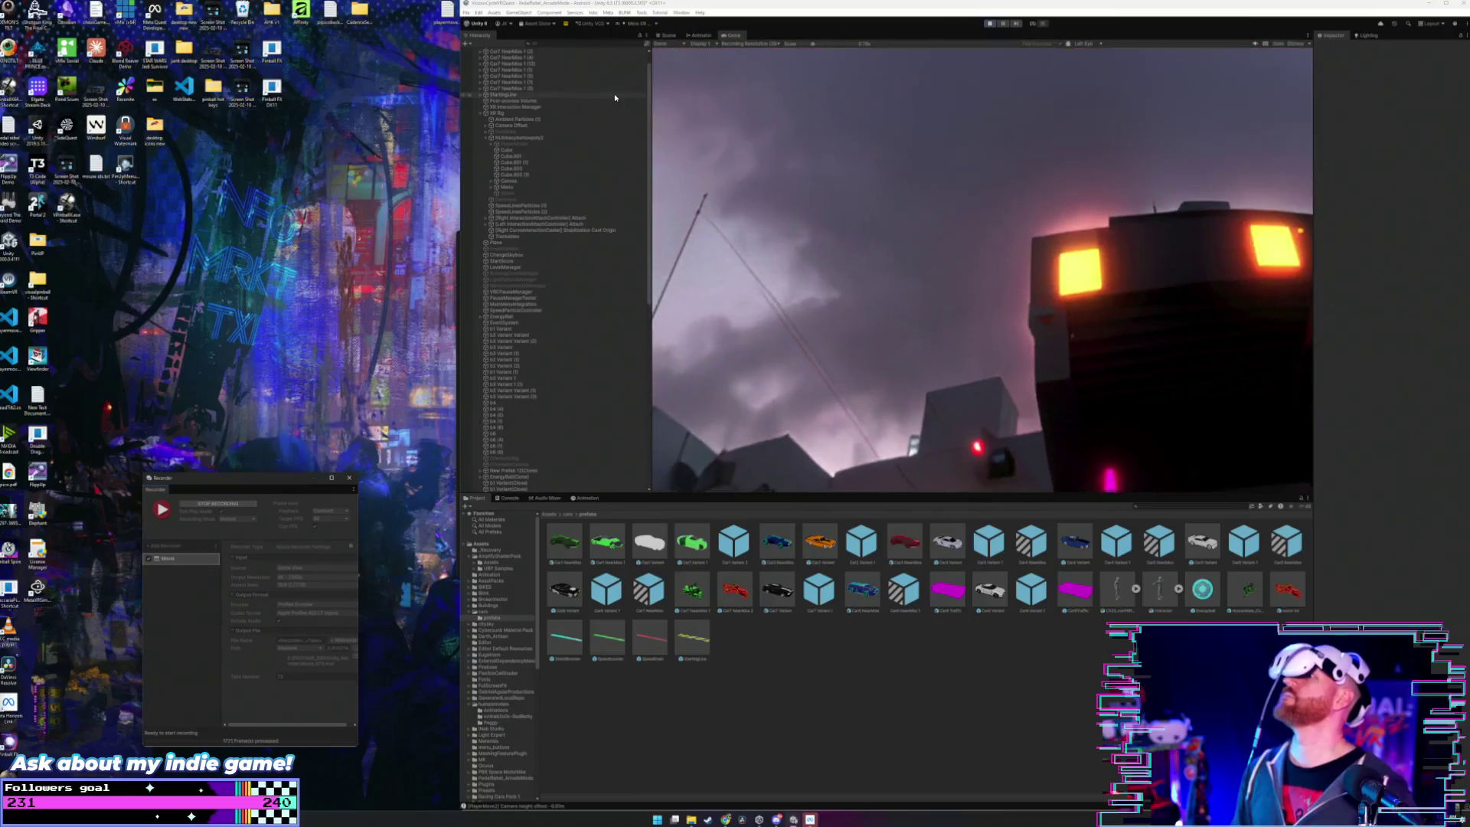
- Exit play mode with Ctrl+P to end the run and stop the recording
{"action": "key", "text": "ctrl+p"}
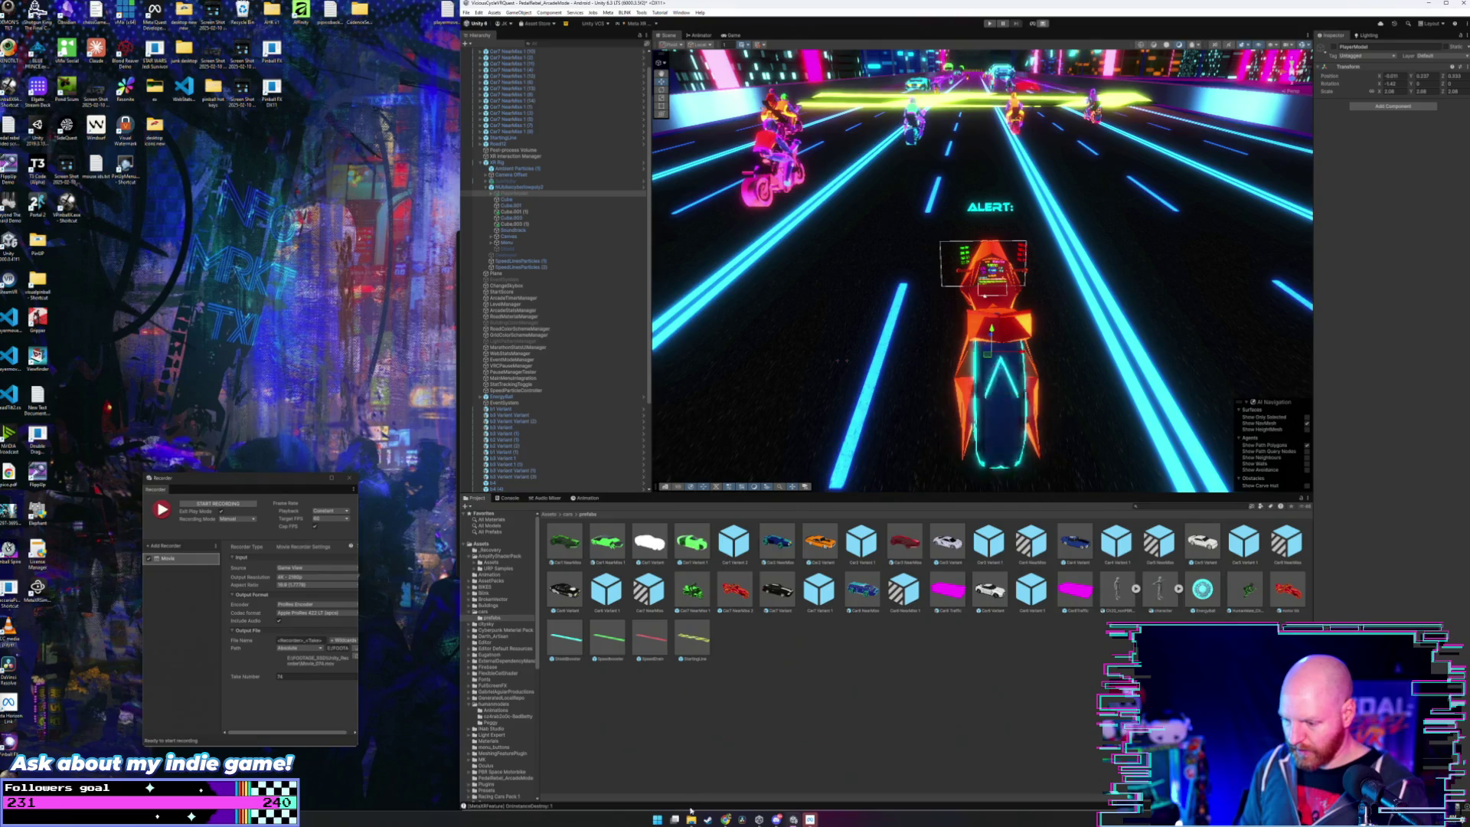
- Open the Unity_Recorder folder in File Explorer and watch the Movie_073.mov recording
{"action": "key", "text": "super+e"}
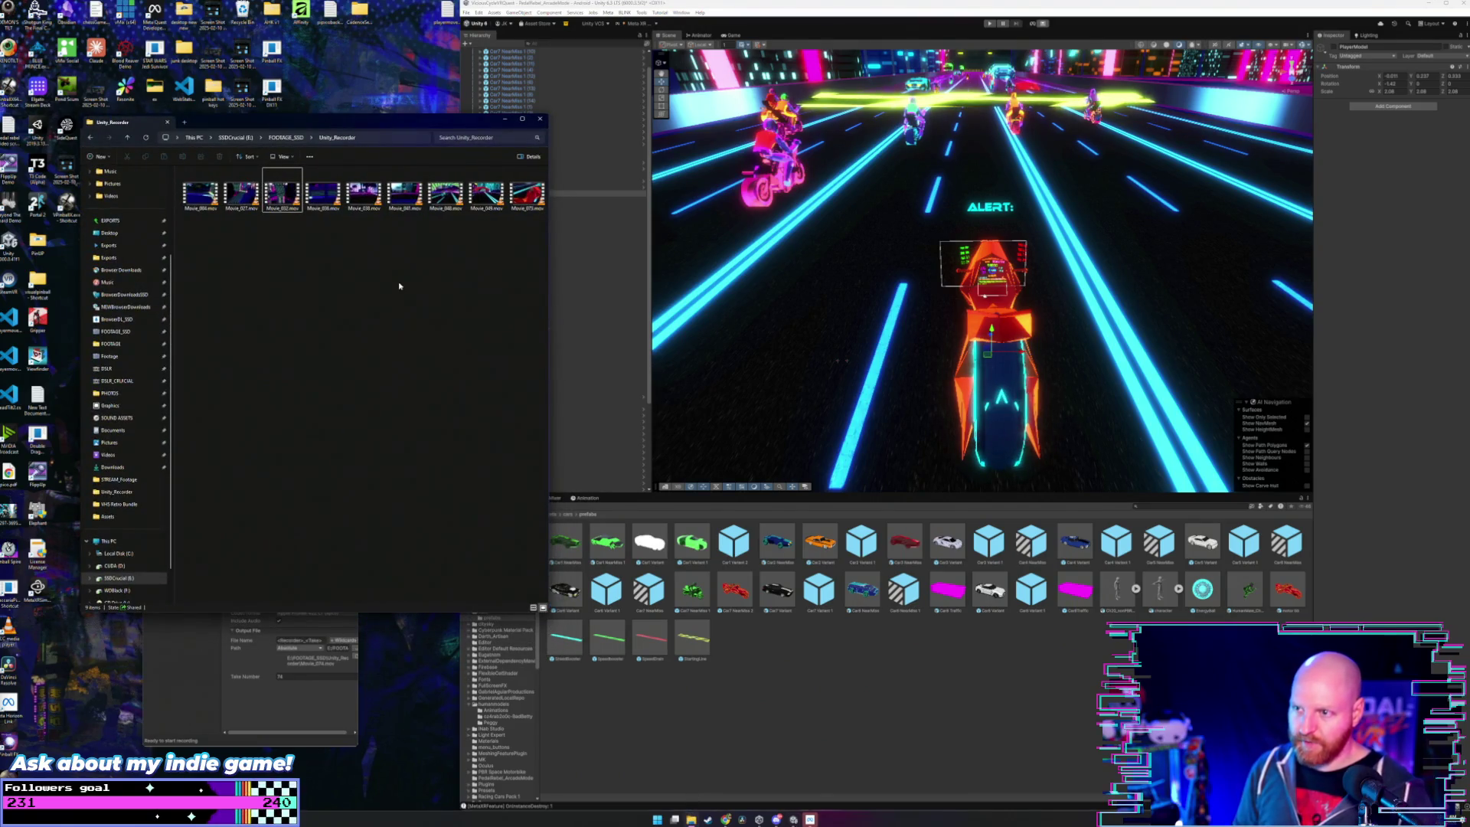
{"action": "double_click", "coordinate": [527, 195]}
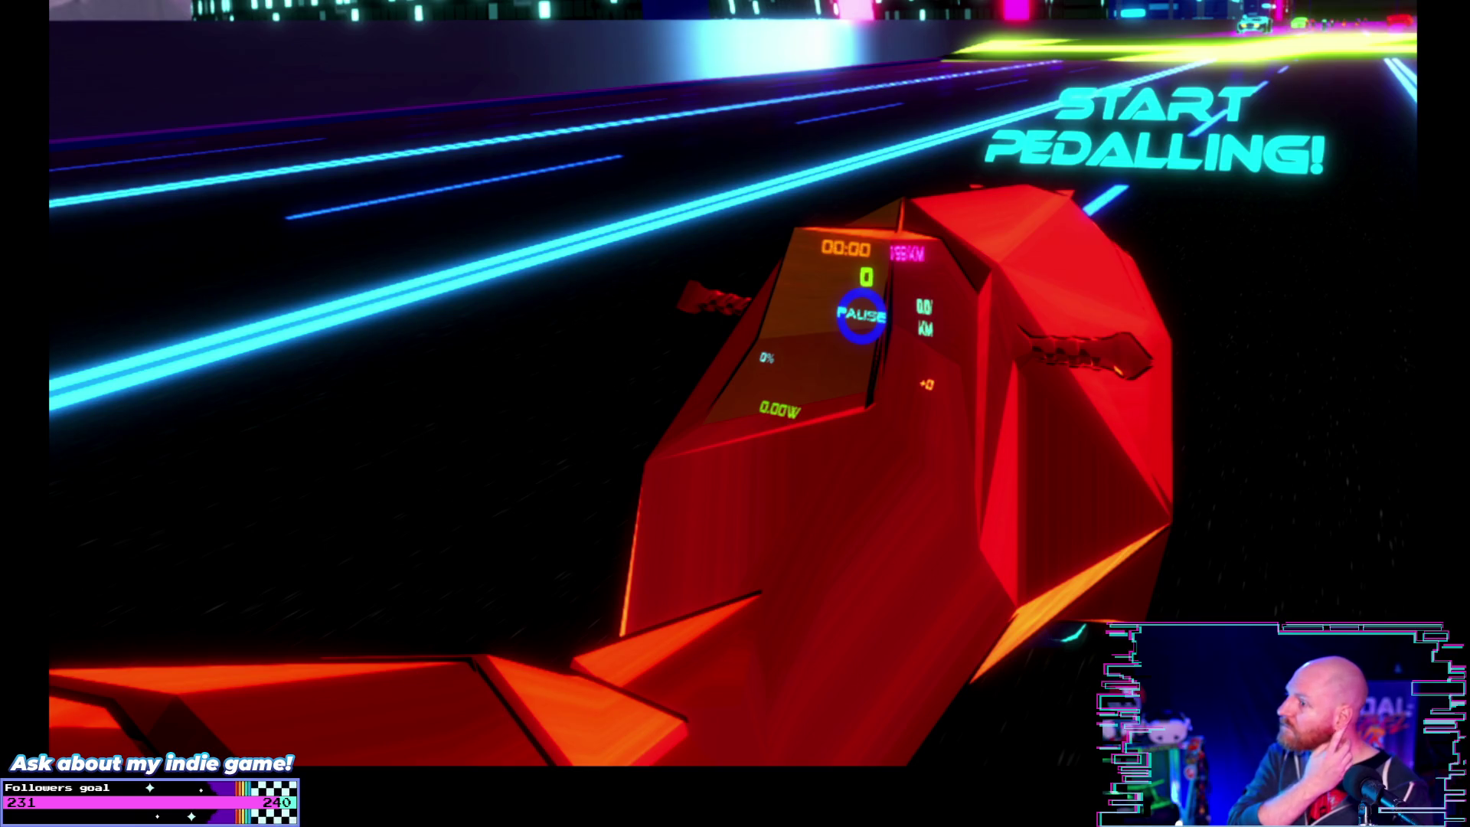
{"action": "key", "text": "alt+F4"}
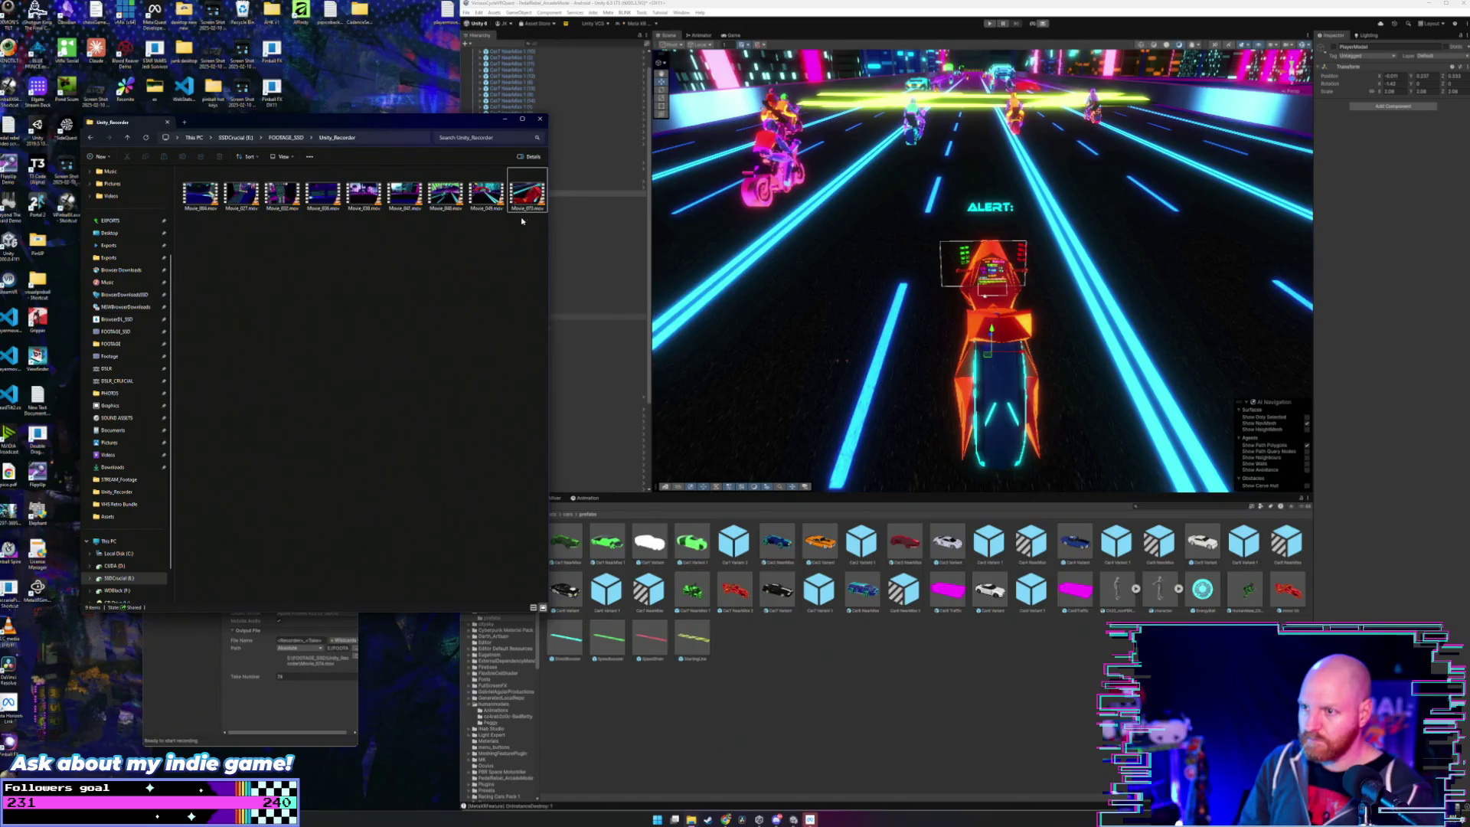
- Bring up the right-click file menu for Movie_073.mov
{"action": "right_click", "coordinate": [529, 200]}
{"action": "key", "text": "Escape"}
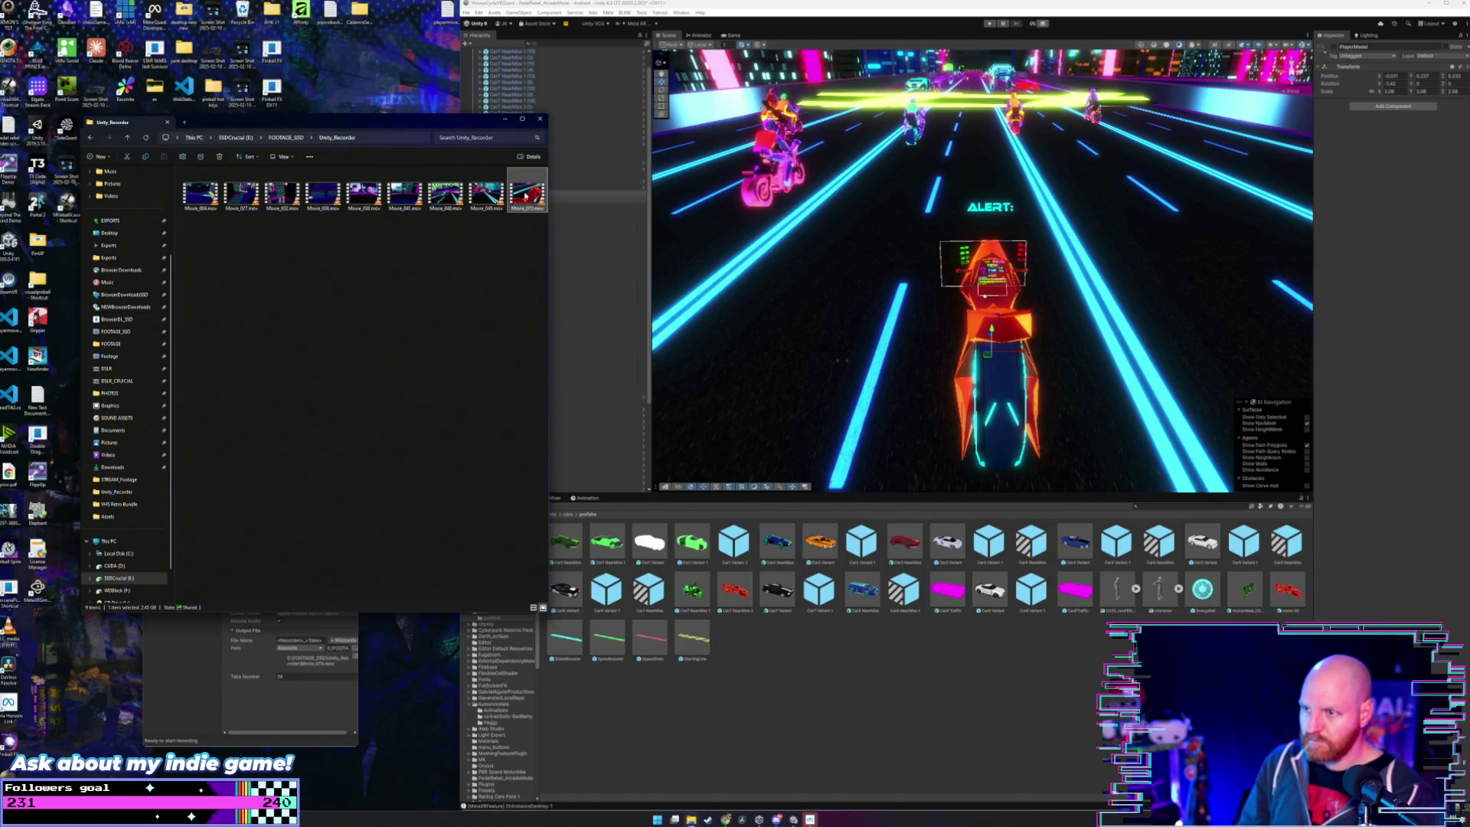
{"action": "right_click", "coordinate": [526, 197]}
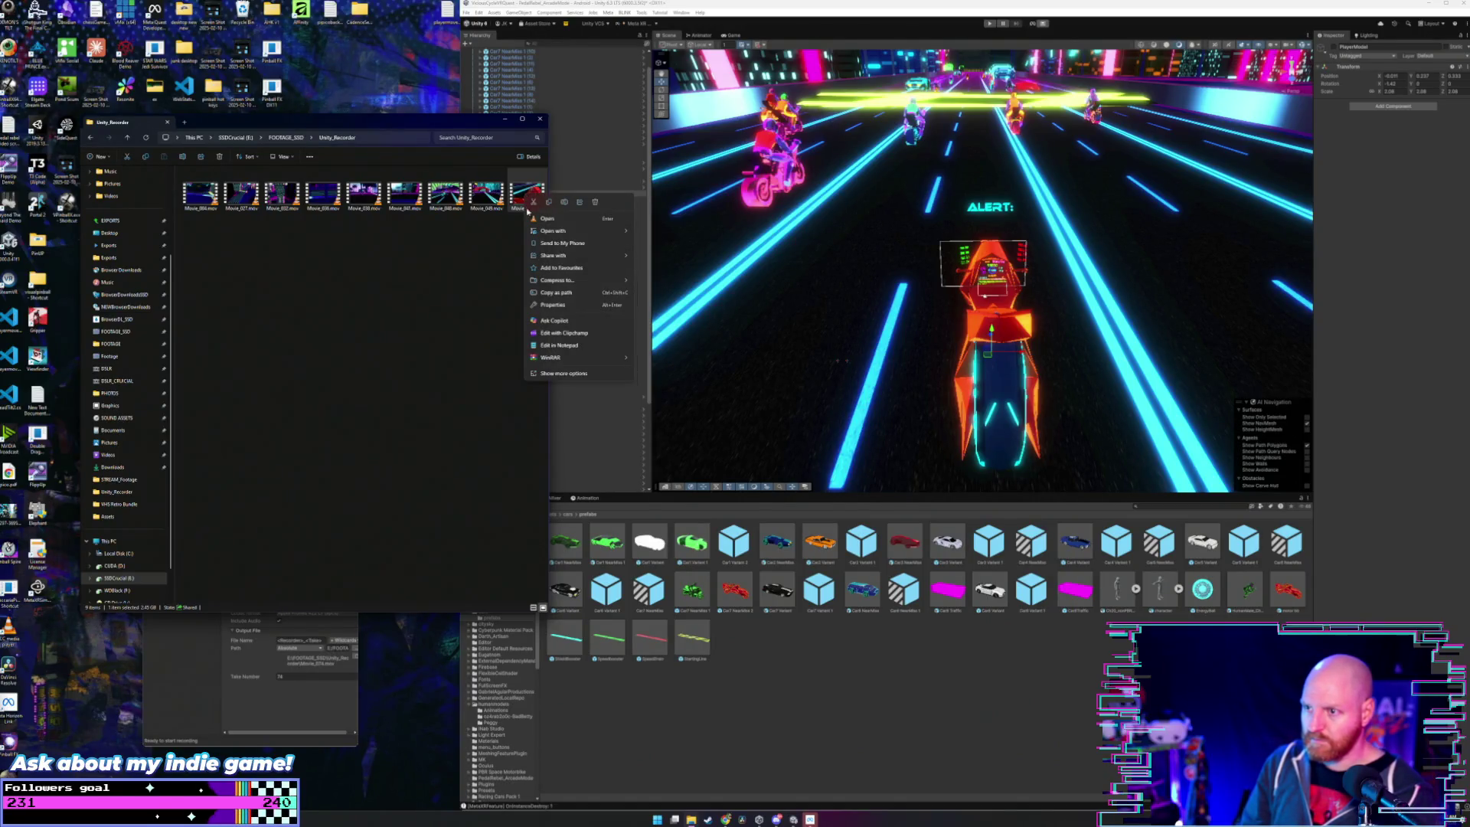
- Check Movie_073.mov's detailed video metadata in Properties, then launch DaVinci Resolve
{"action": "left_click", "coordinate": [580, 305]}
{"action": "left_click", "coordinate": [578, 212]}
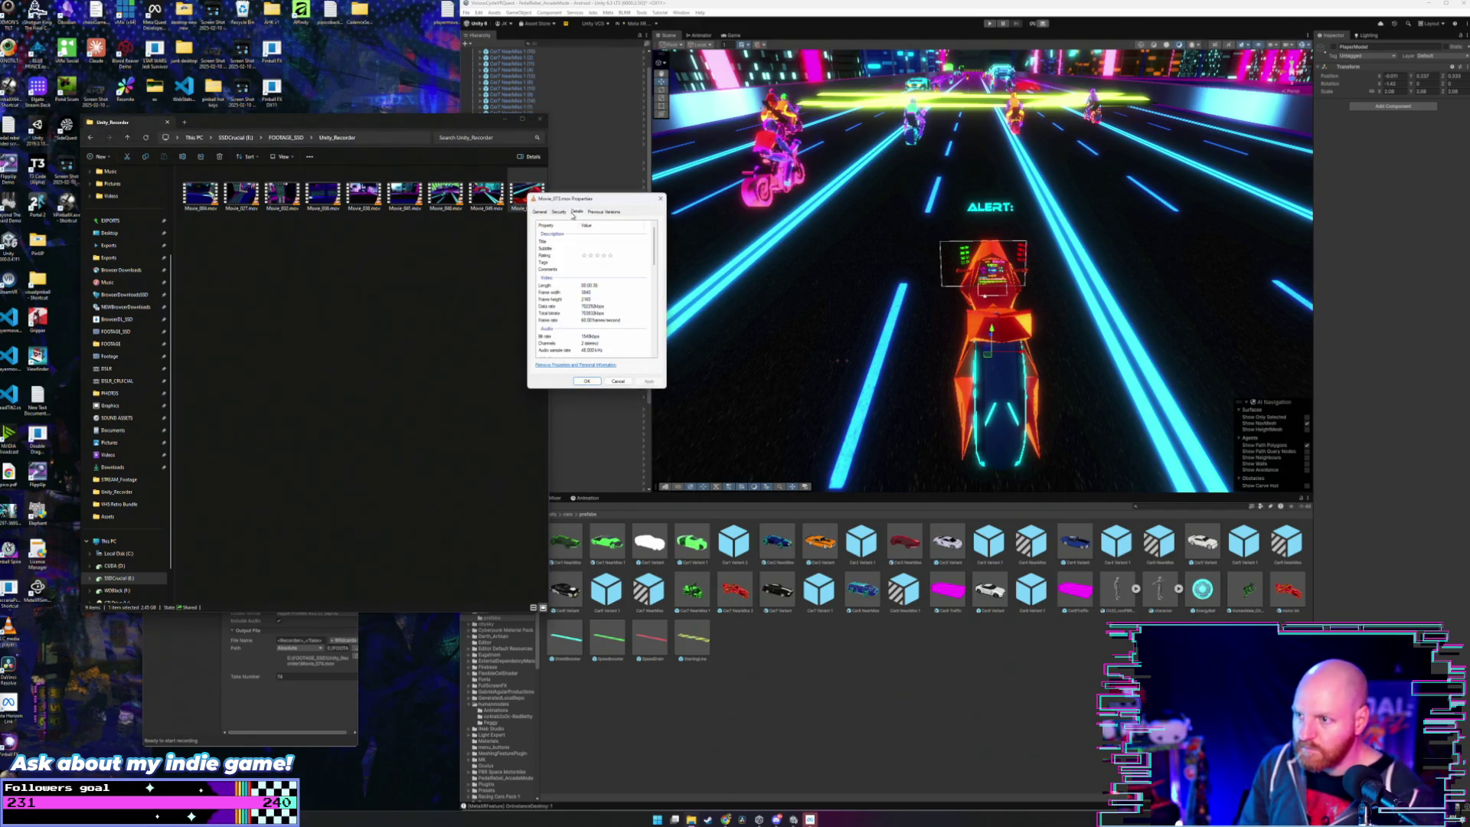
{"action": "scroll", "coordinate": [622, 298], "scroll_direction": "down", "scroll_amount": 1}
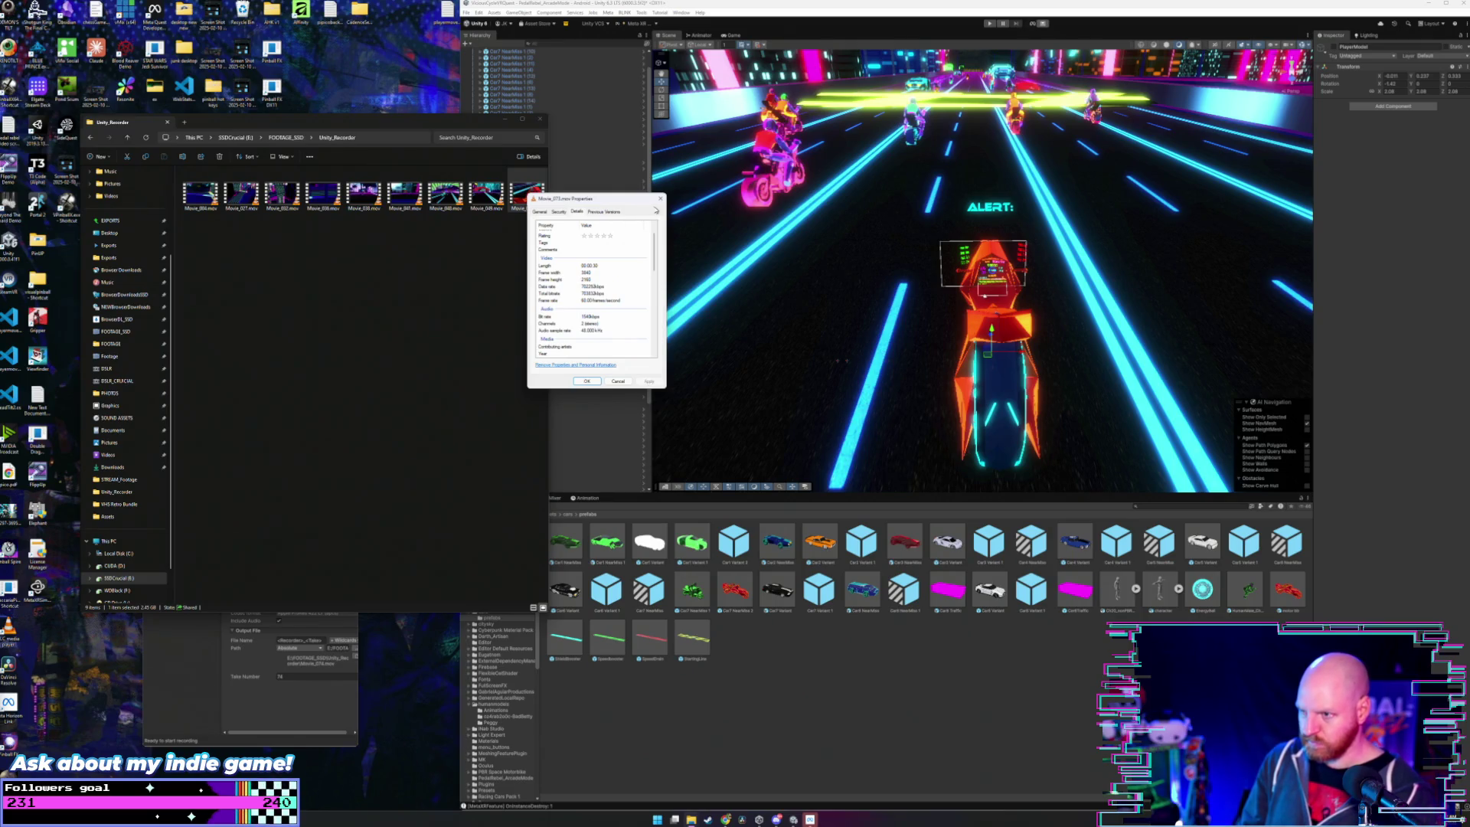
{"action": "left_click", "coordinate": [661, 198]}
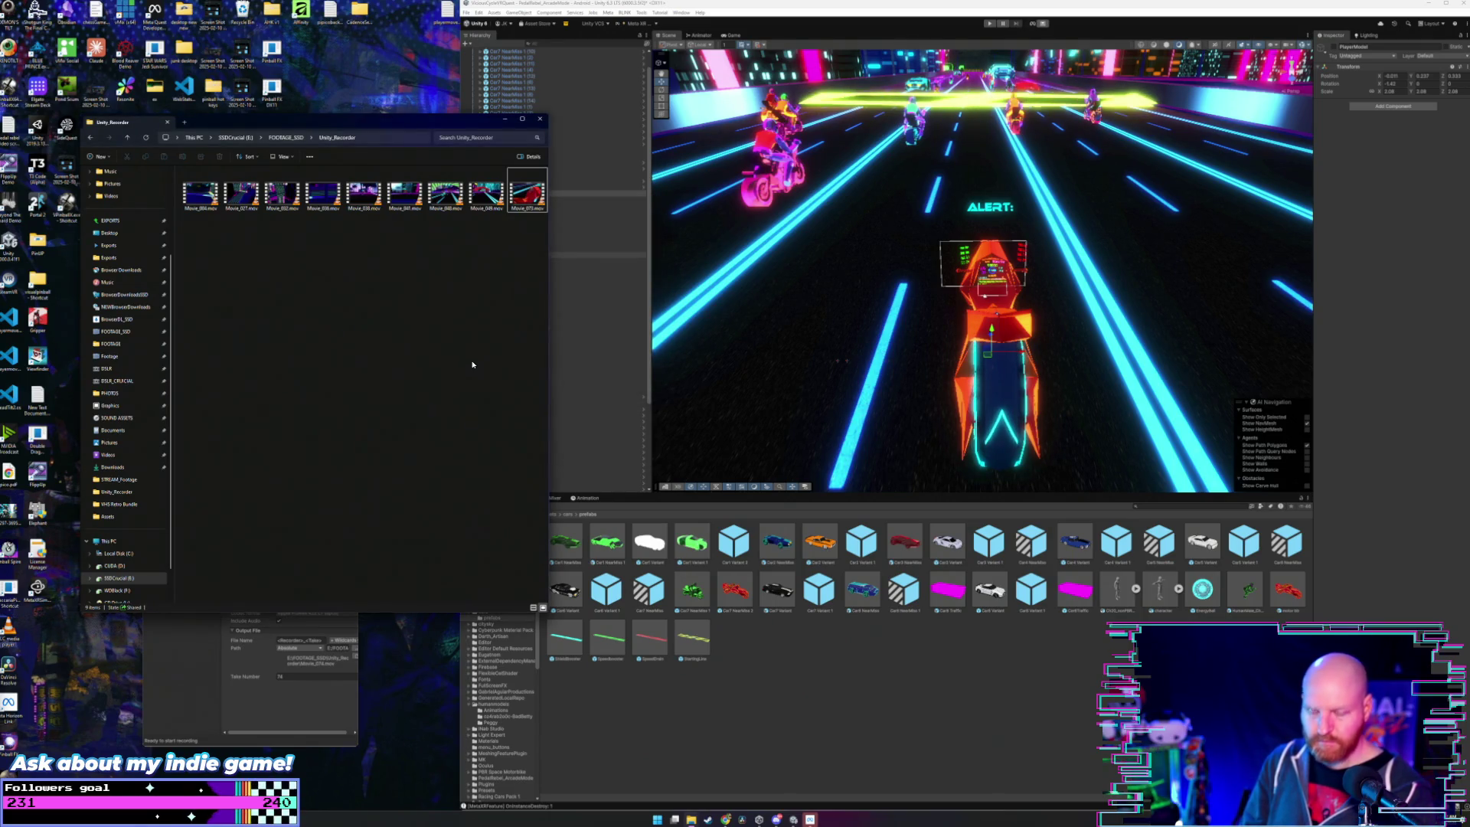
{"action": "left_click", "coordinate": [743, 820]}
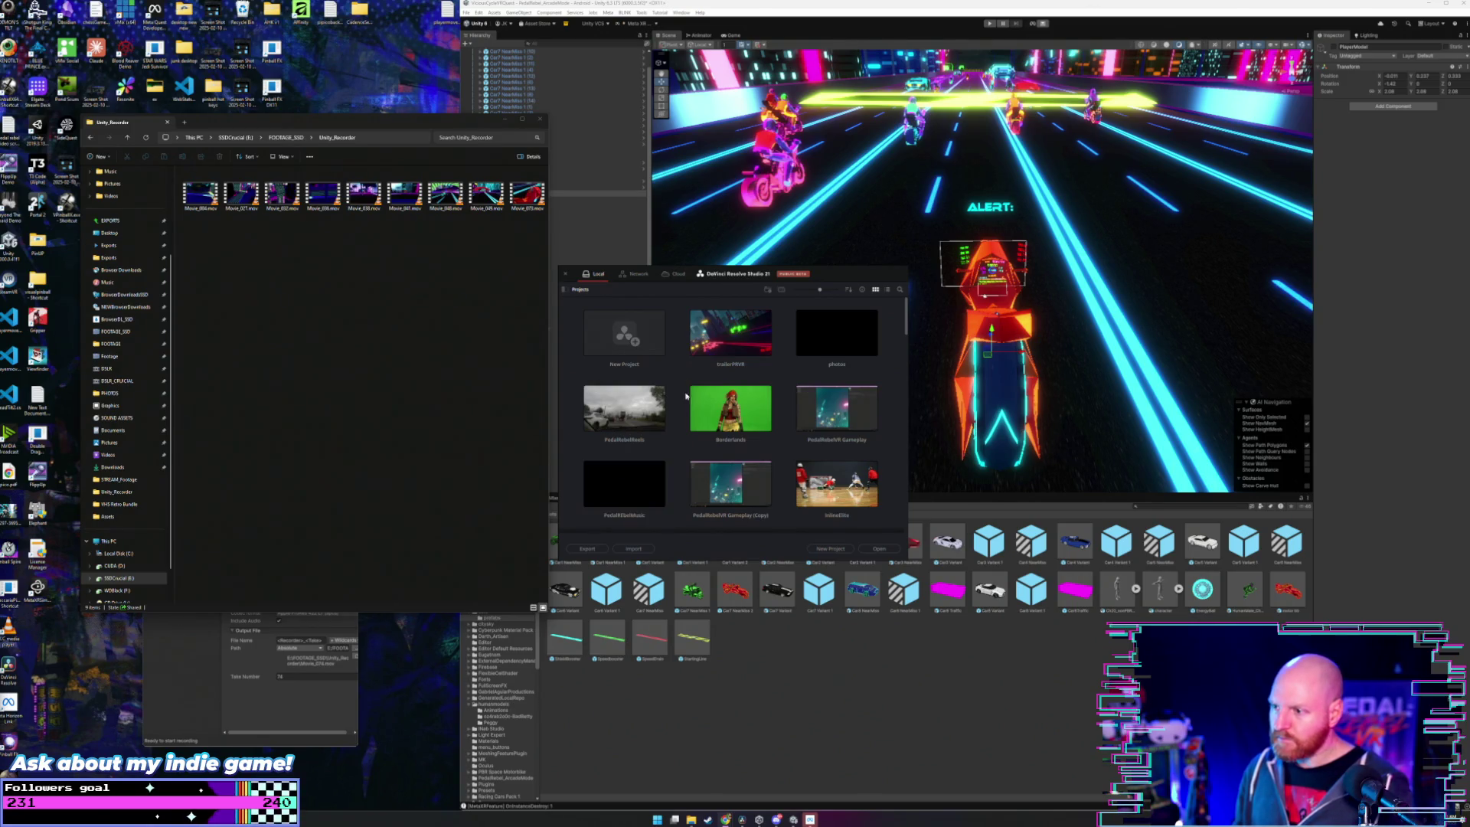
- Open the trailerPRVR project and bring its timeline forward beside the recordings folder
{"action": "double_click", "coordinate": [730, 332]}
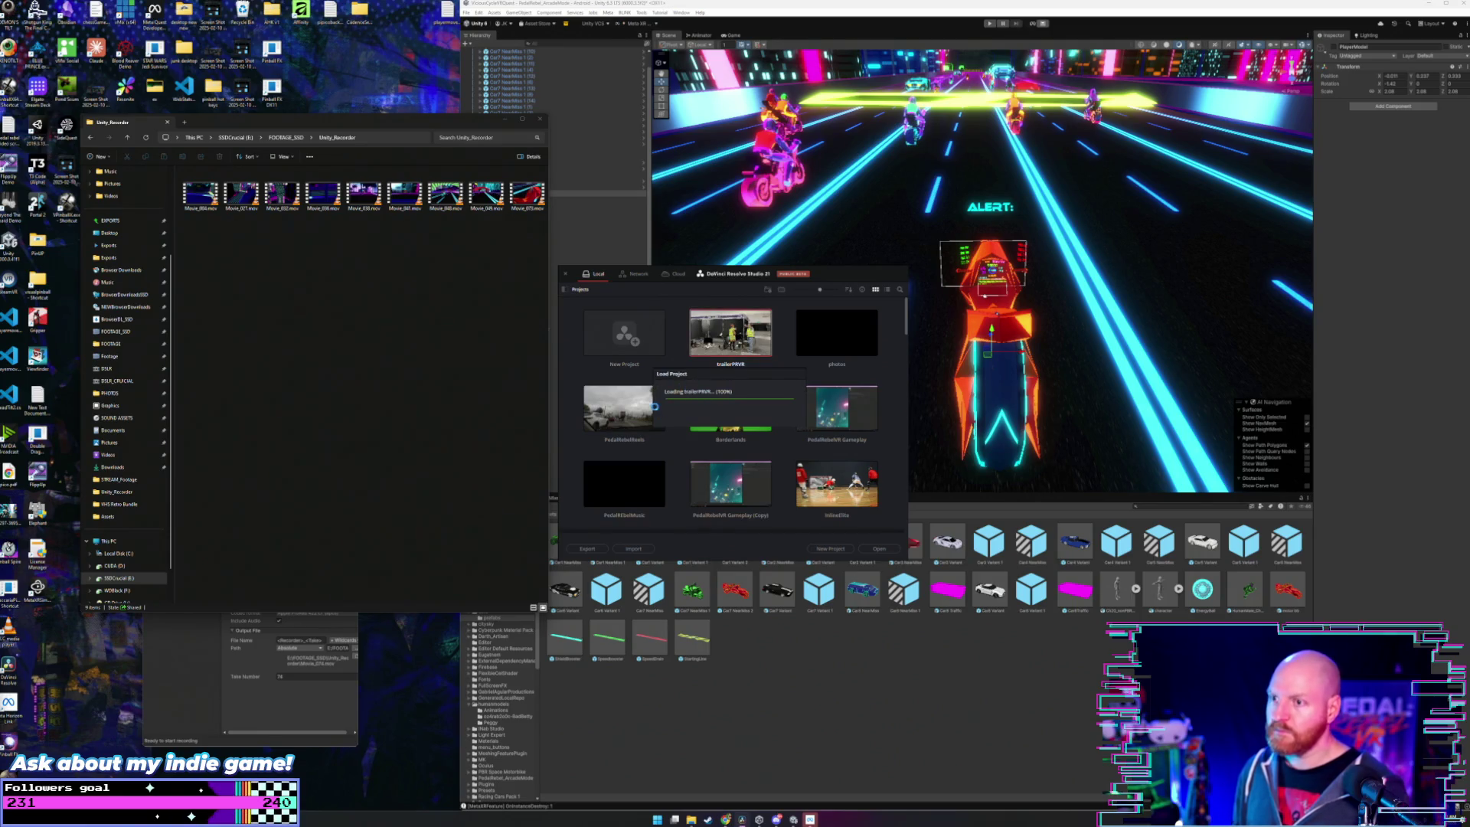
{"action": "mouse_move", "coordinate": [379, 124]}
{"action": "left_mouse_down"}
{"action": "mouse_move", "coordinate": [377, 93]}
{"action": "mouse_move", "coordinate": [316, 44]}
{"action": "left_mouse_up"}
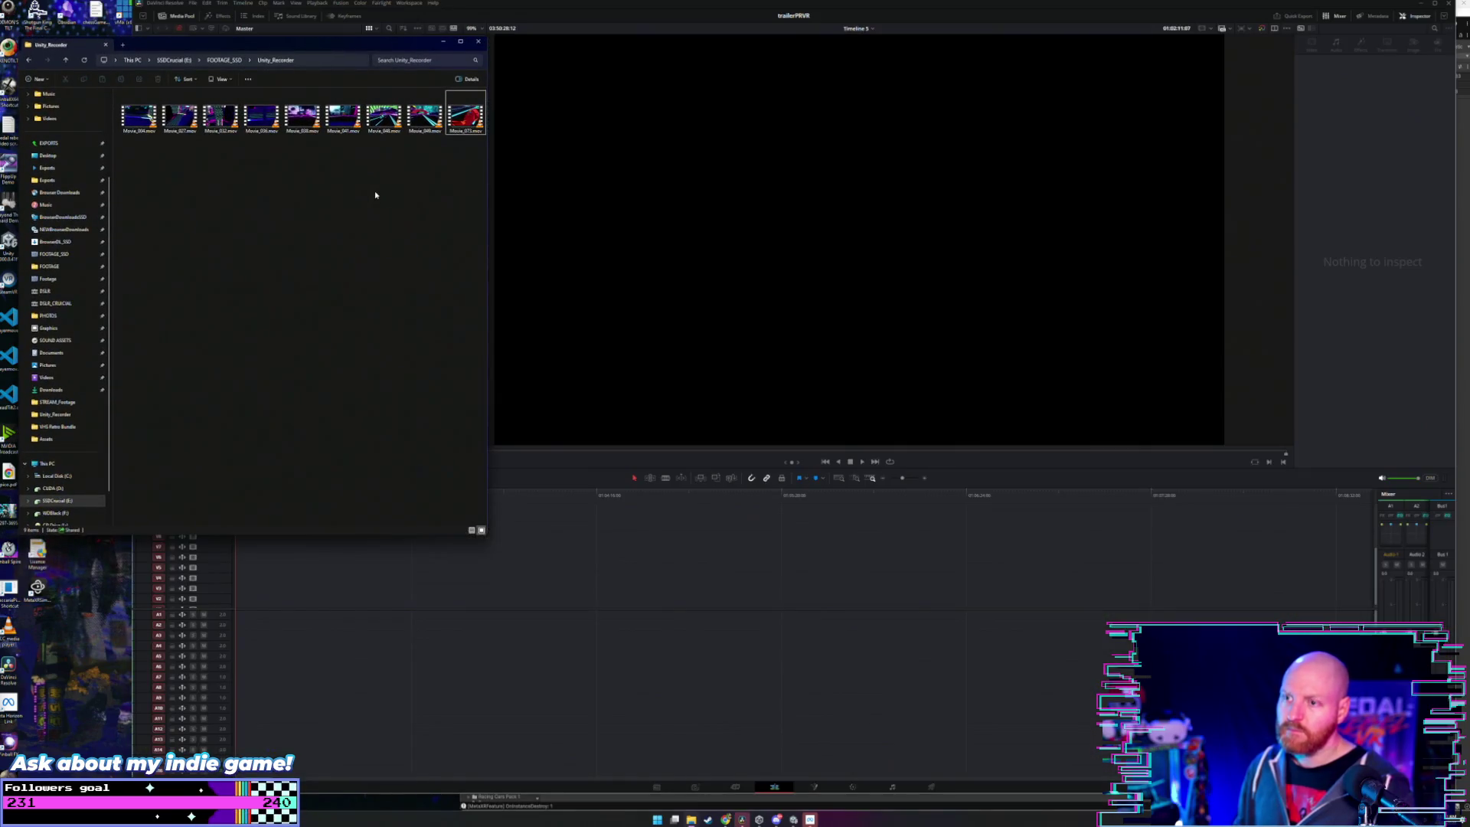
{"action": "left_click", "coordinate": [602, 495]}
- Drag Movie_073.mov from Explorer onto the timeline right after the existing clips
{"action": "scroll", "coordinate": [255, 490], "scroll_direction": "down", "scroll_amount": 5}
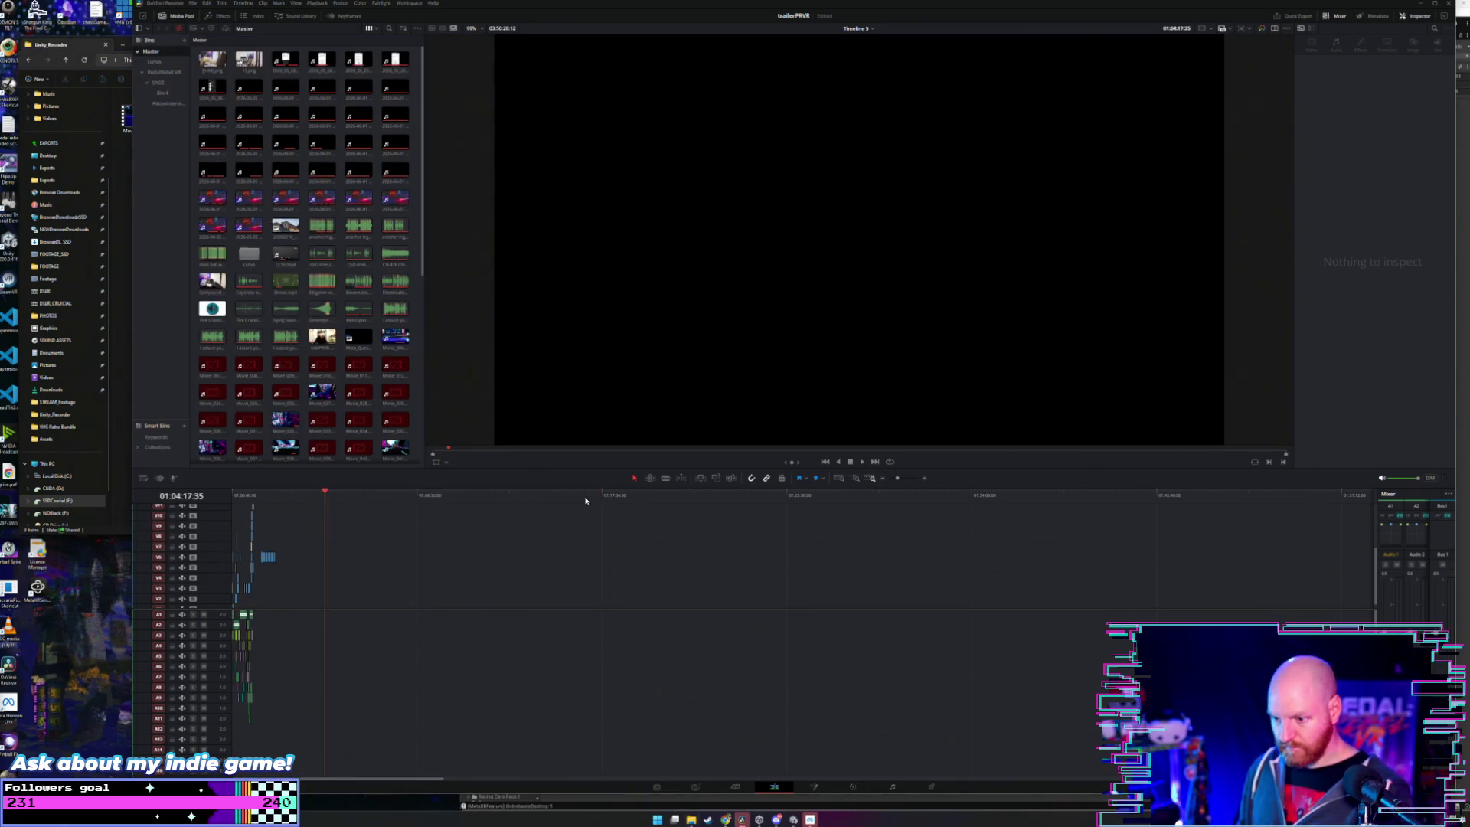
{"action": "scroll", "coordinate": [282, 497], "scroll_direction": "up", "scroll_amount": 5}
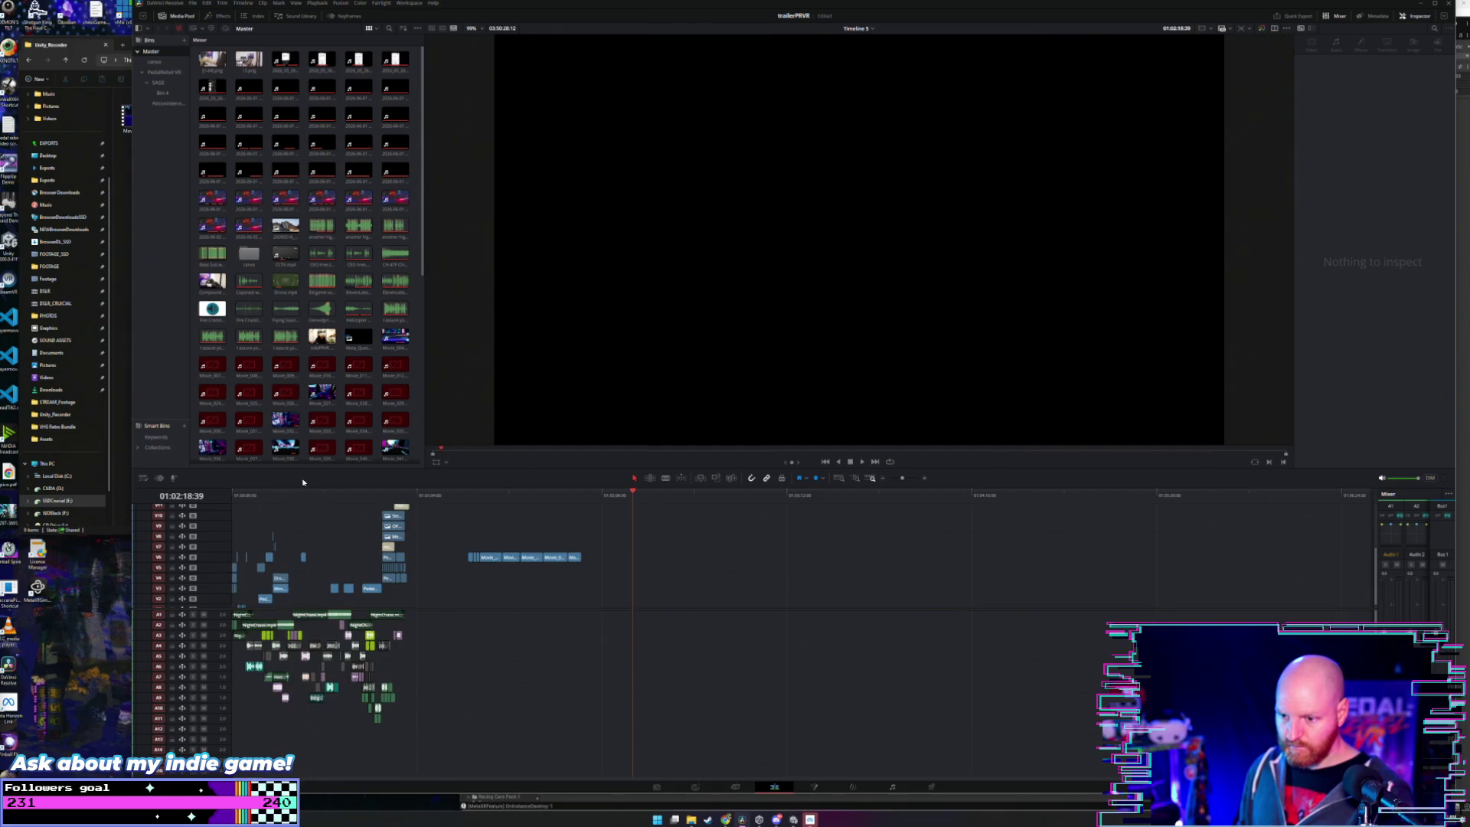
{"action": "left_click", "coordinate": [637, 497]}
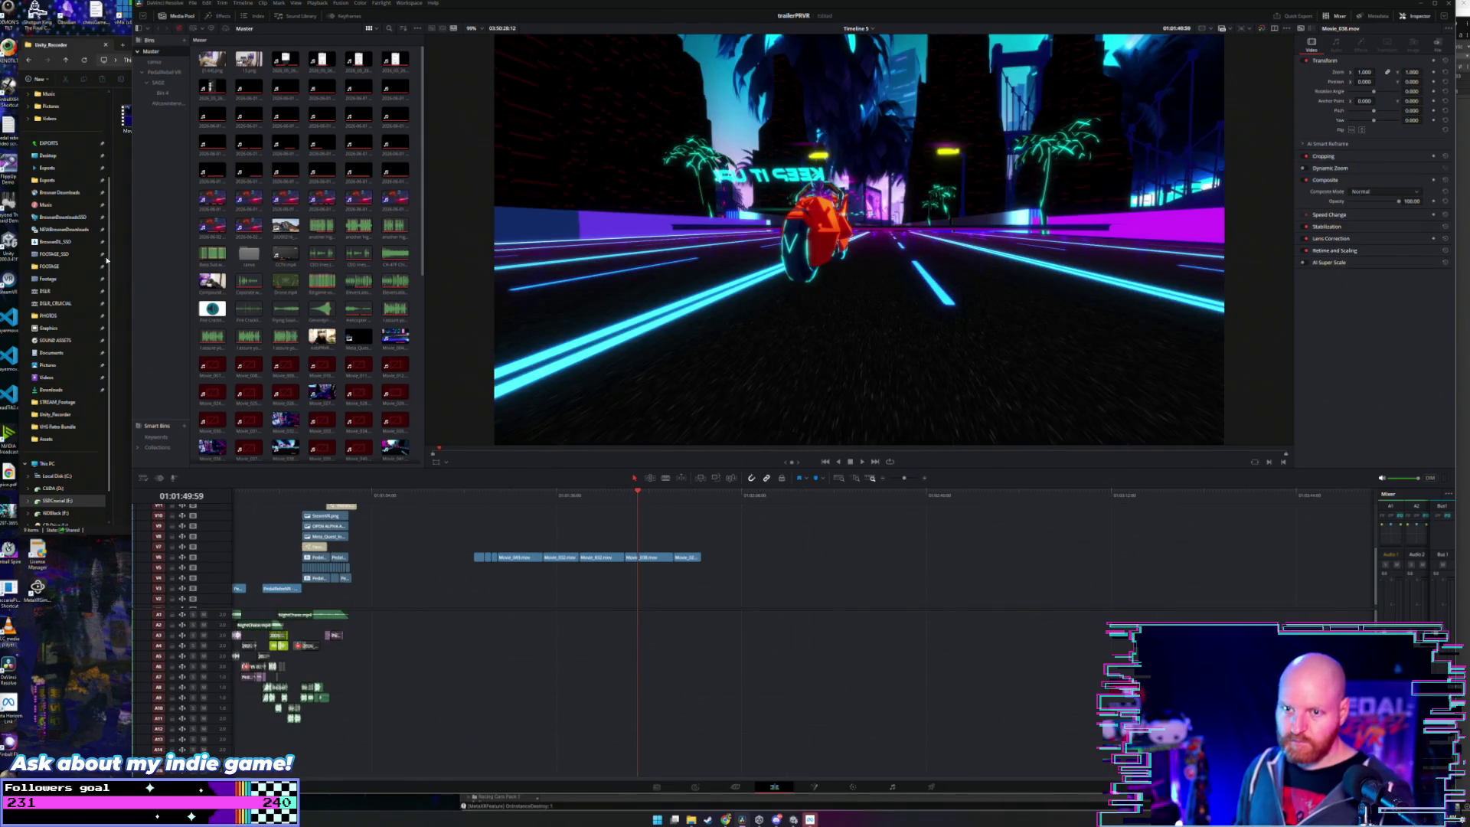
{"action": "left_click", "coordinate": [85, 52]}
{"action": "mouse_move", "coordinate": [466, 116]}
{"action": "left_mouse_down"}
{"action": "mouse_move", "coordinate": [789, 499]}
{"action": "mouse_move", "coordinate": [775, 564]}
{"action": "left_mouse_up"}
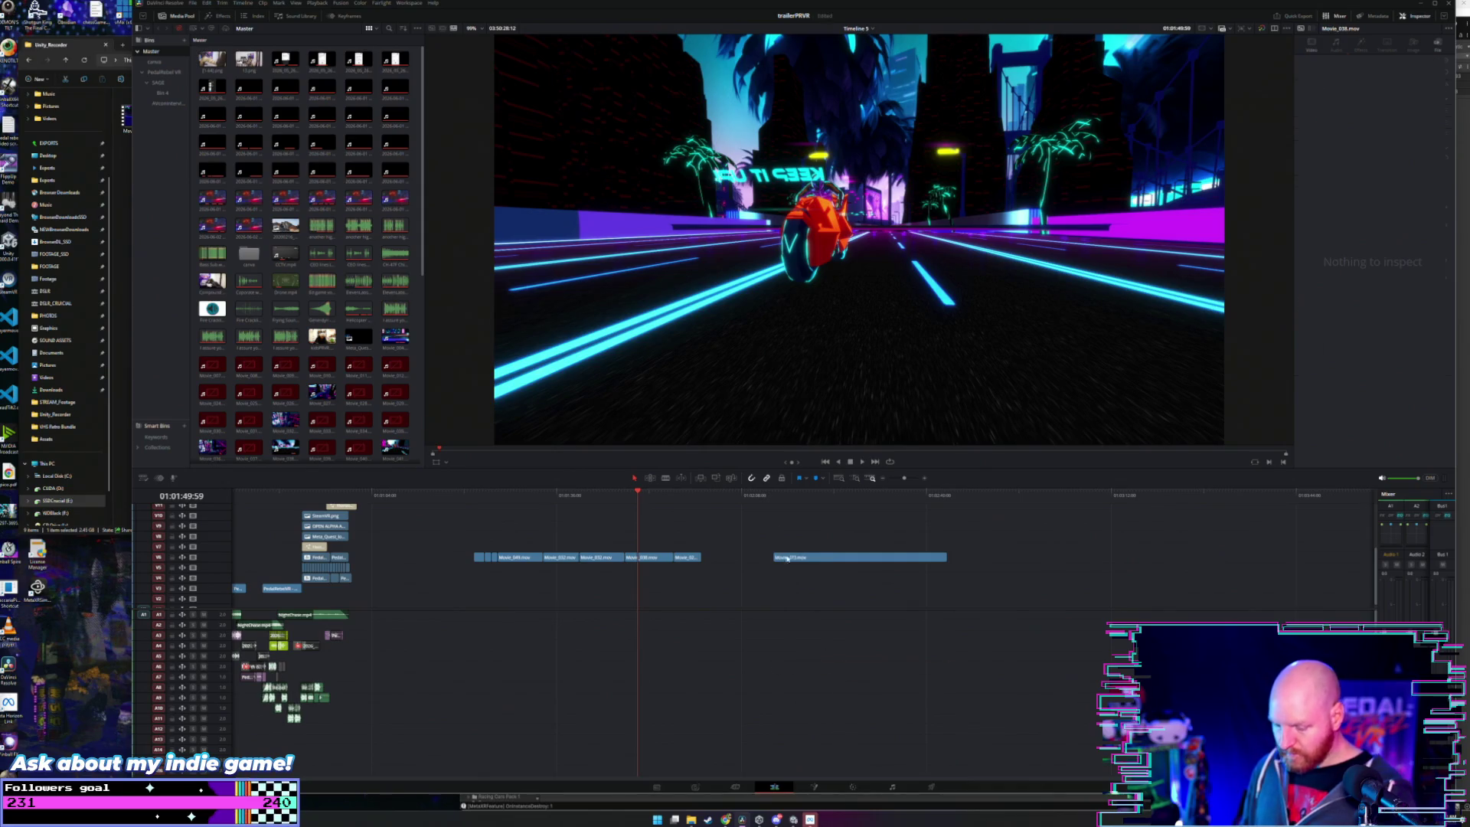
- Play through Movie_073 to find the cut point and split the clip there
{"action": "left_click", "coordinate": [796, 500]}
{"action": "key", "text": "space"}
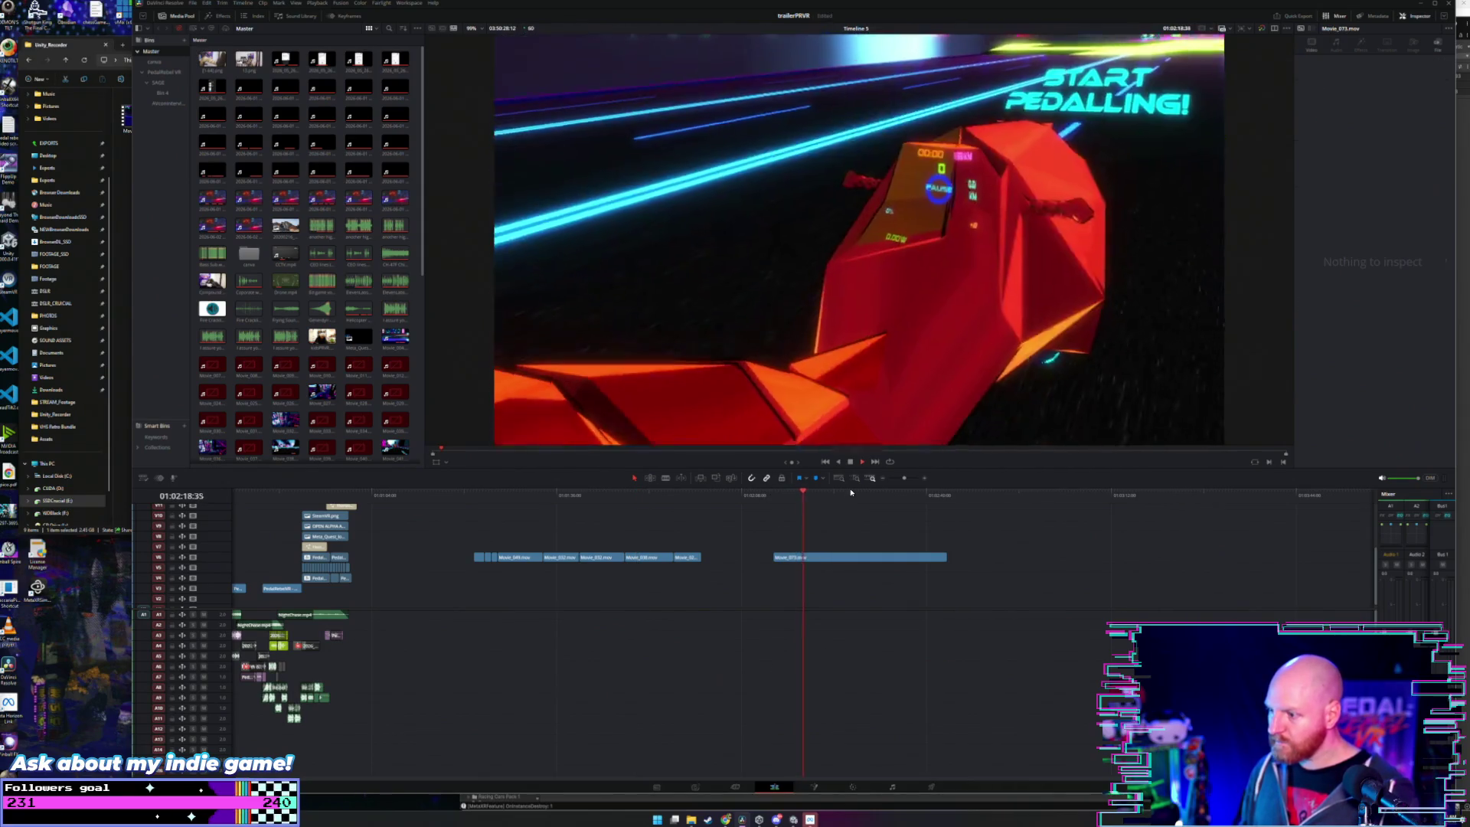
{"action": "left_click", "coordinate": [850, 498]}
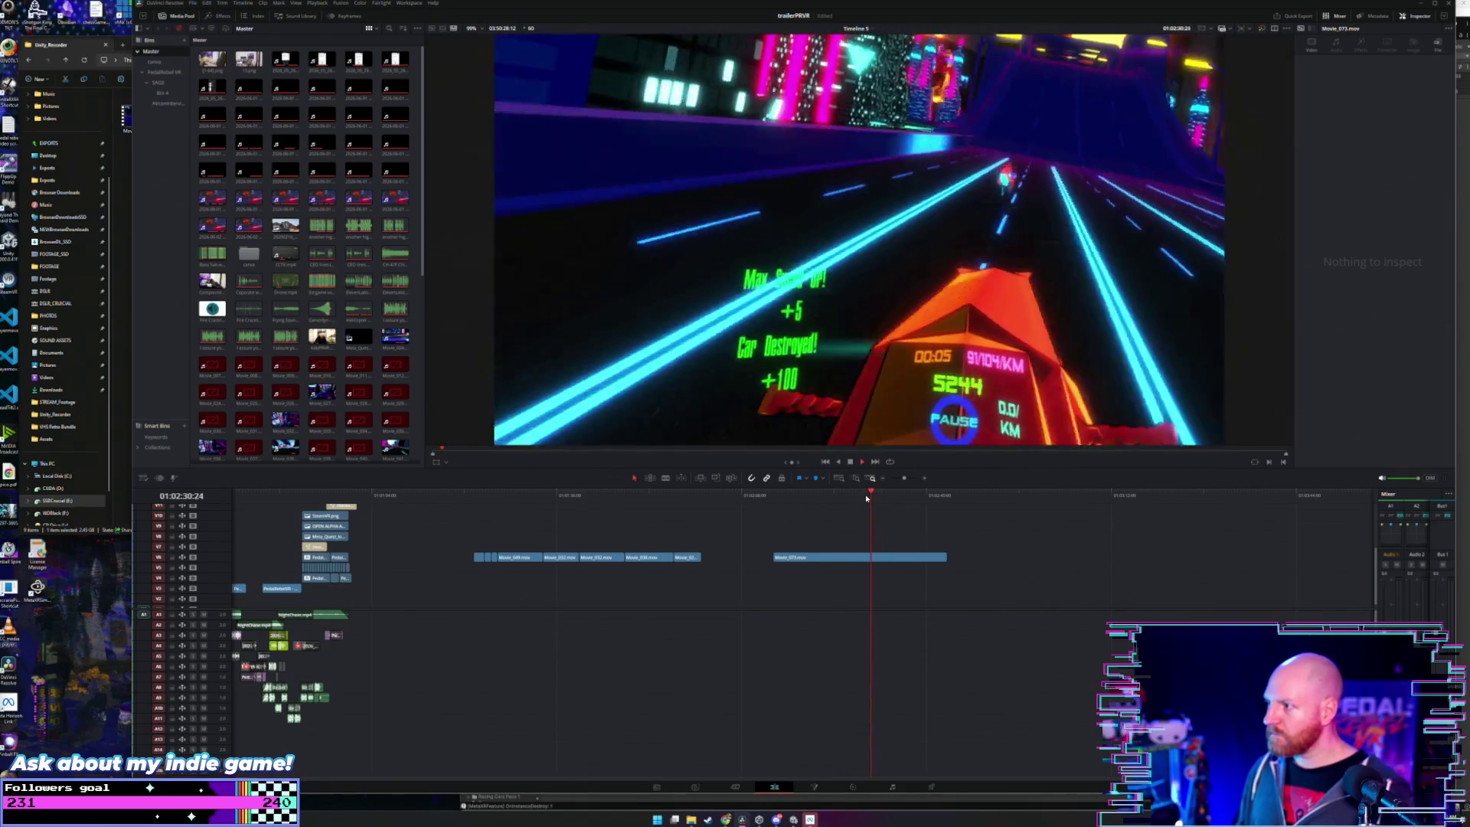
{"action": "left_click_drag", "start_coordinate": [866, 499], "coordinate": [858, 494]}
{"action": "key", "text": "space"}
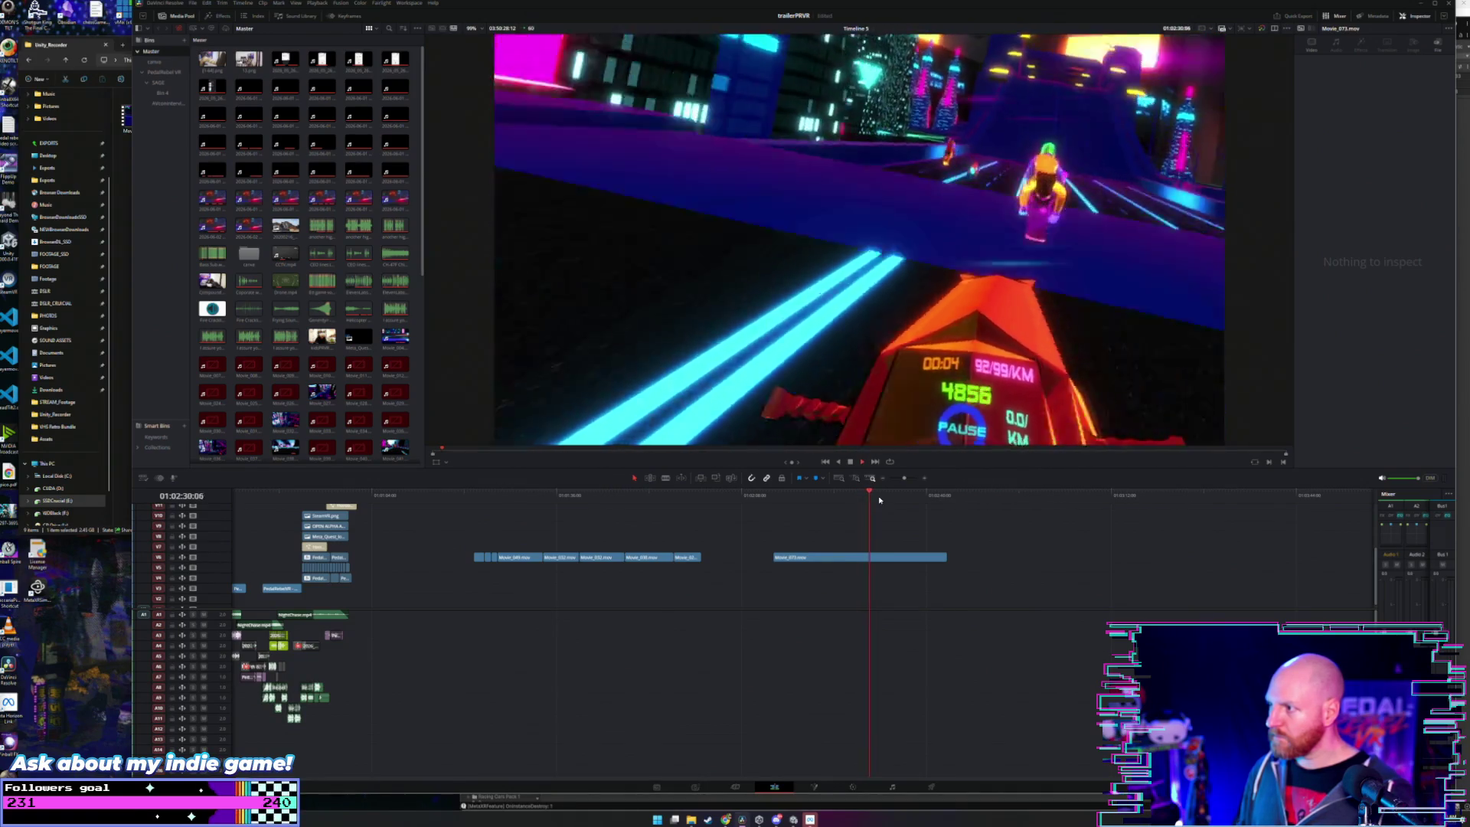
{"action": "key", "text": "space"}
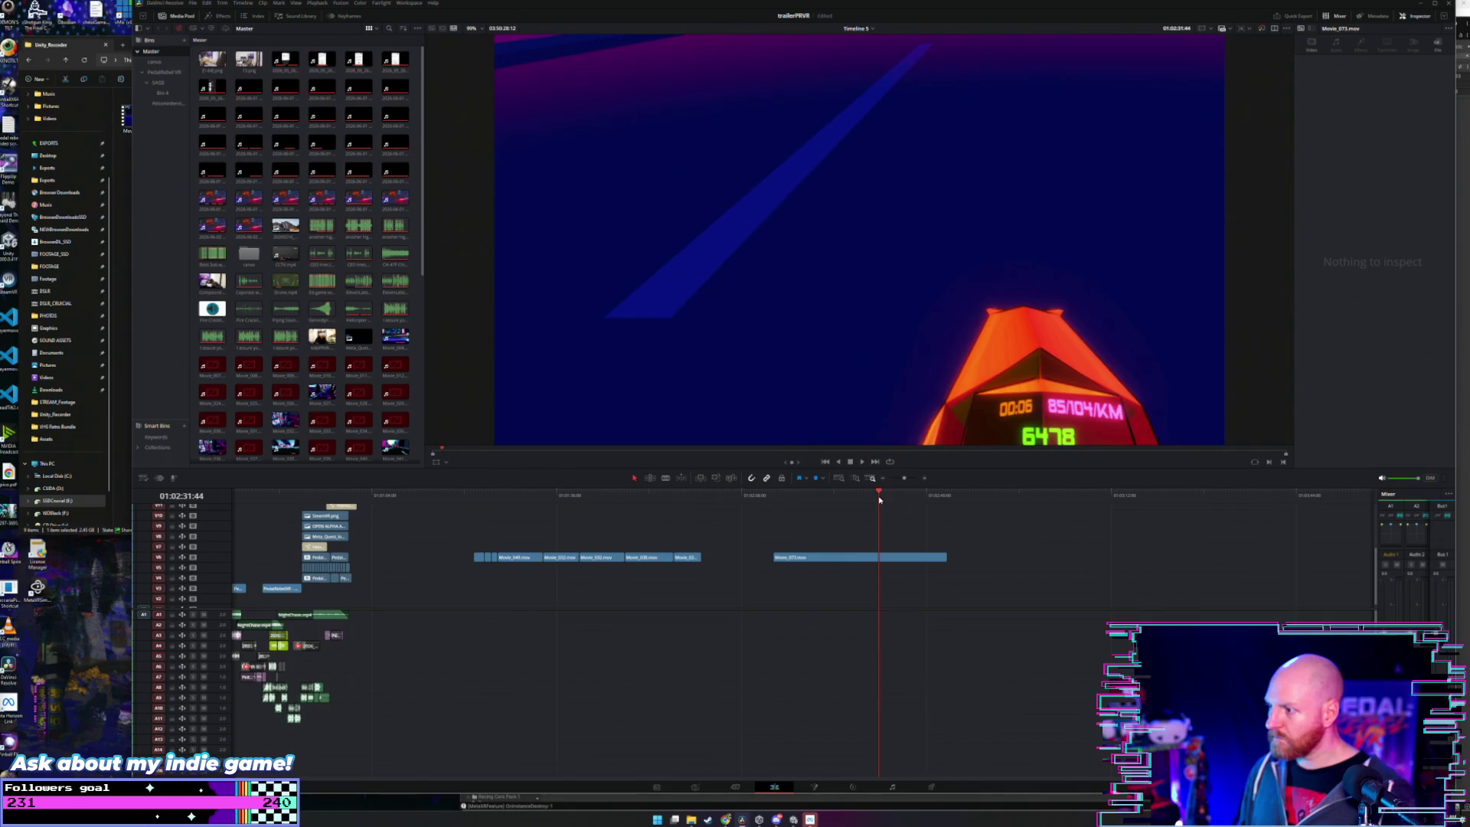
{"action": "key", "text": "ctrl+backslash"}
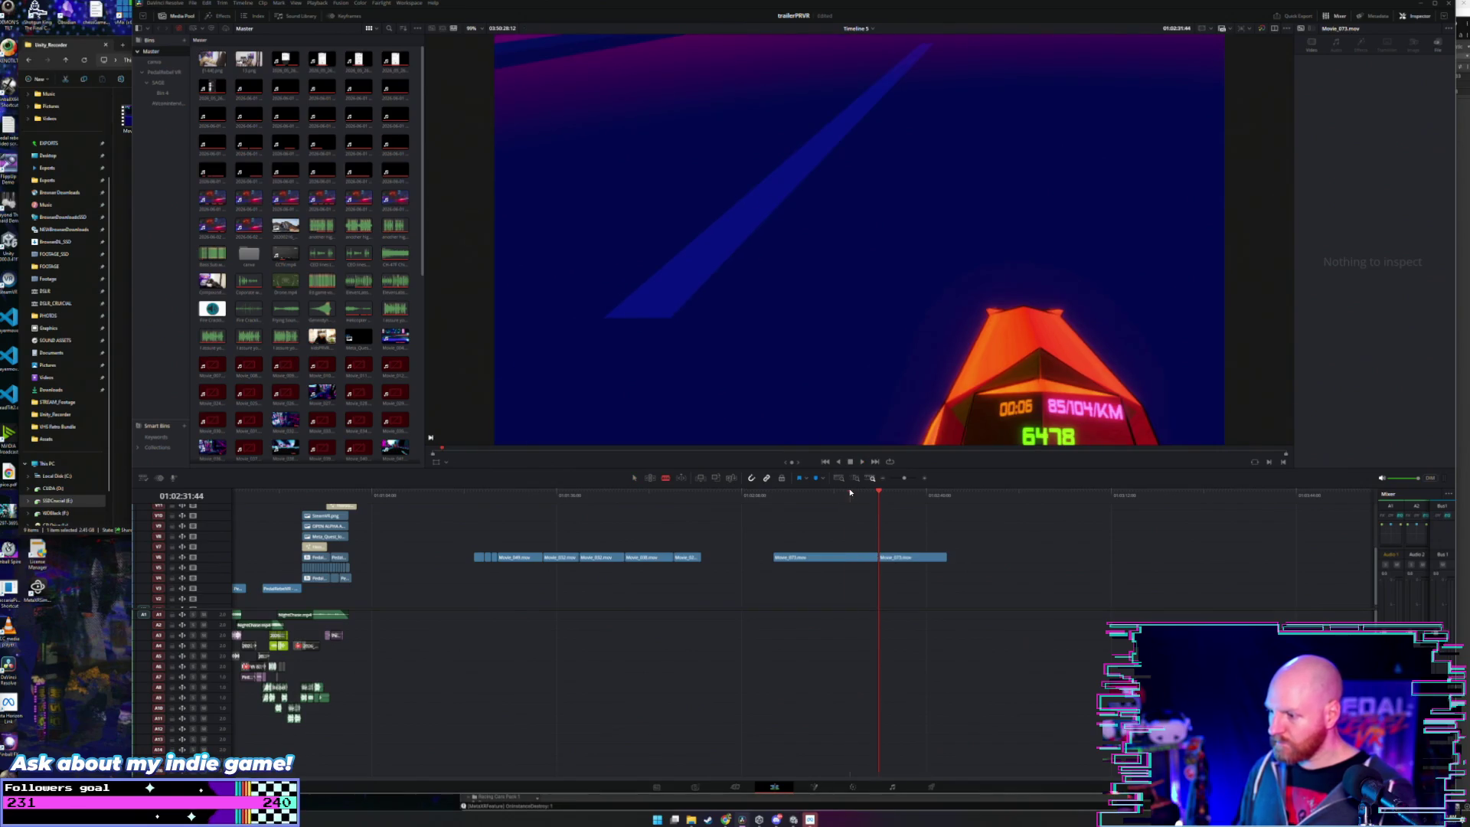
- Lift the kept excerpt up one track and delete the two leftover Movie_073 pieces
{"action": "left_click", "coordinate": [850, 493]}
{"action": "key", "text": "space"}
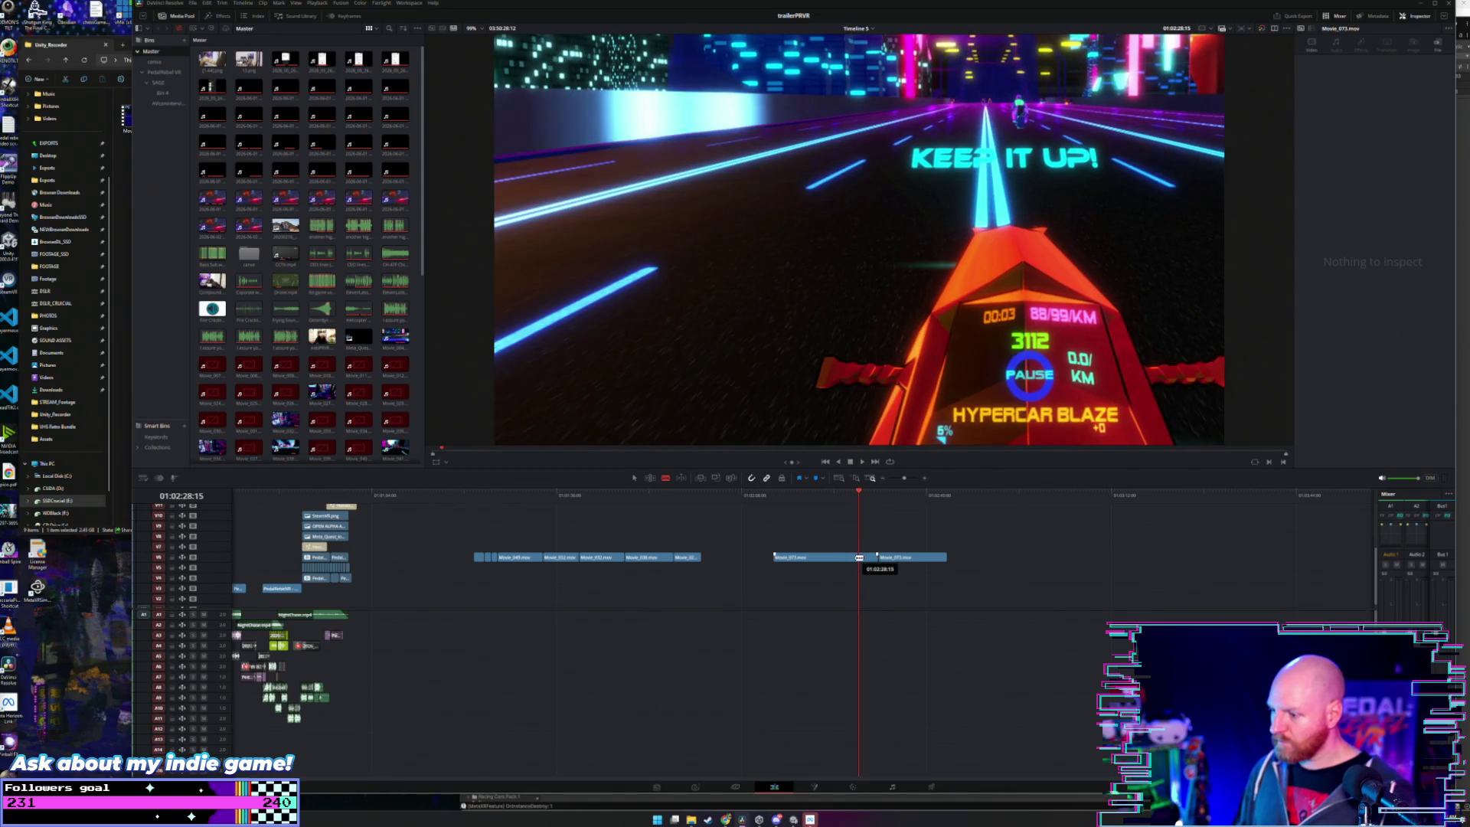
{"action": "left_click_drag", "start_coordinate": [859, 557], "coordinate": [867, 548]}
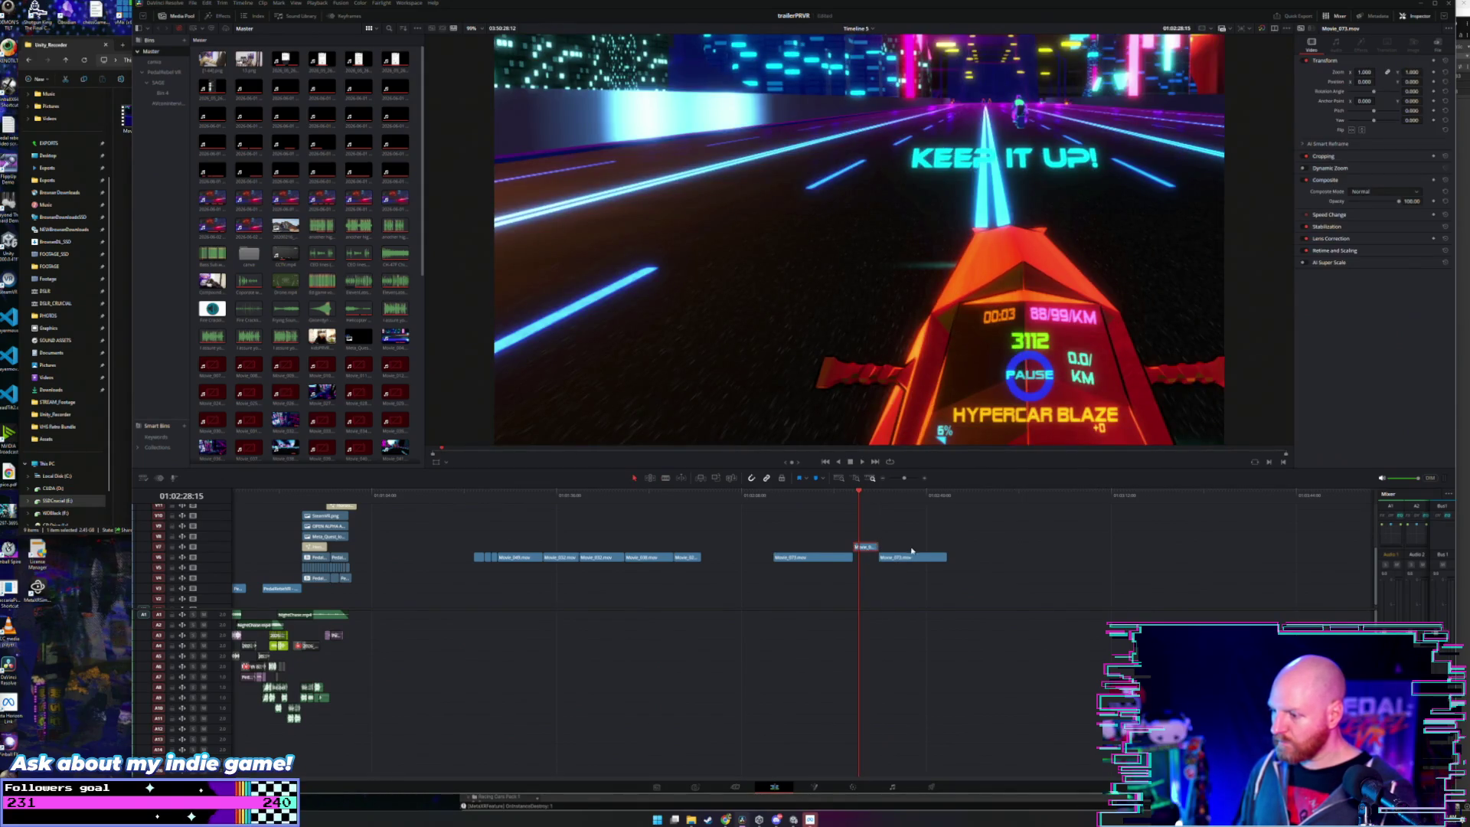
{"action": "mouse_move", "coordinate": [919, 602]}
{"action": "left_mouse_down"}
{"action": "mouse_move", "coordinate": [842, 555]}
{"action": "mouse_move", "coordinate": [862, 547]}
{"action": "mouse_move", "coordinate": [712, 557]}
{"action": "left_mouse_up"}
{"action": "key", "text": "Delete"}
- Play back the trimmed race excerpt from its start to review the cut
{"action": "left_click", "coordinate": [708, 502]}
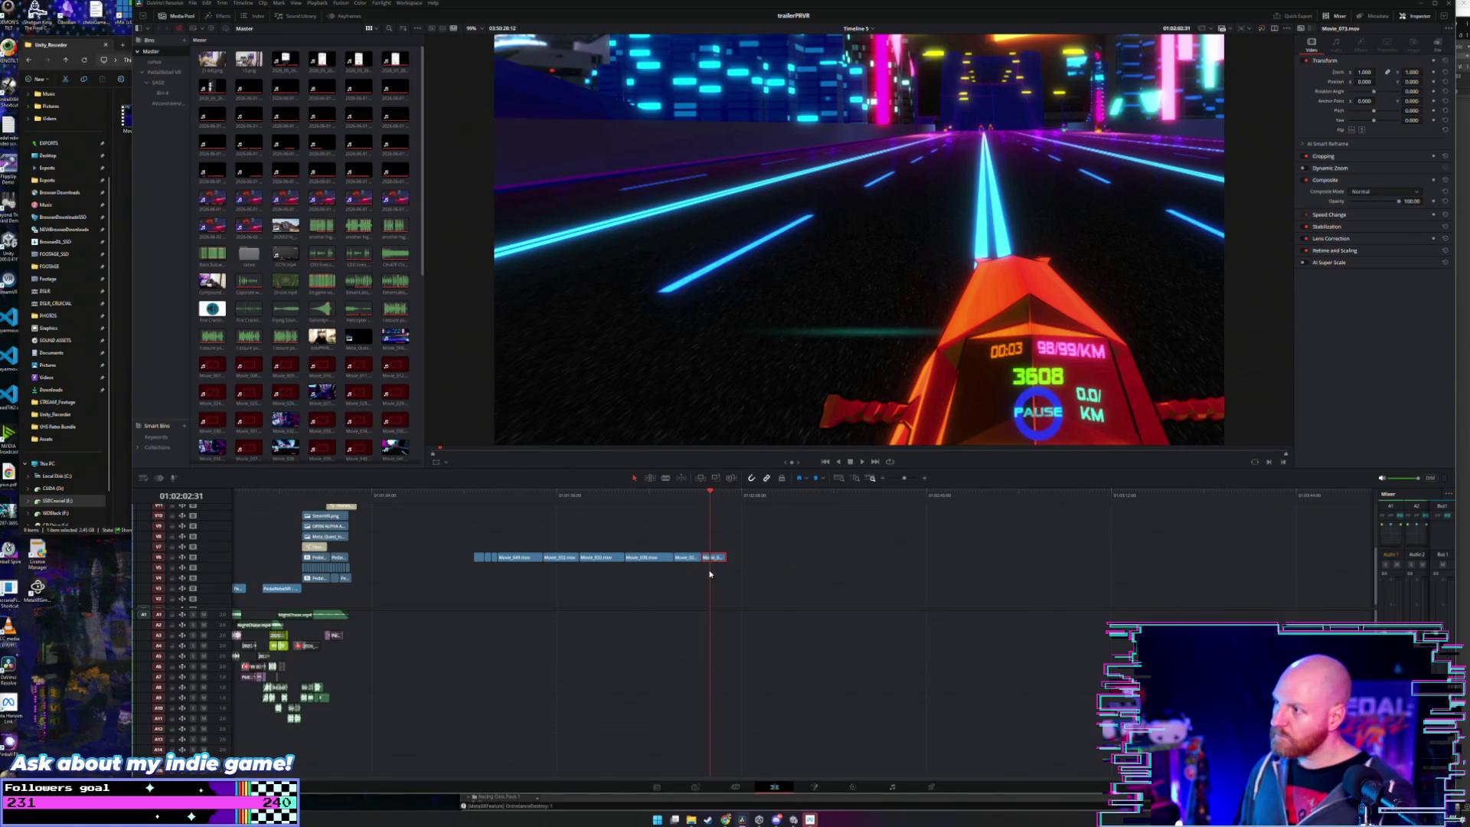
{"action": "key", "text": "space"}
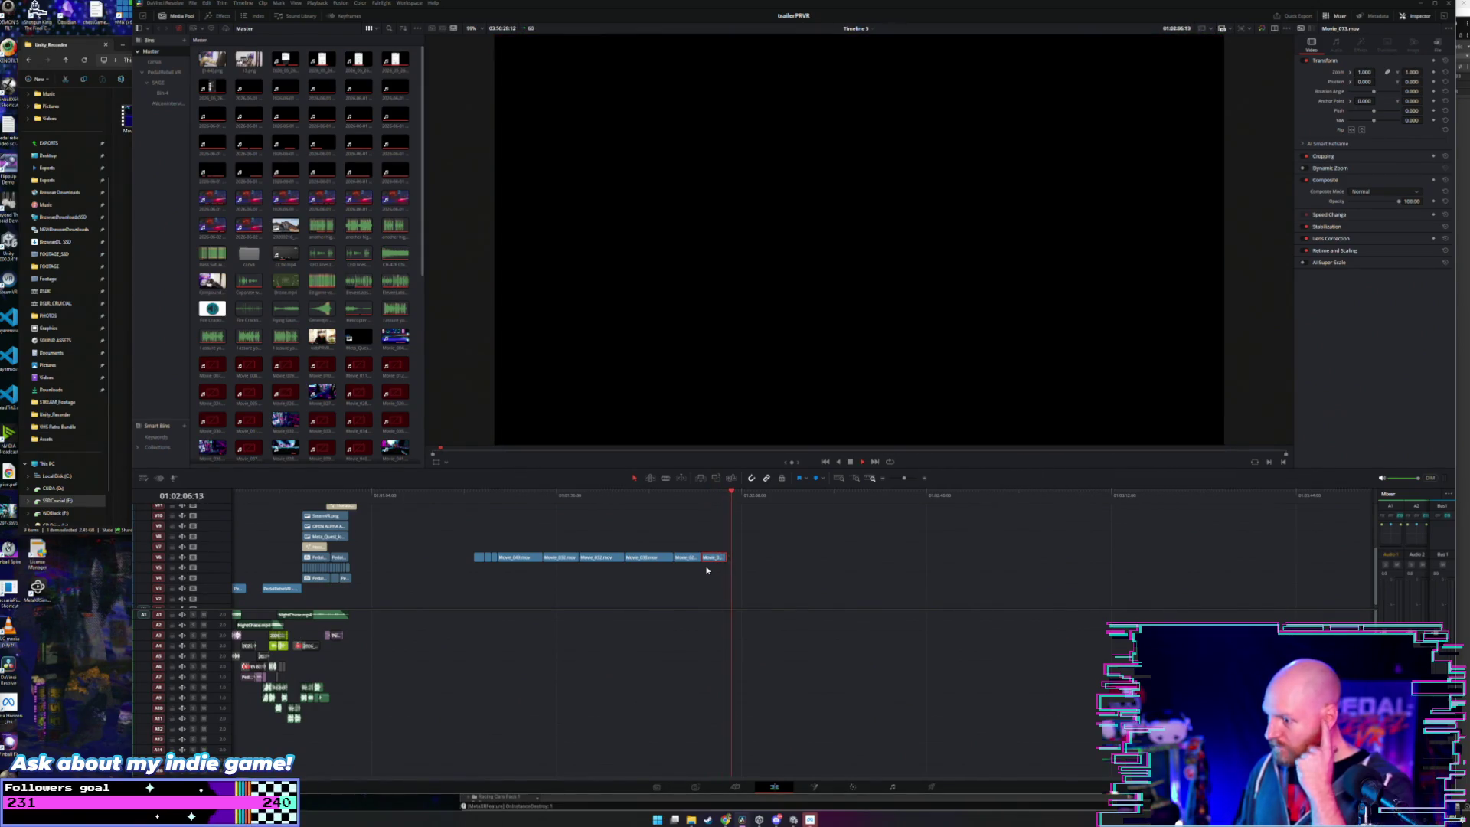
{"action": "key", "text": "space"}
{"action": "key", "text": "w"}
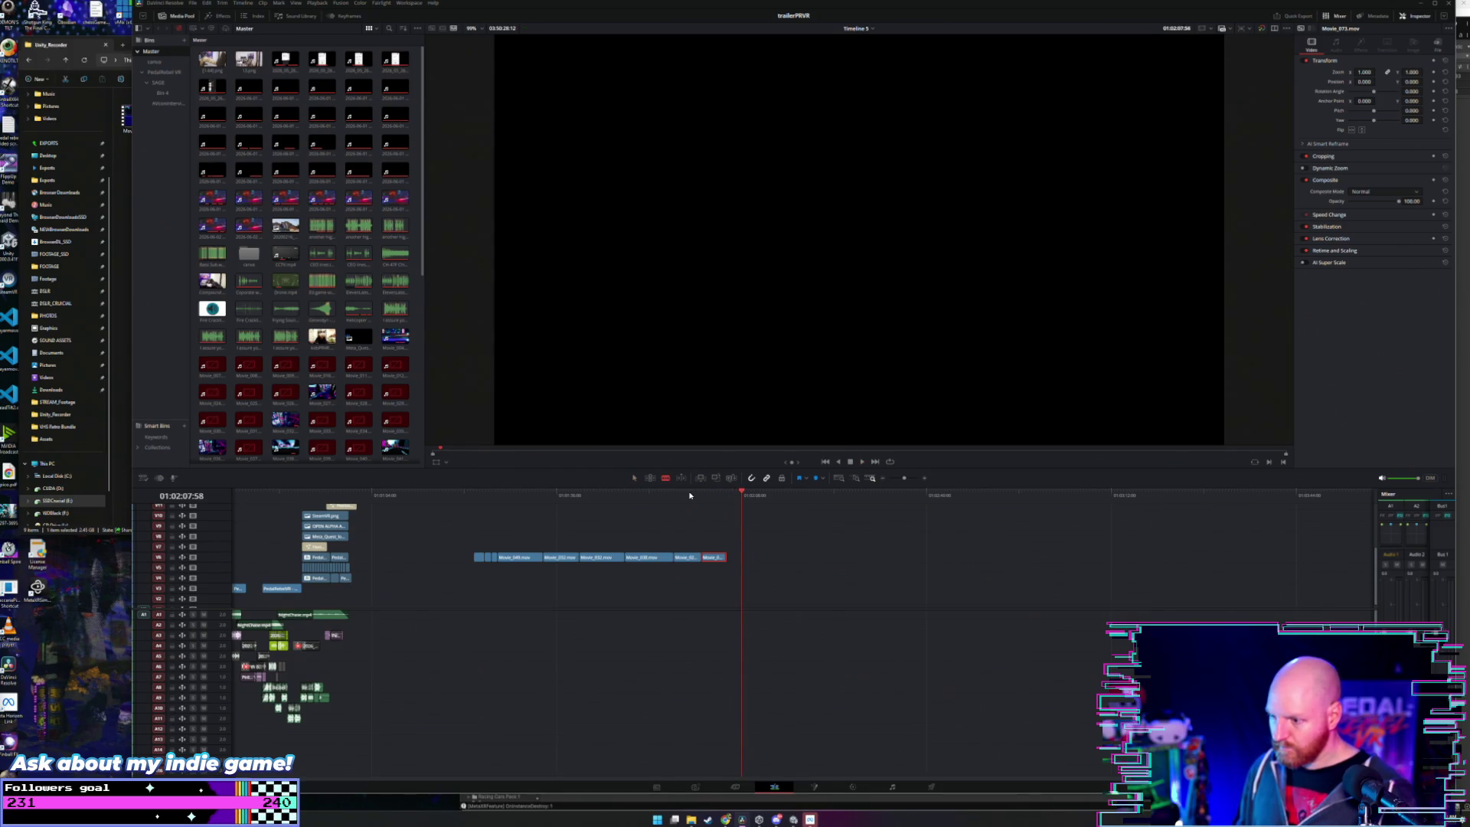
{"action": "left_click", "coordinate": [689, 495]}
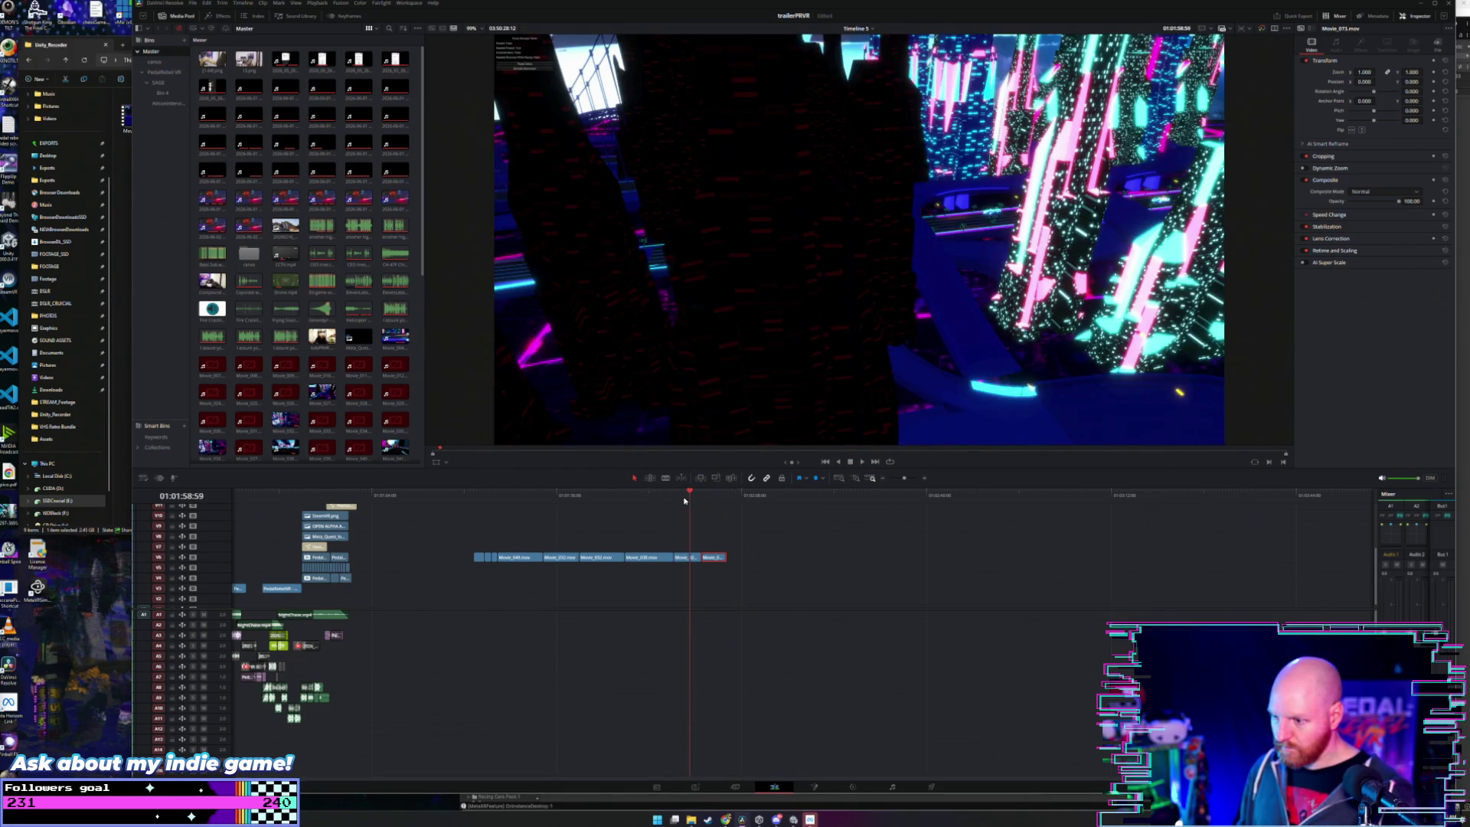
{"action": "left_click", "coordinate": [708, 498]}
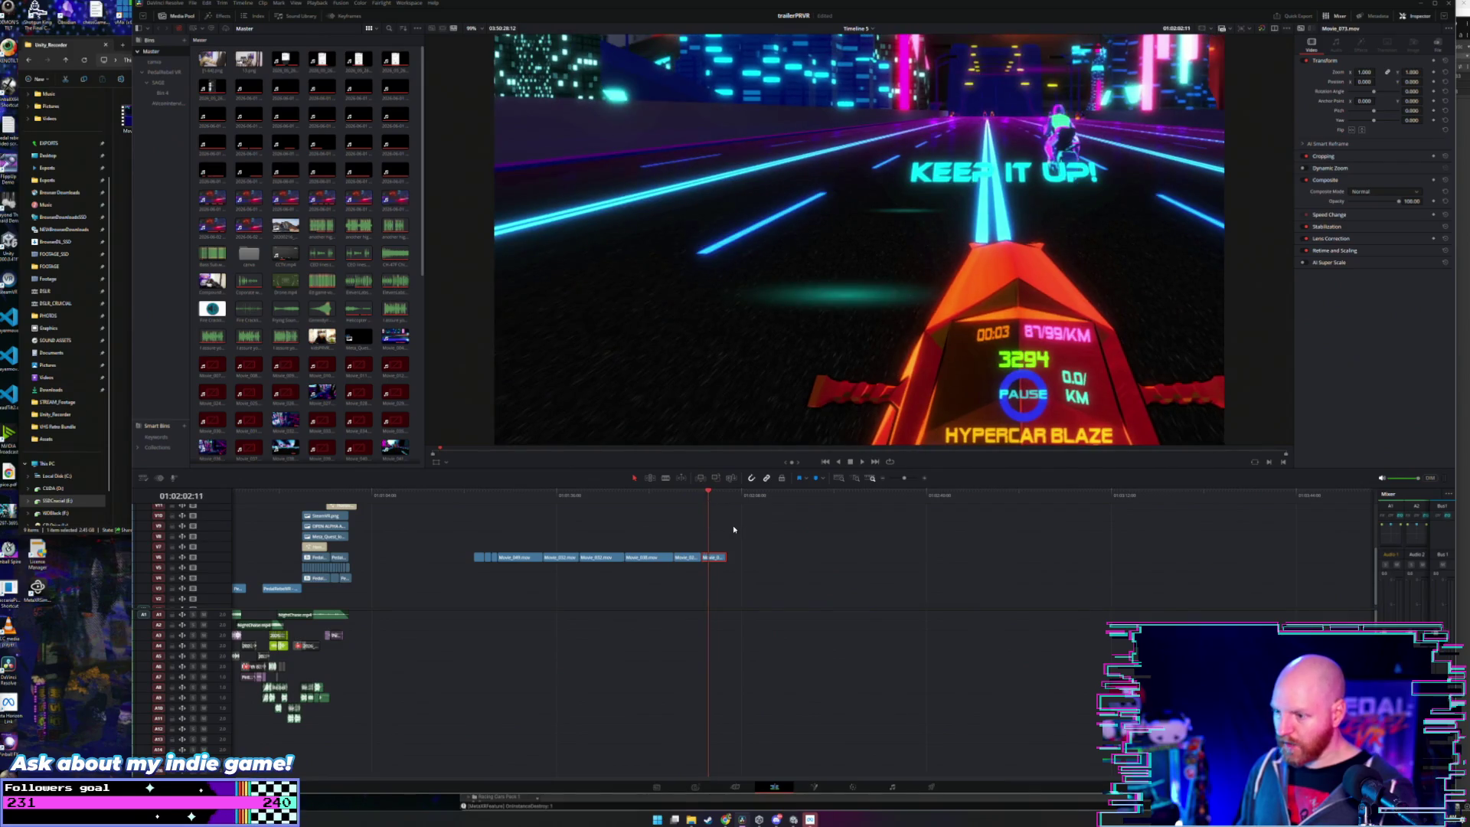
{"action": "key", "text": "space"}
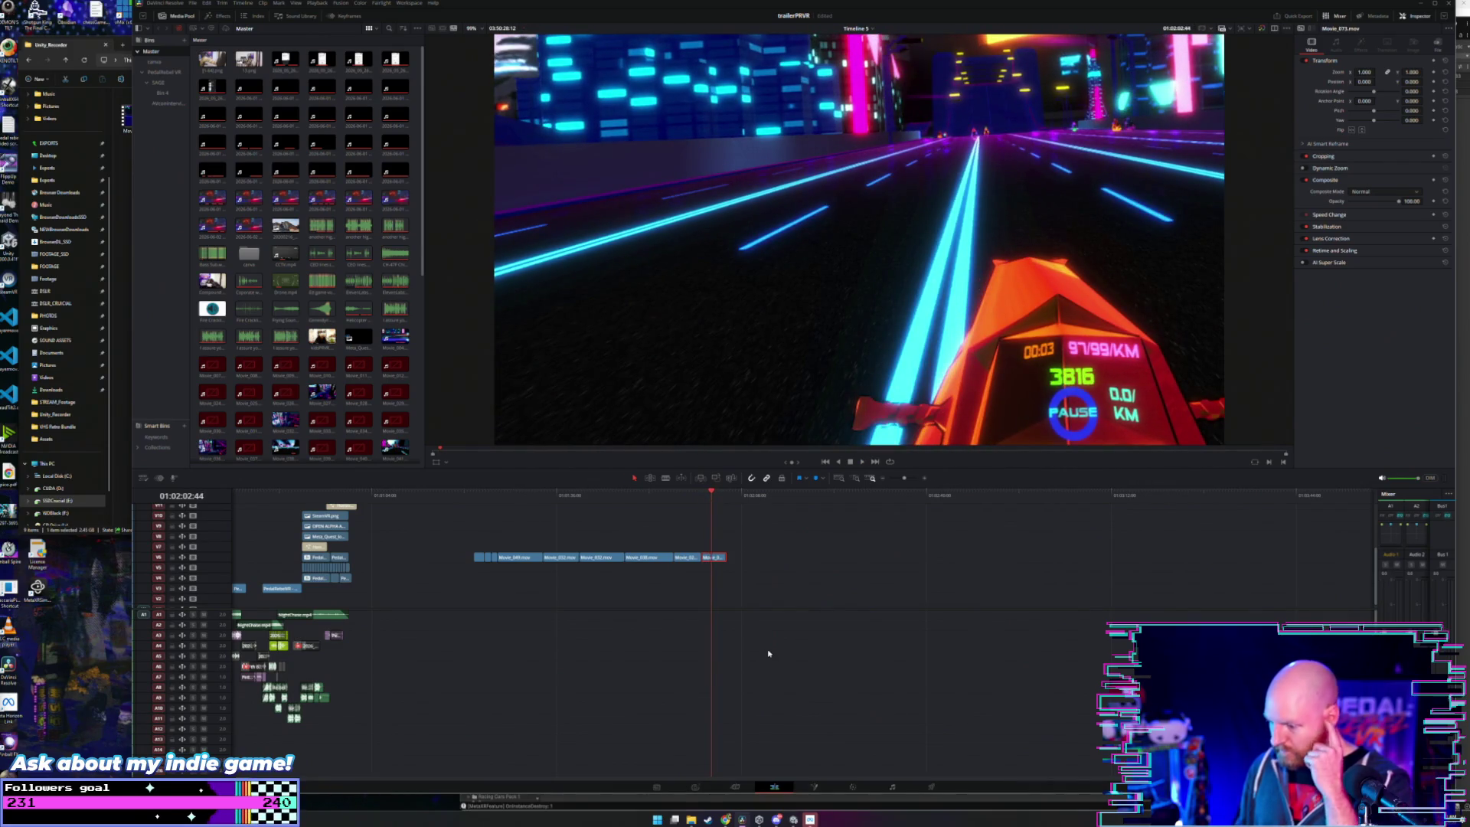
- Back in Unity, select the Car7 NearMiss group, then the Car3 to Car8 NearMiss range
{"action": "left_click", "coordinate": [598, 803]}
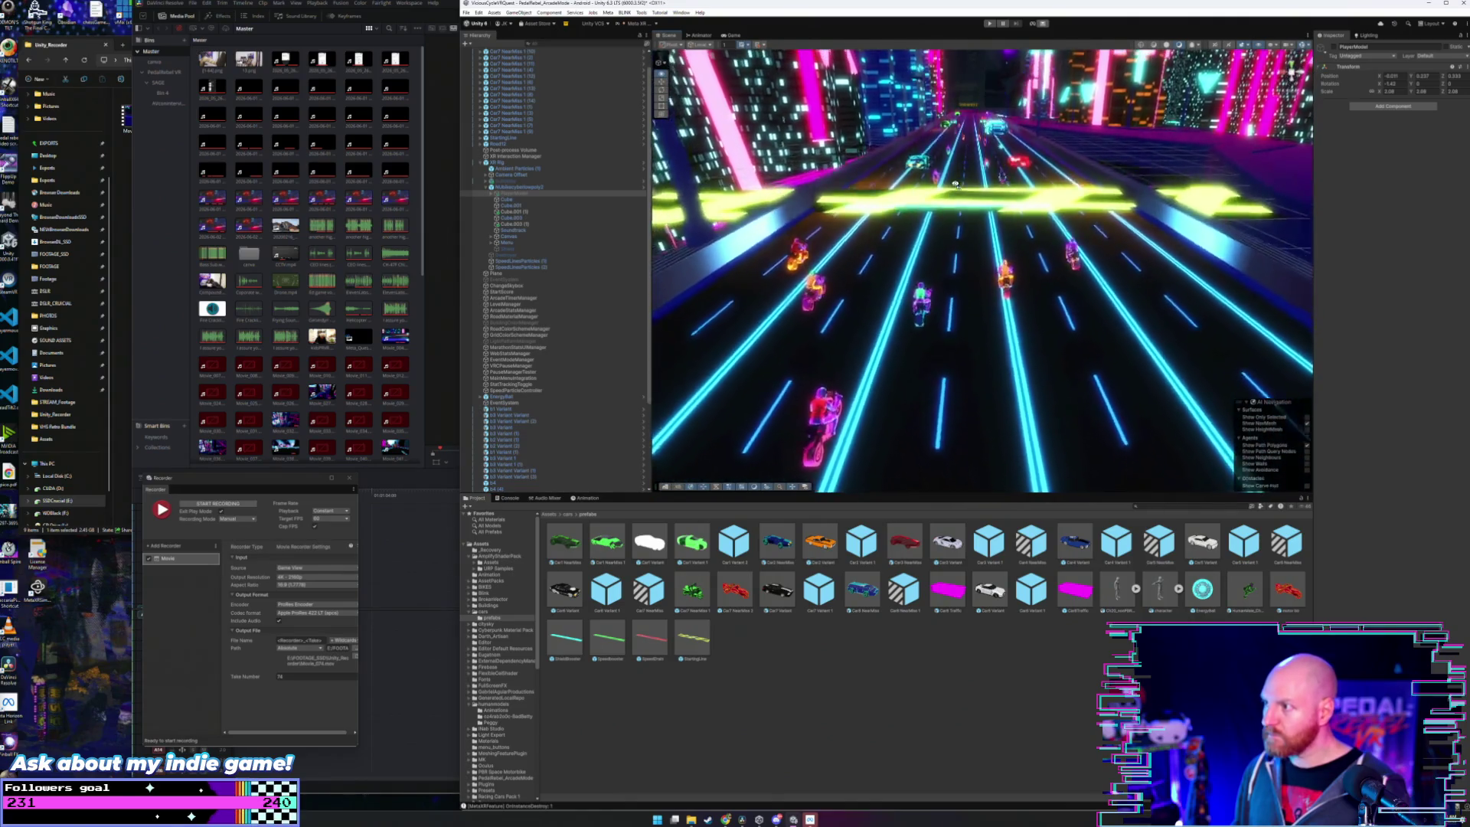
{"action": "scroll", "coordinate": [955, 184], "scroll_direction": "down", "scroll_amount": 5}
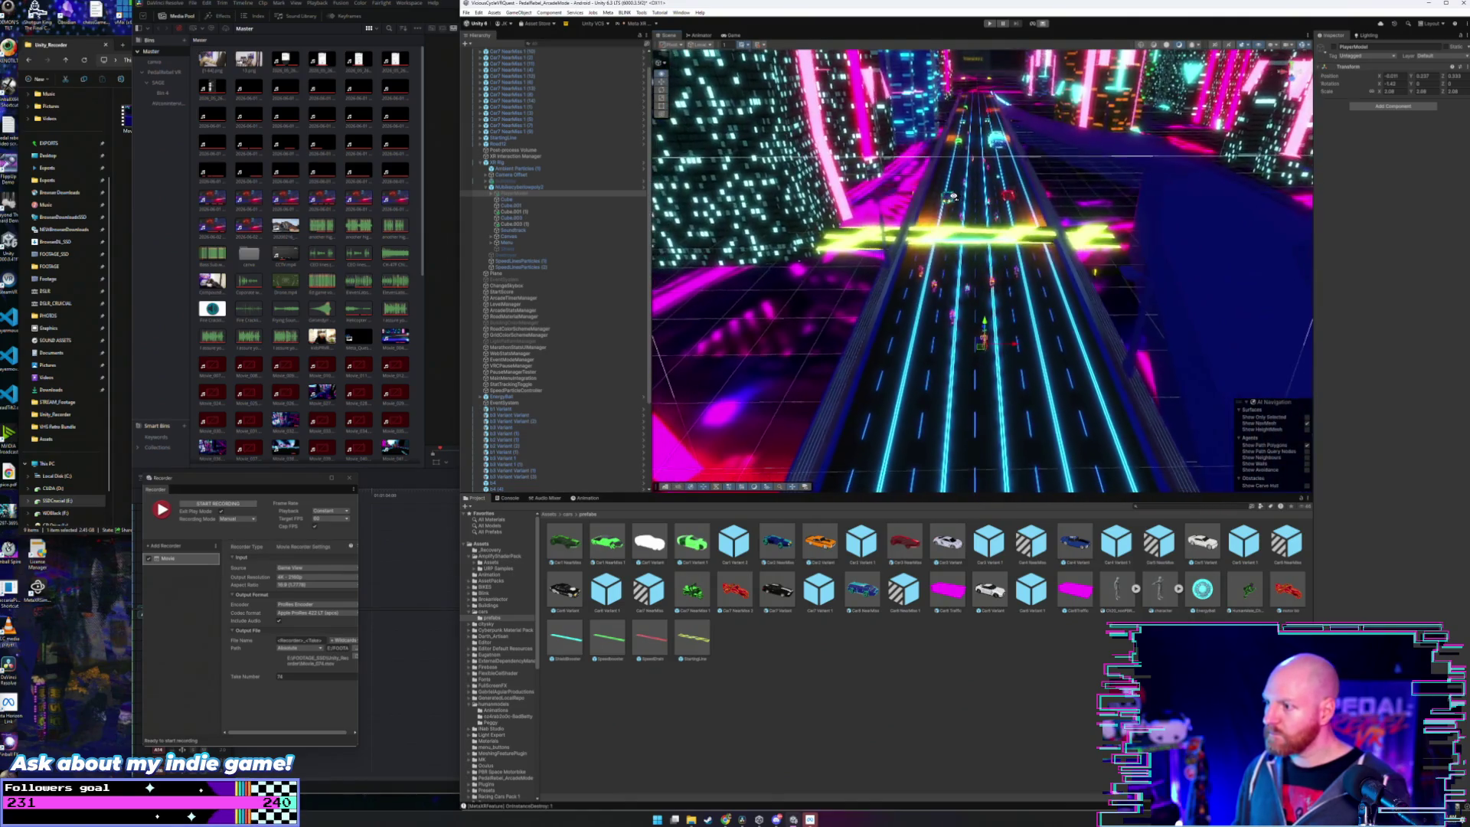
{"action": "scroll", "coordinate": [511, 70], "scroll_direction": "up", "scroll_amount": 1}
{"action": "left_click", "coordinate": [513, 63]}
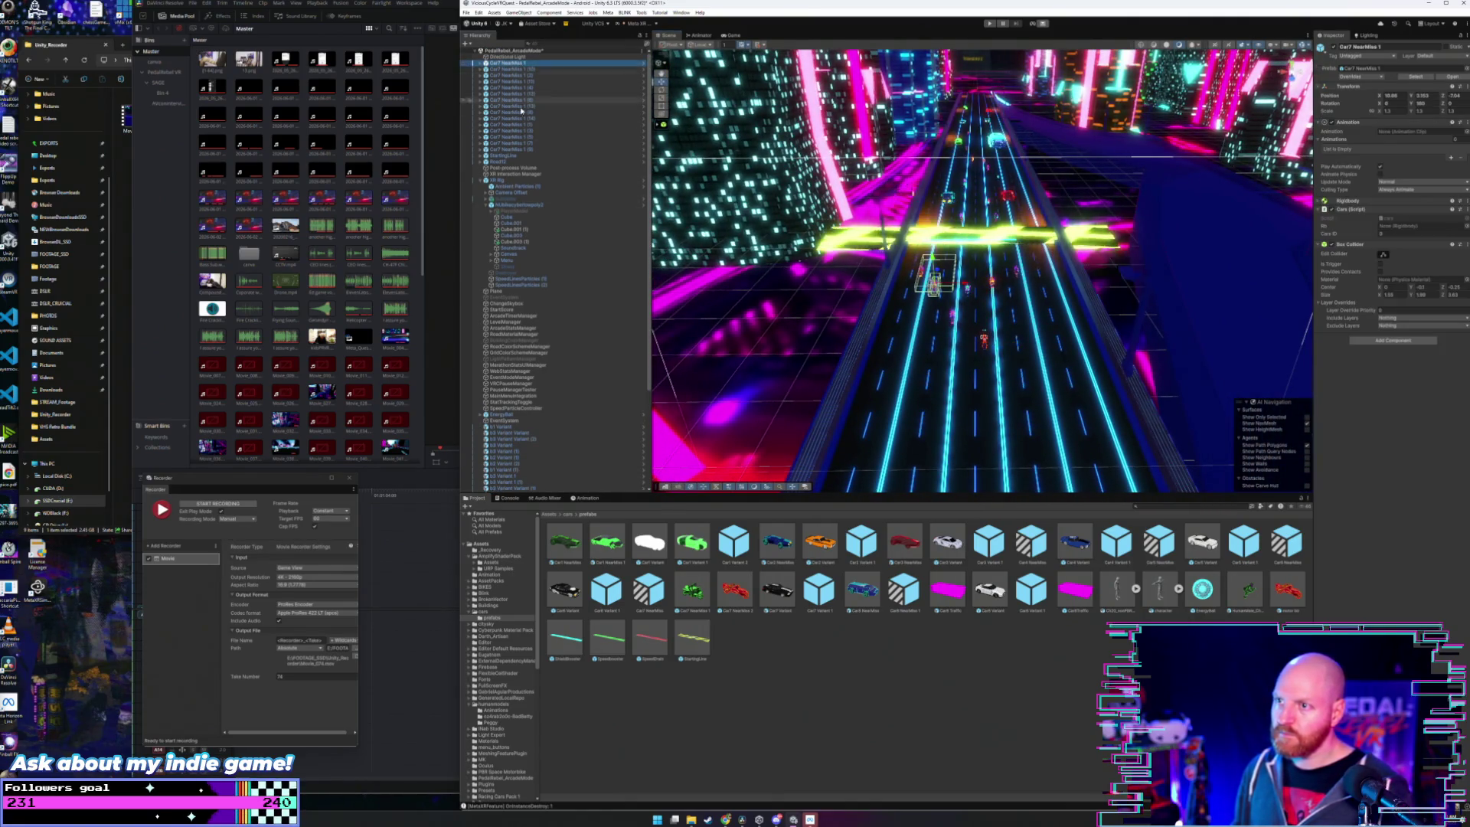
{"action": "left_click", "coordinate": [525, 150], "text": "shift"}
{"action": "scroll", "coordinate": [555, 371], "scroll_direction": "down", "scroll_amount": 5}
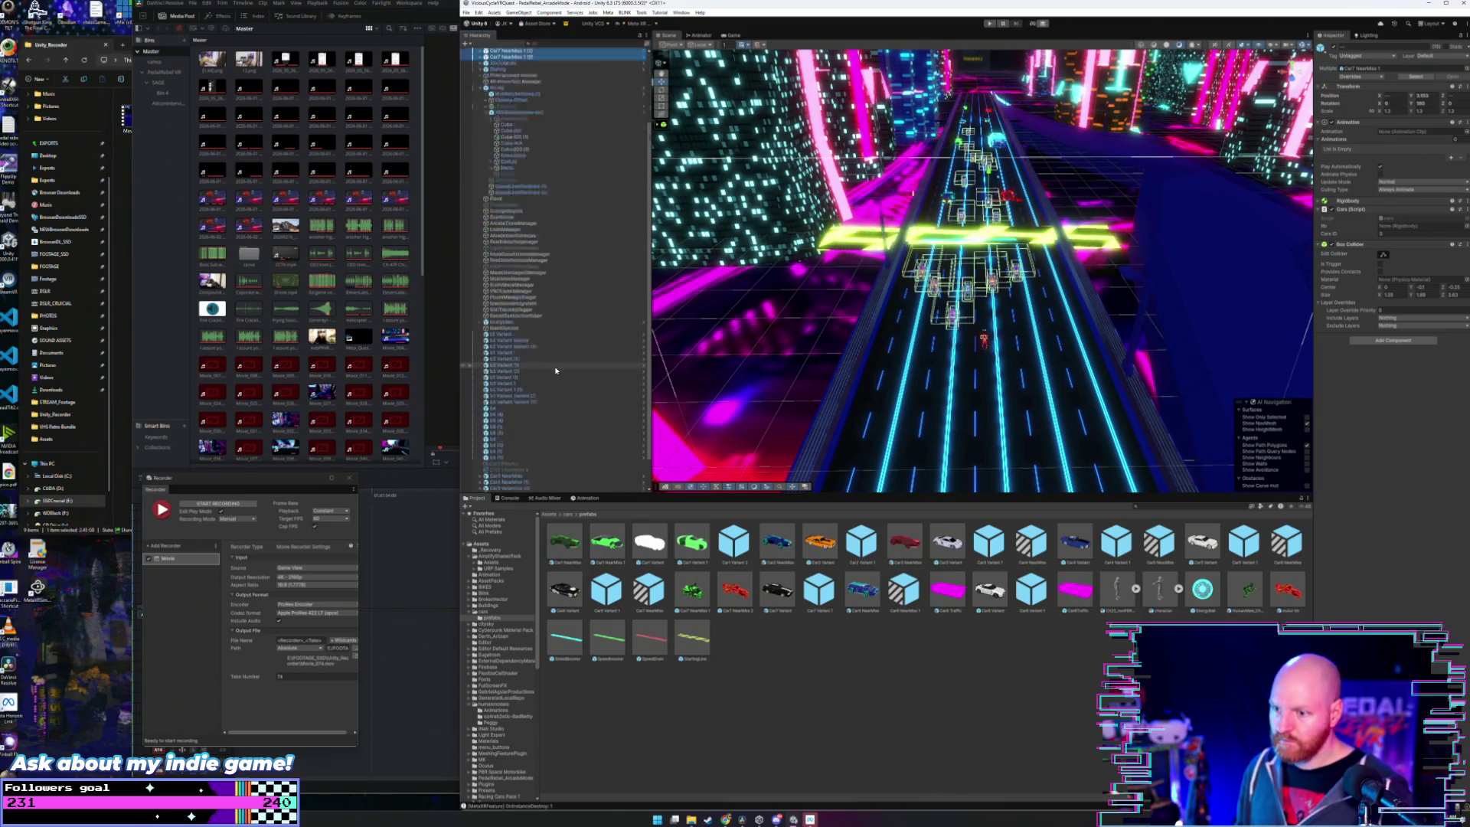
{"action": "scroll", "coordinate": [556, 371], "scroll_direction": "down", "scroll_amount": 2}
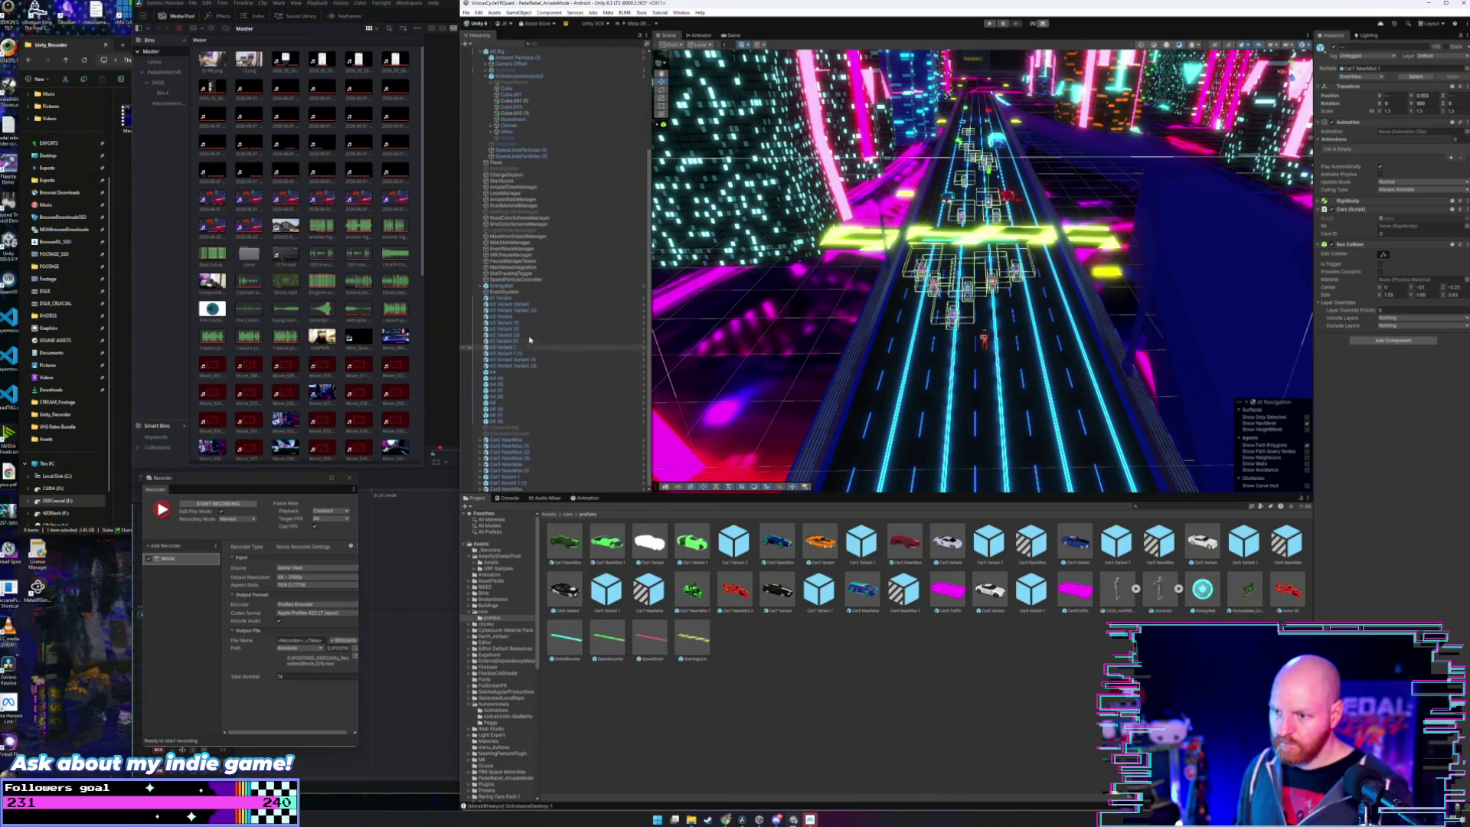
{"action": "left_click", "coordinate": [528, 442]}
{"action": "left_click", "coordinate": [522, 488], "text": "shift"}
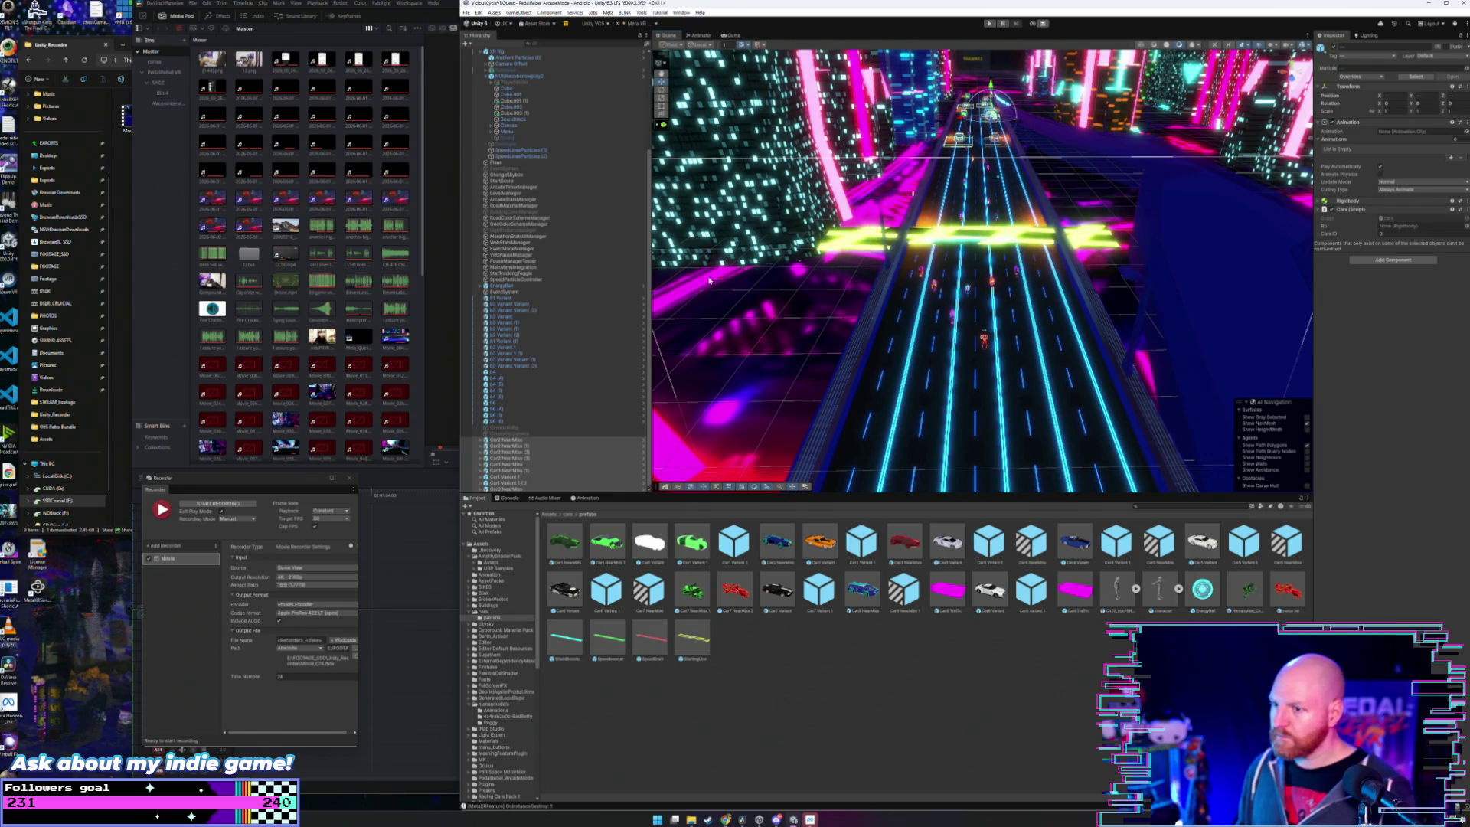
- Reselect the Car7 NearMiss objects and fly the Scene view down the road toward them
{"action": "scroll", "coordinate": [522, 76], "scroll_direction": "up", "scroll_amount": 5}
{"action": "left_click", "coordinate": [522, 65]}
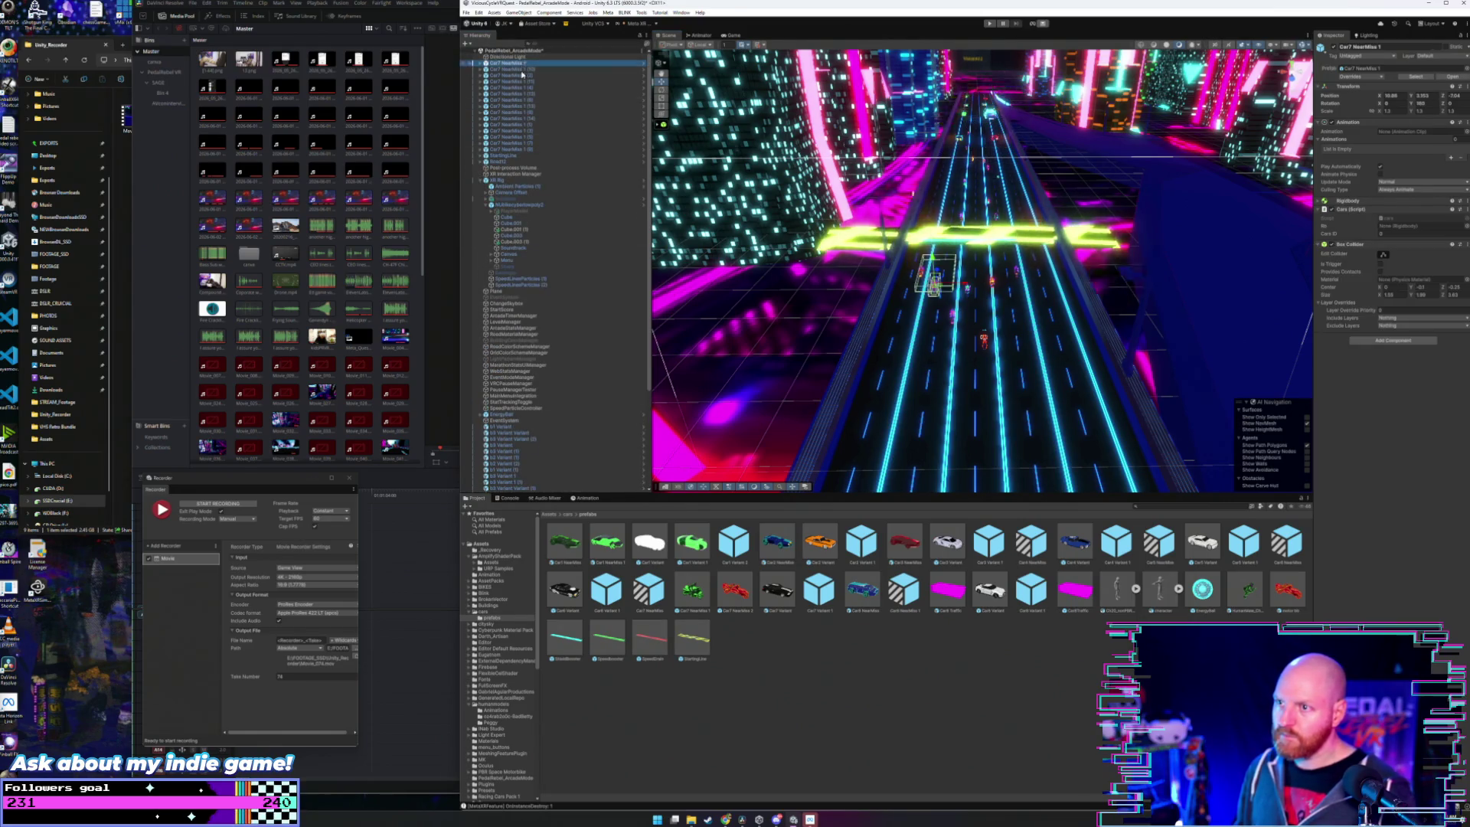
{"action": "left_click", "coordinate": [522, 149], "text": "shift"}
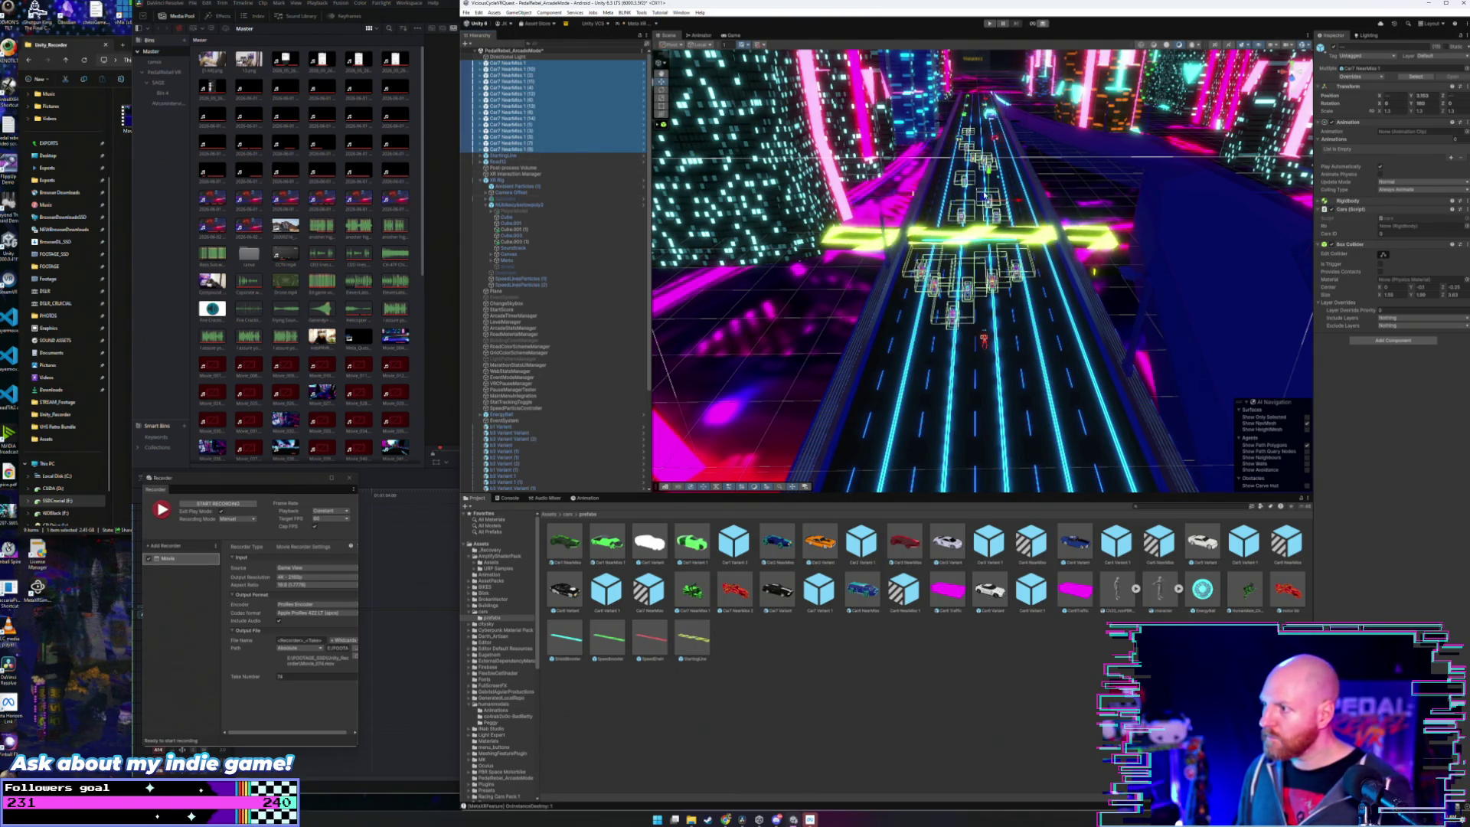
{"action": "left_click_drag", "start_coordinate": [982, 195], "coordinate": [987, 222]}
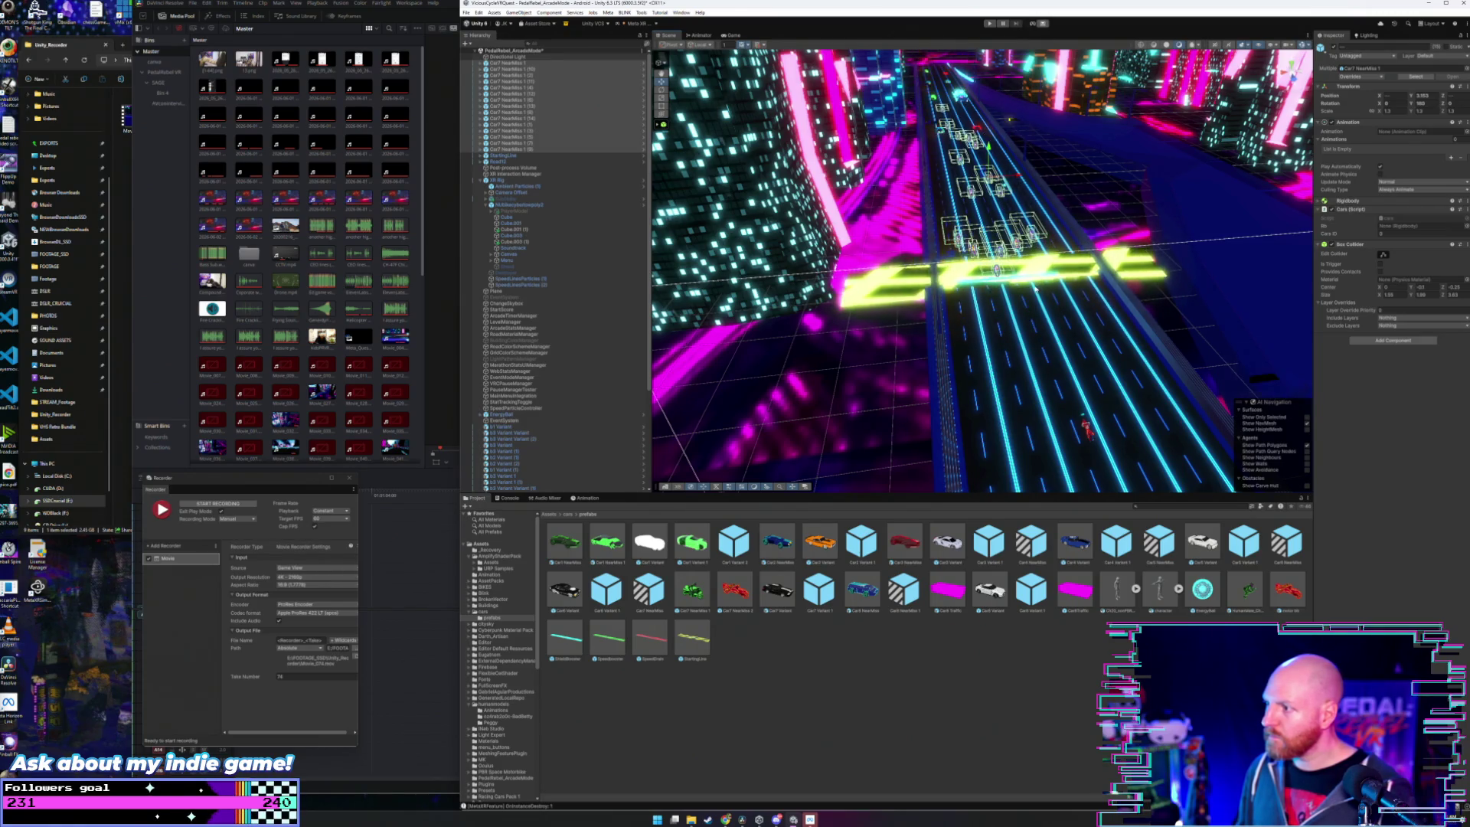
{"action": "left_click_drag", "start_coordinate": [1035, 289], "coordinate": [1023, 303]}
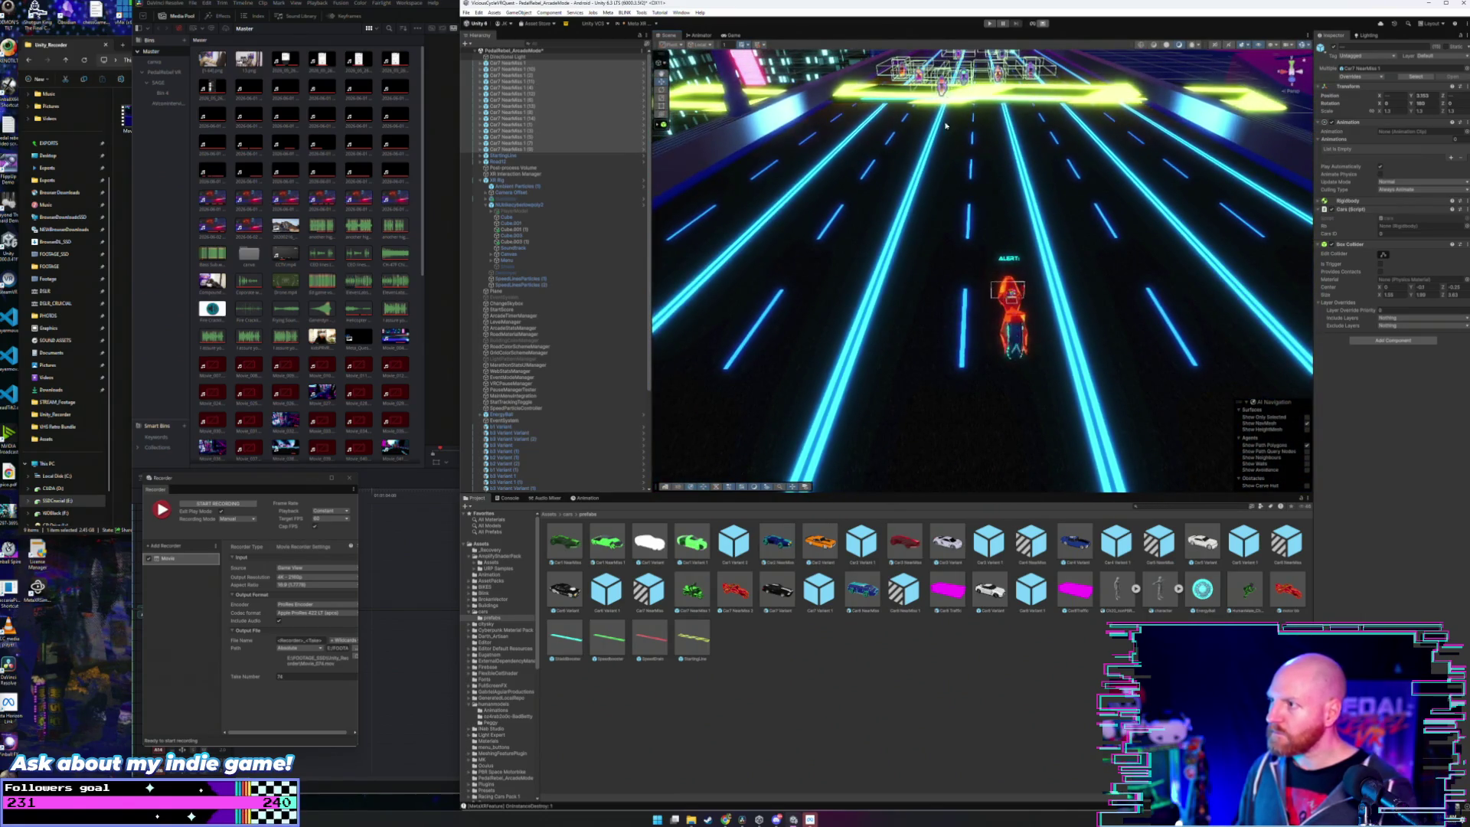
- Select XR Rig in the Hierarchy and frame the player bike in the Scene view
{"action": "left_click", "coordinate": [1008, 314]}
{"action": "key", "text": "f"}
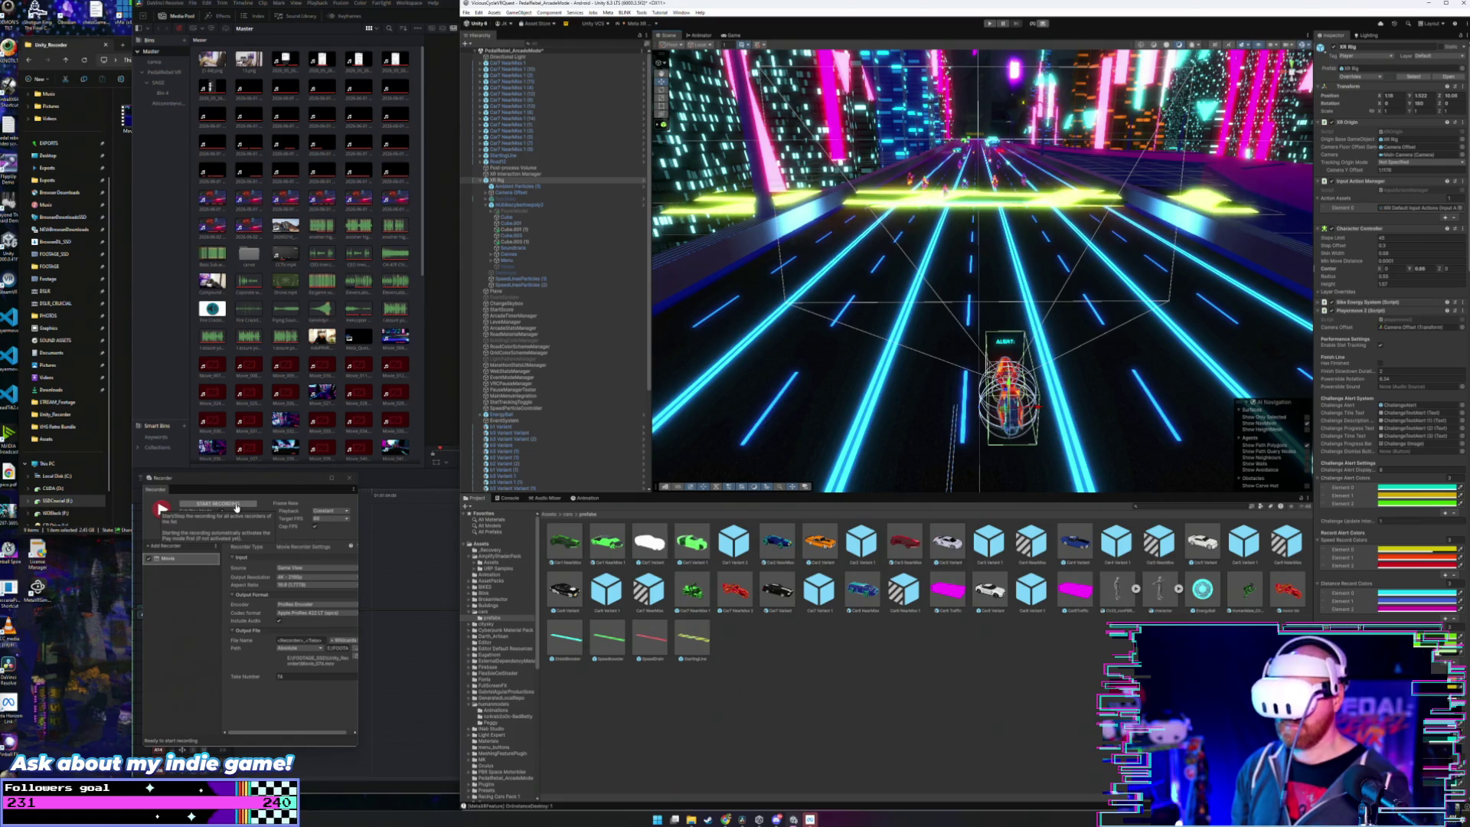
- Start a Recorder take of the neon road scene in Play mode, then stop it
{"action": "left_click", "coordinate": [236, 507]}
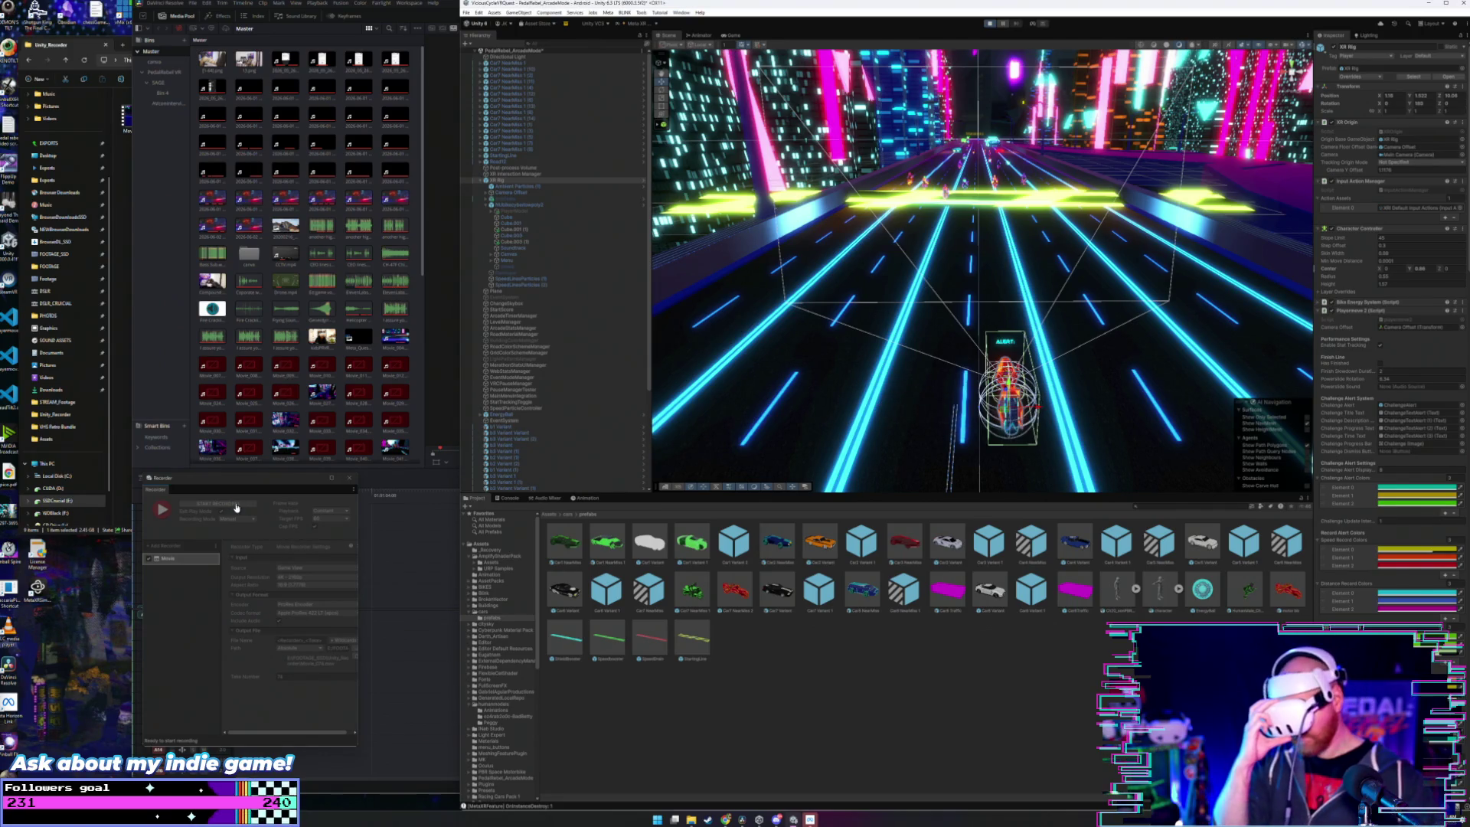
{"action": "left_click", "coordinate": [237, 506]}
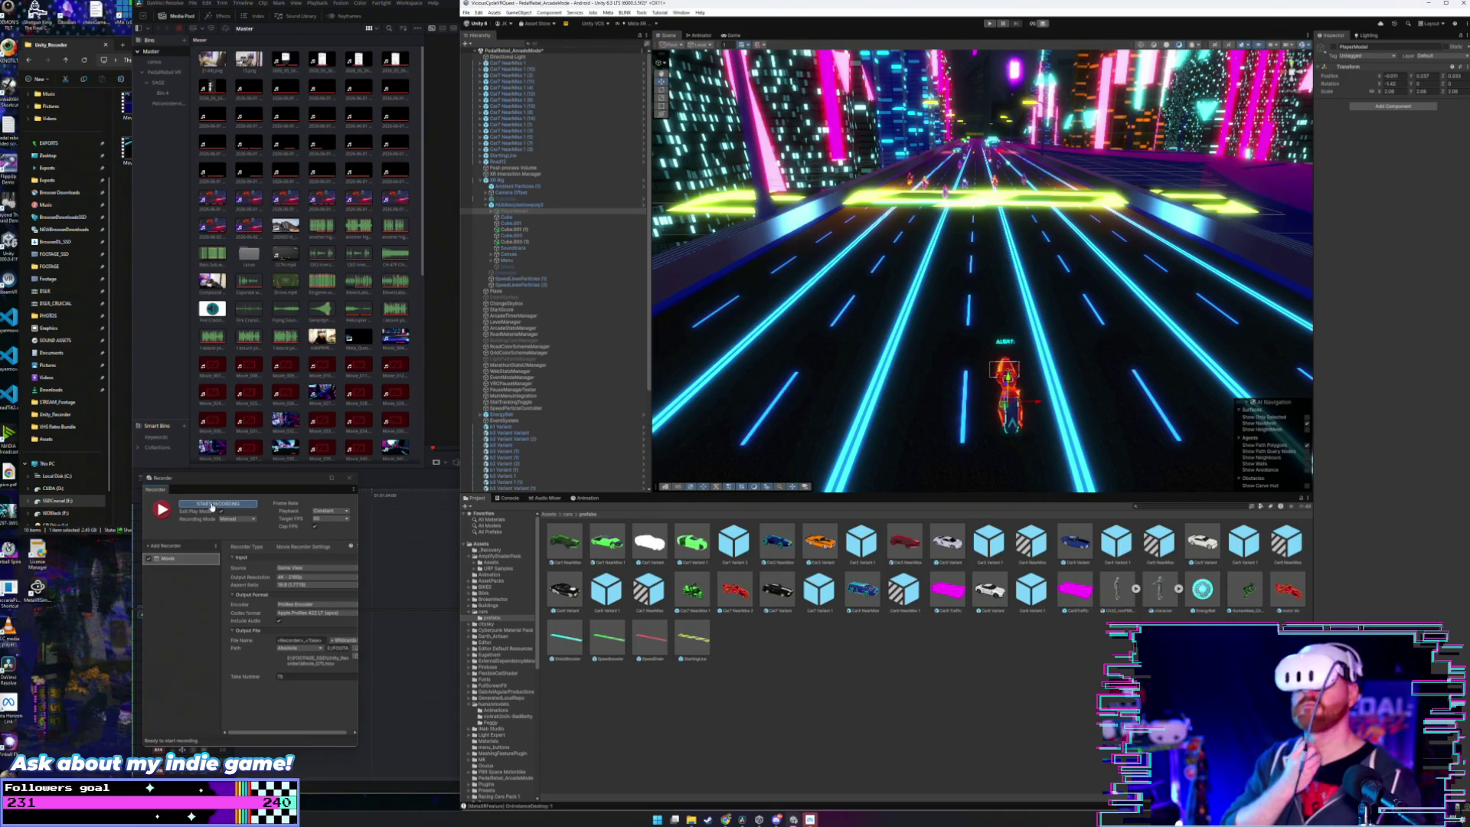
- Press START RECORDING in the Recorder window to capture a new play take
{"action": "left_click", "coordinate": [218, 502]}
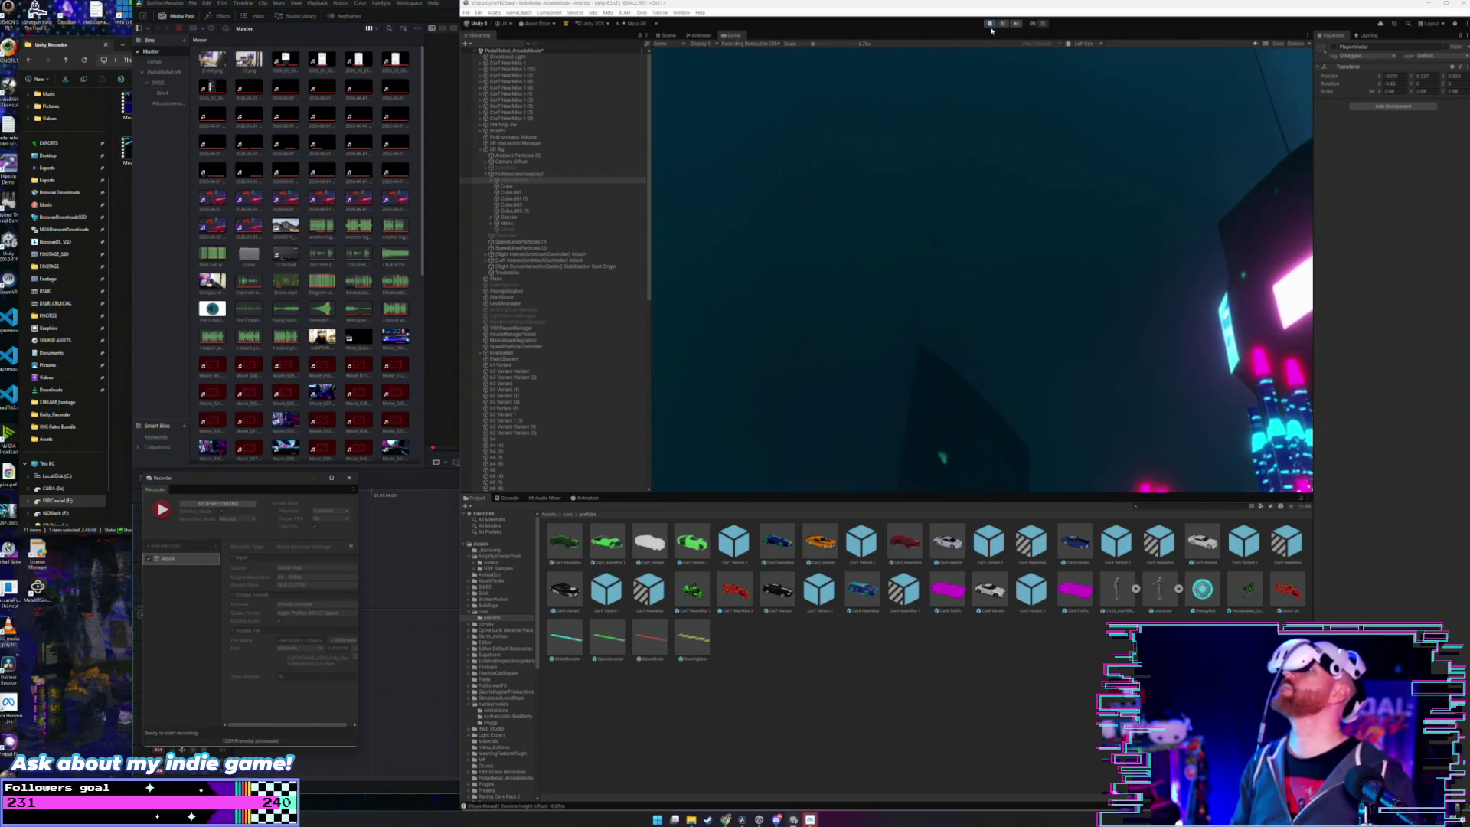
- Exit Play mode, then tick Traffic On in the XR Rig's Game State settings
{"action": "key", "text": "ctrl+p"}
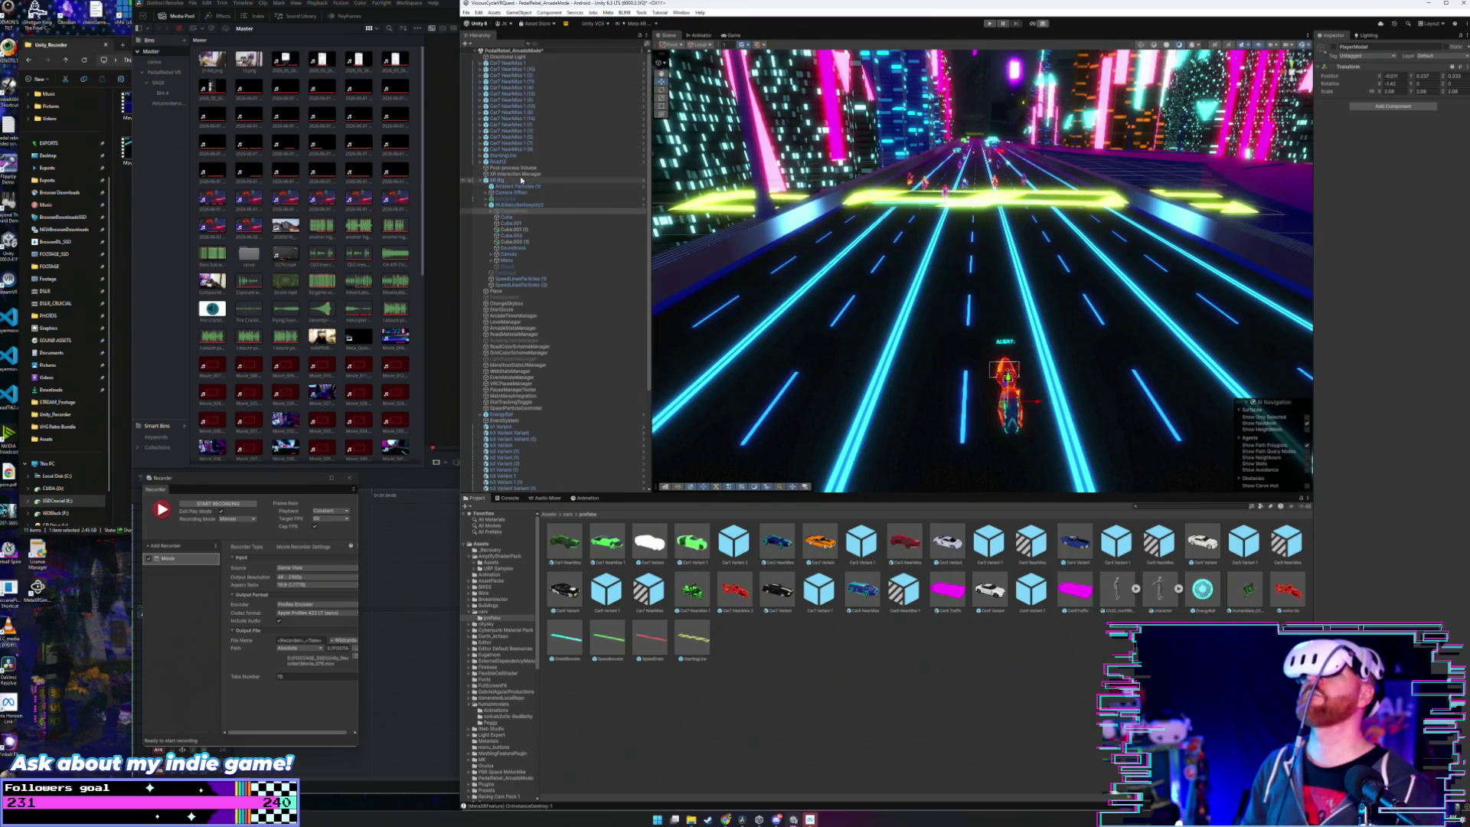
{"action": "left_click", "coordinate": [511, 180]}
{"action": "scroll", "coordinate": [1382, 479], "scroll_direction": "down", "scroll_amount": 10}
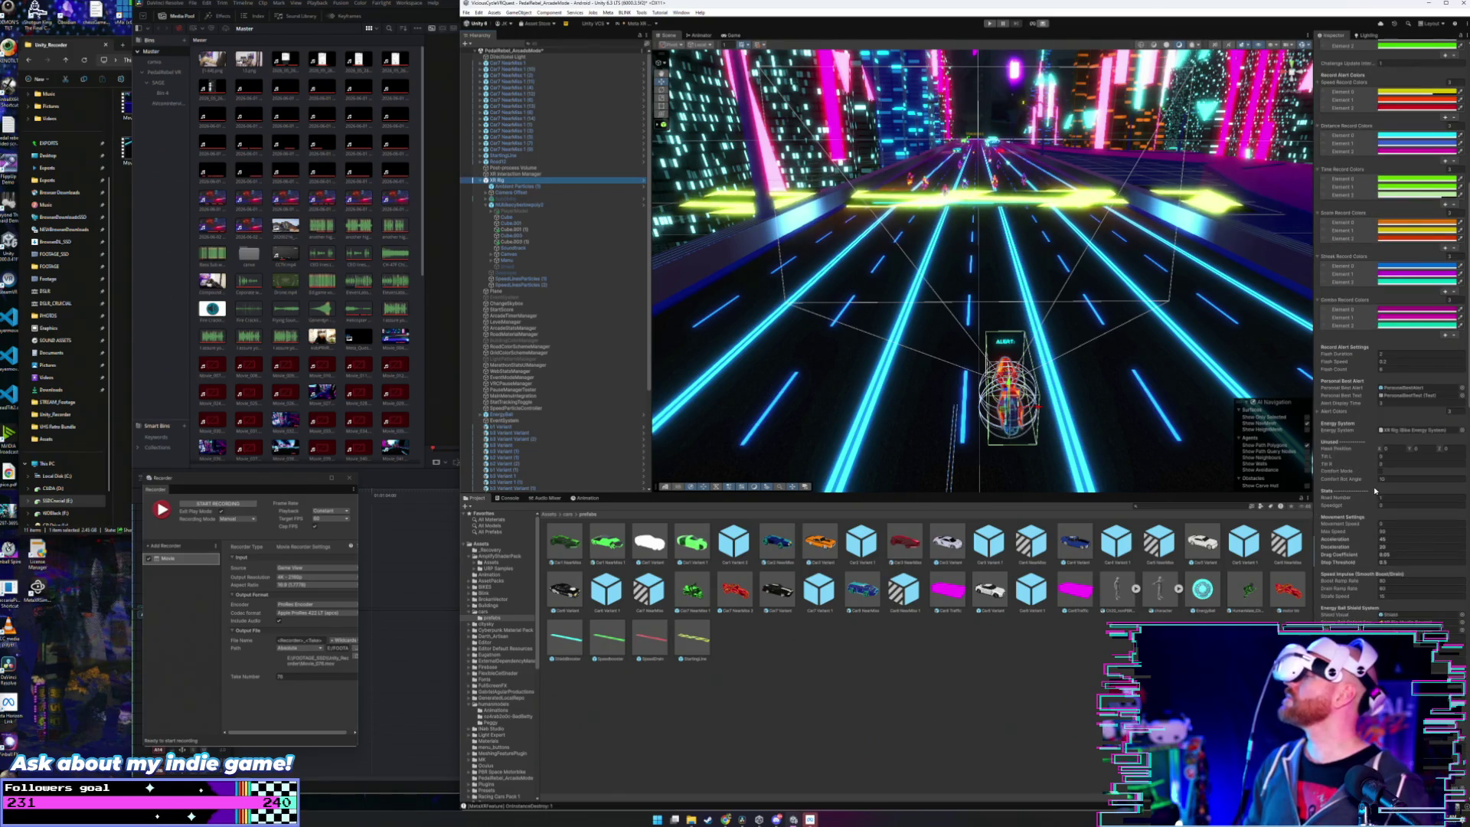
{"action": "scroll", "coordinate": [1381, 479], "scroll_direction": "down", "scroll_amount": 5}
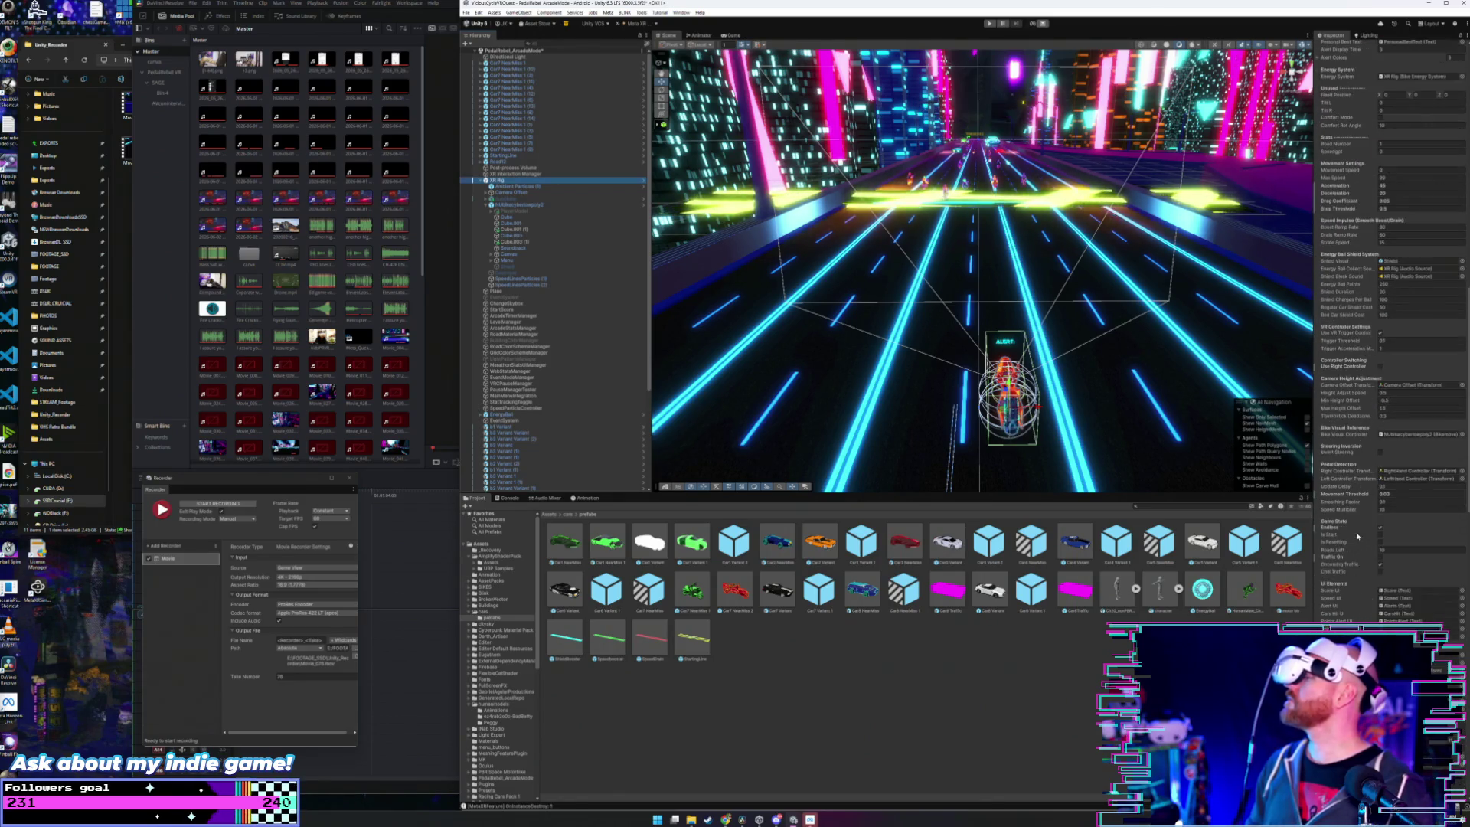
{"action": "scroll", "coordinate": [1379, 509], "scroll_direction": "down", "scroll_amount": 3}
{"action": "left_click", "coordinate": [1380, 557]}
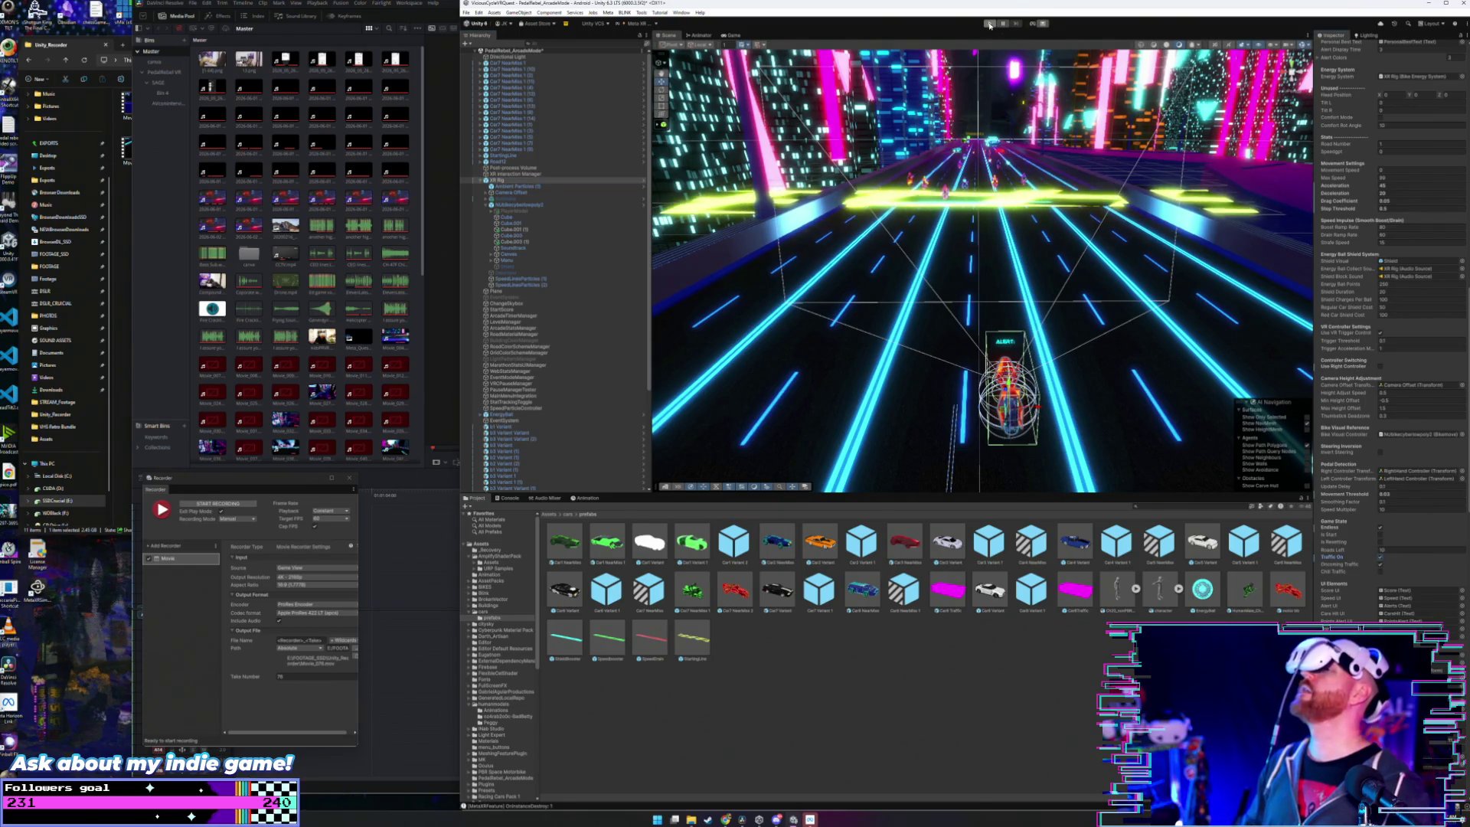
- Start a Recorder take of the ride with traffic enabled
{"action": "left_click", "coordinate": [218, 503]}
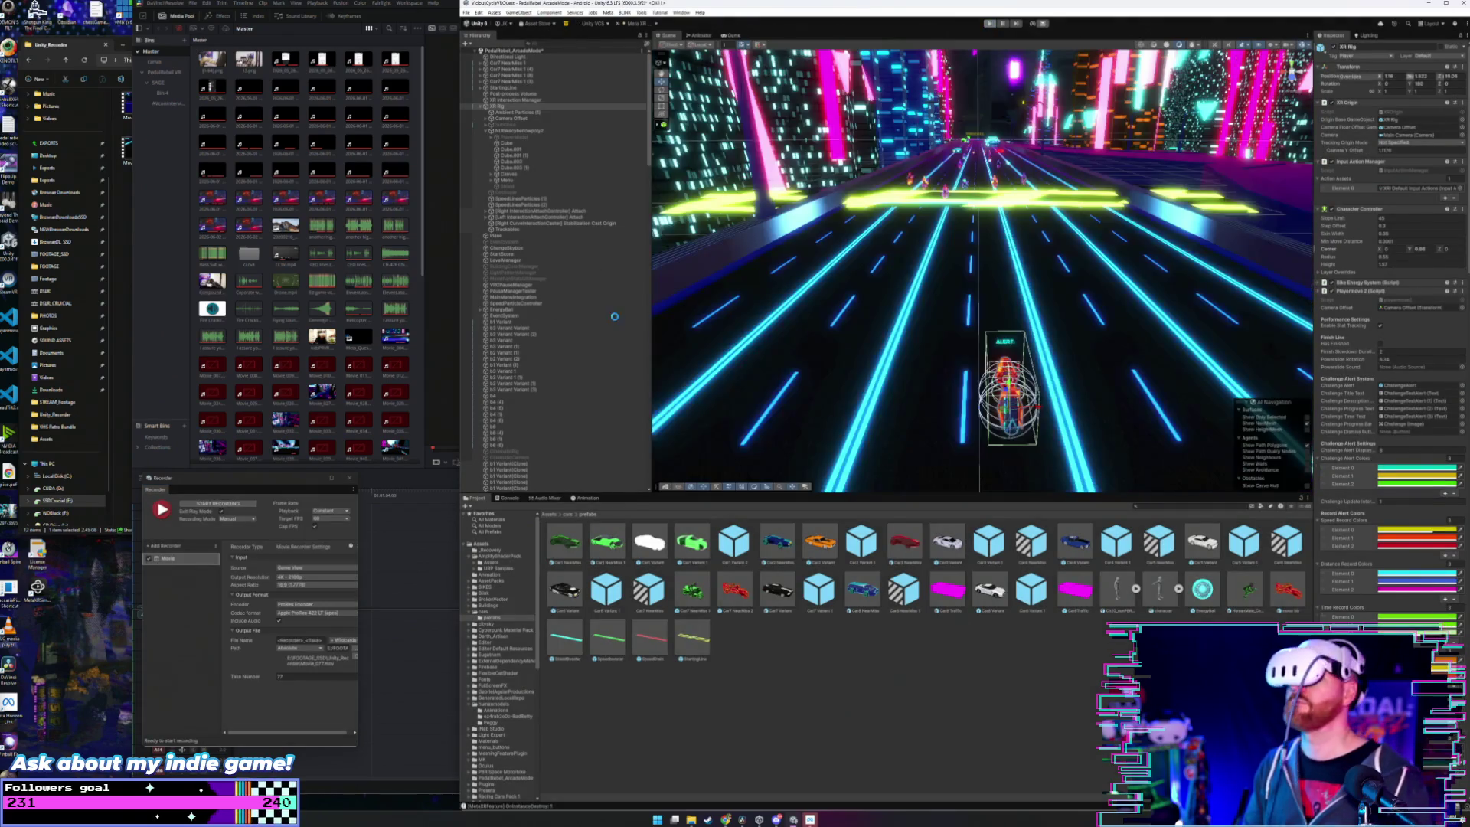
- Start another Recorder take, running the game from the rider's viewpoint
{"action": "left_click", "coordinate": [238, 505]}
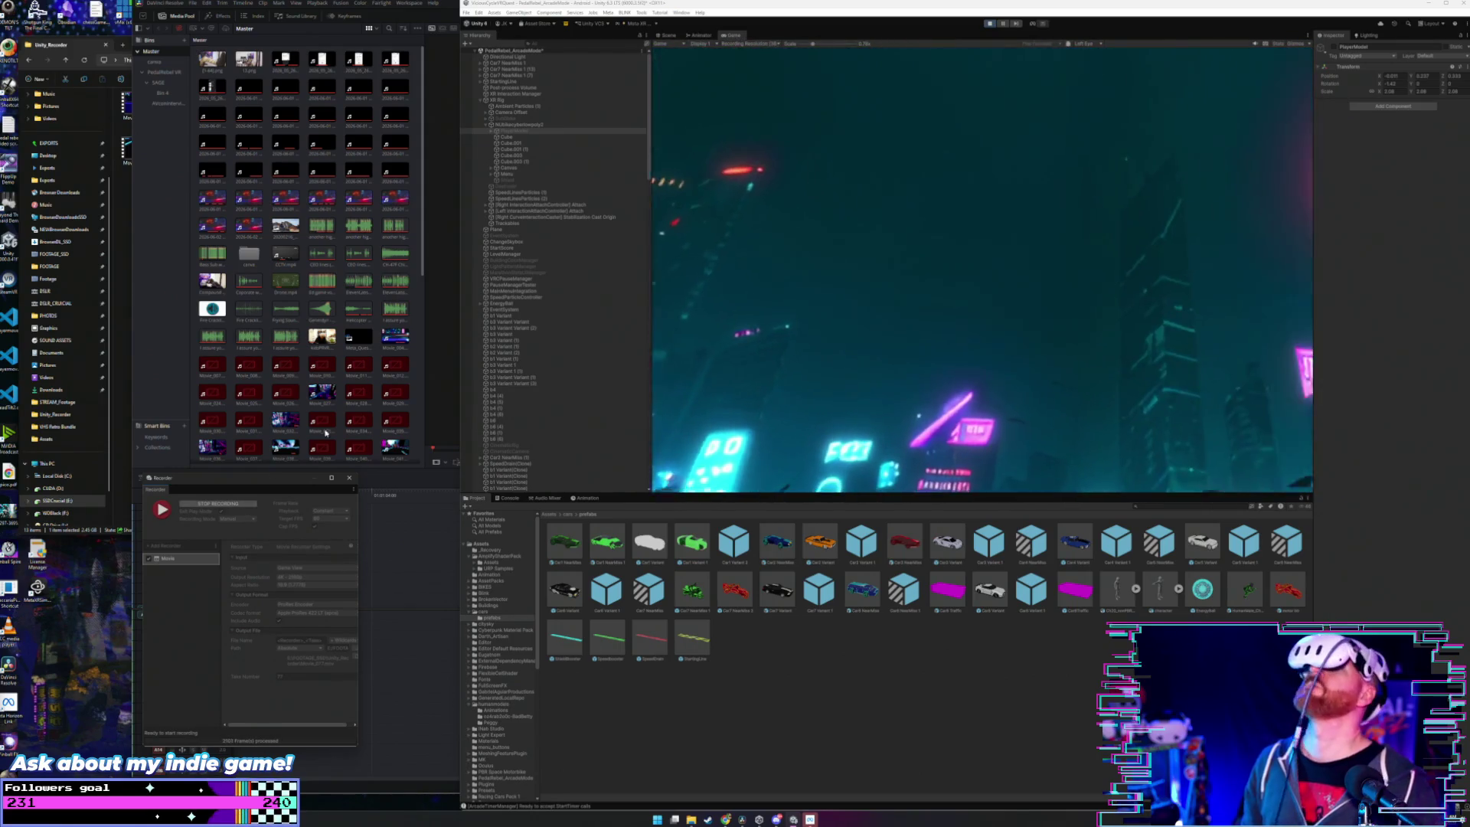
- Exit play mode and inspect SubBike, PlayerModel, PauseManagerTester and VRCPauseManager's pause settings
{"action": "left_click", "coordinate": [988, 24]}
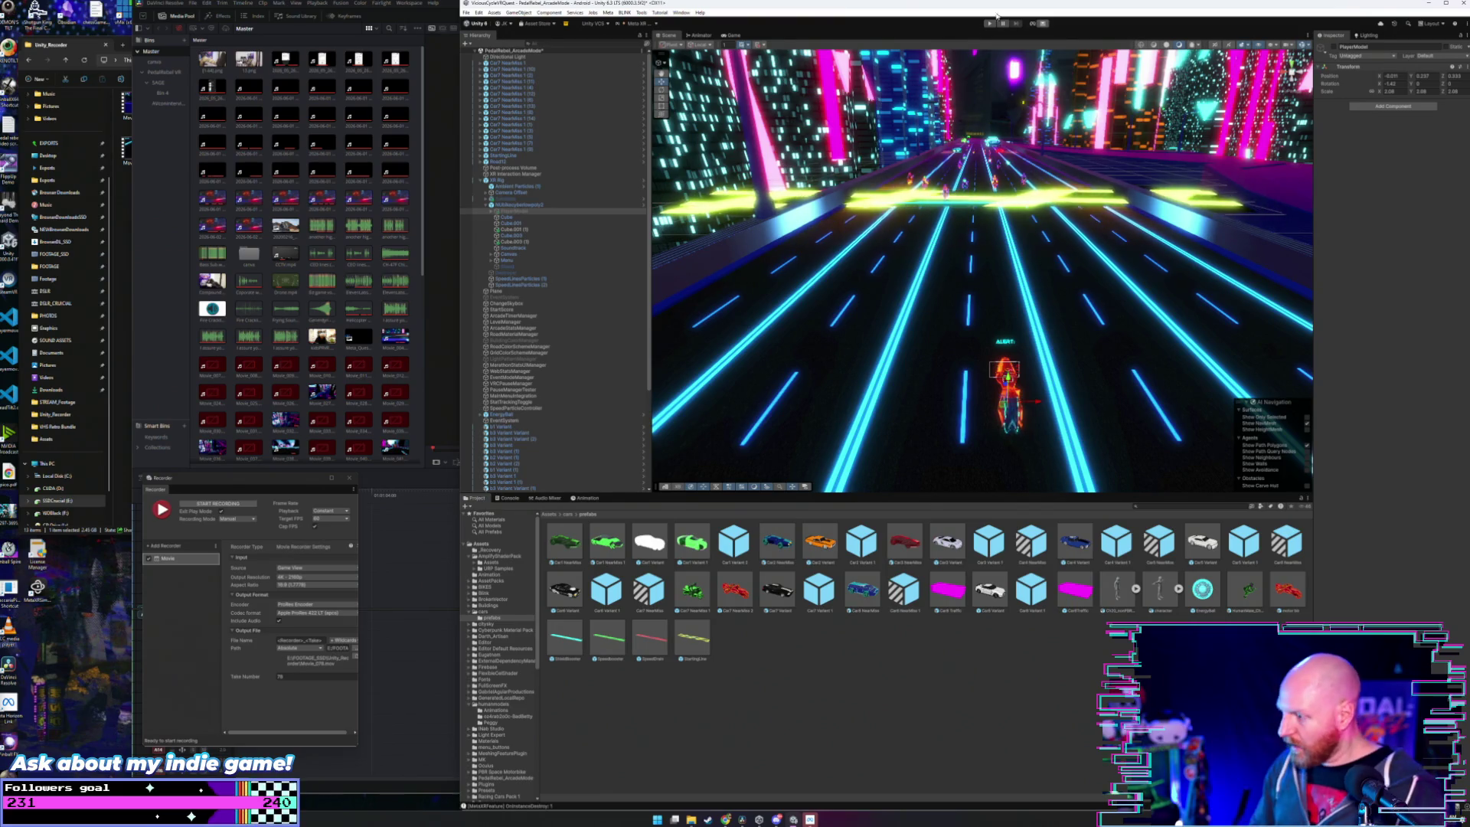
{"action": "left_click", "coordinate": [515, 200]}
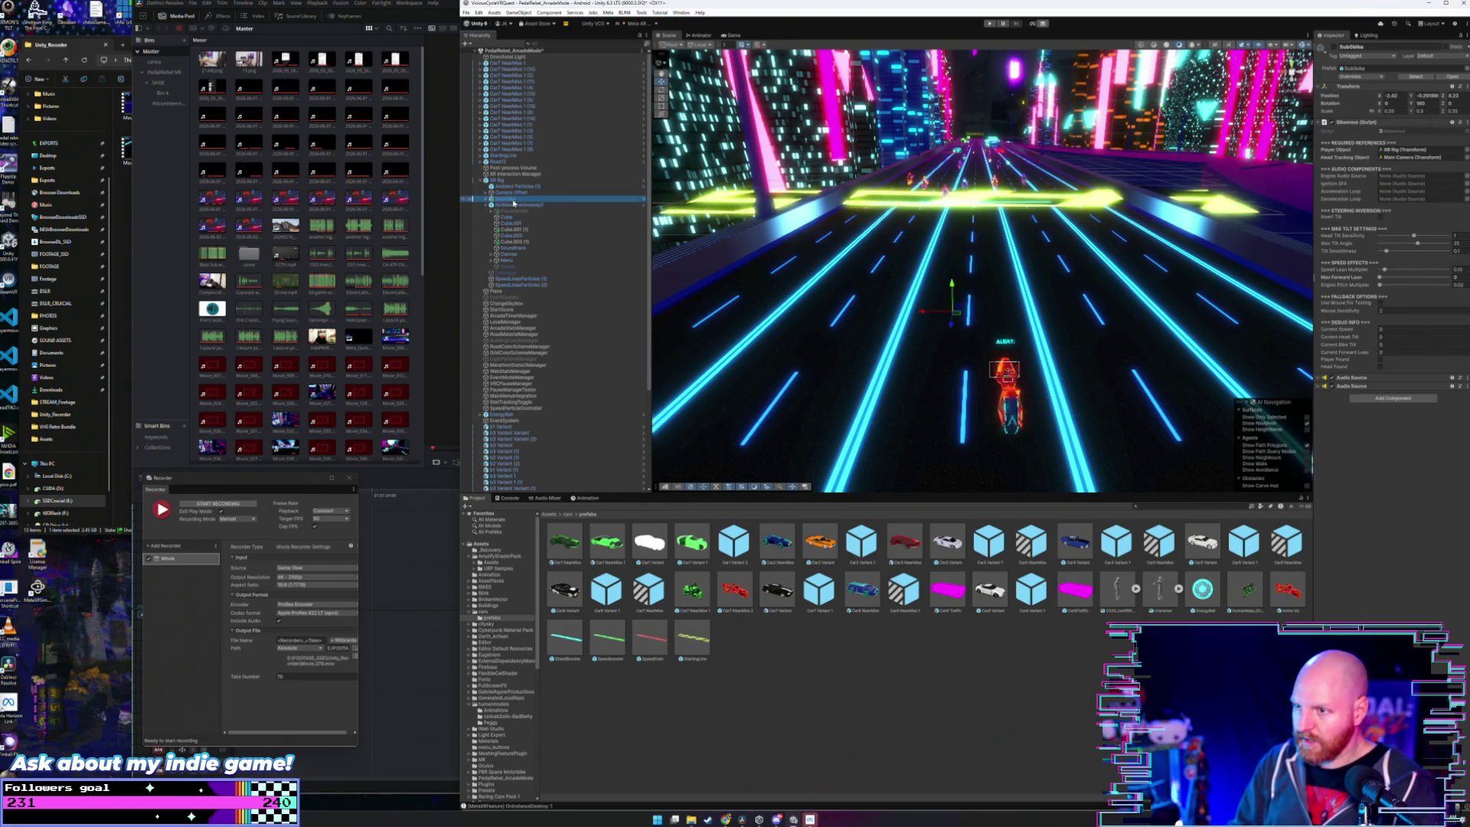
{"action": "left_click", "coordinate": [513, 205]}
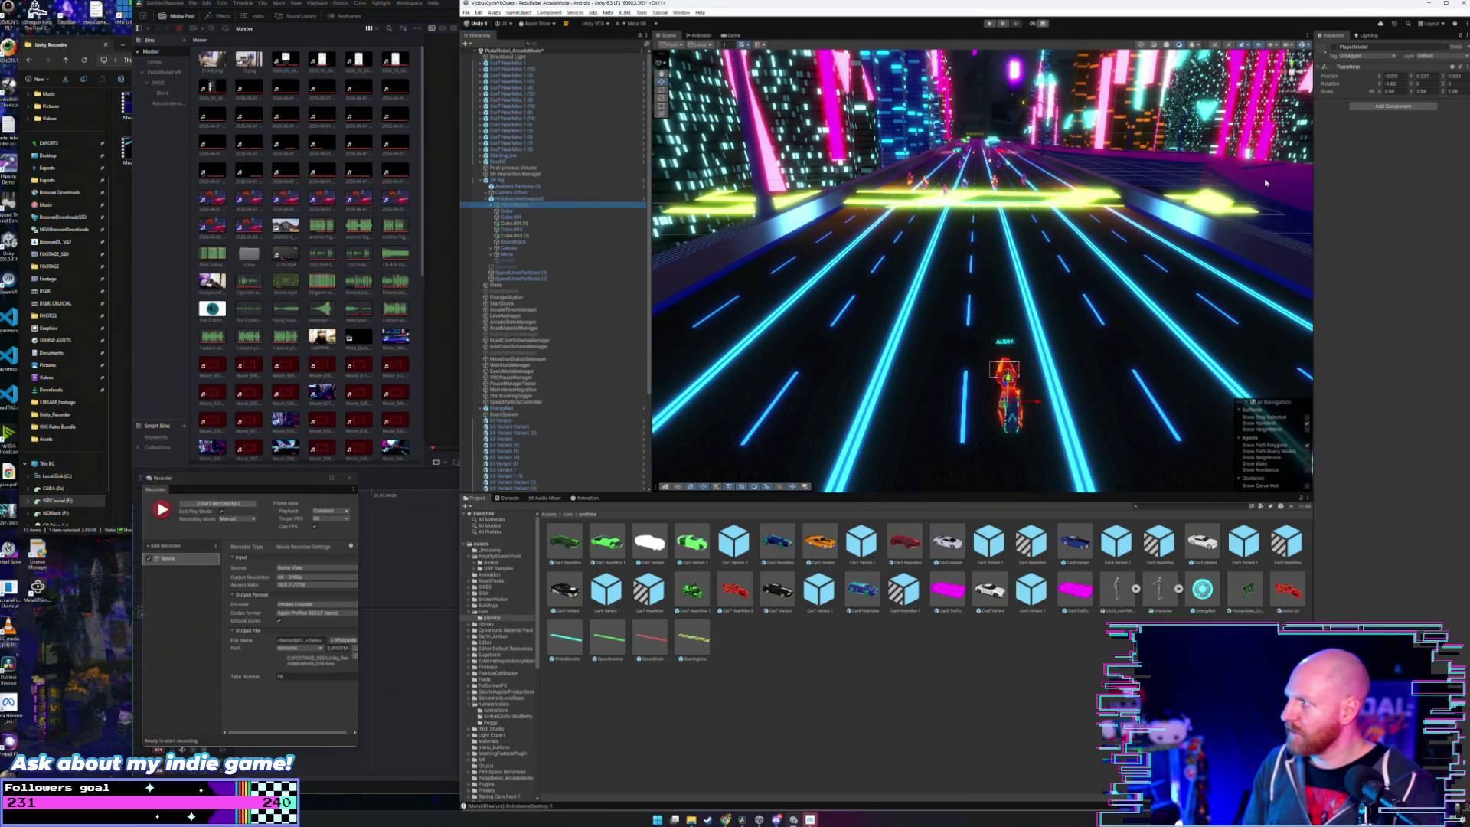
{"action": "scroll", "coordinate": [538, 408], "scroll_direction": "down", "scroll_amount": 3}
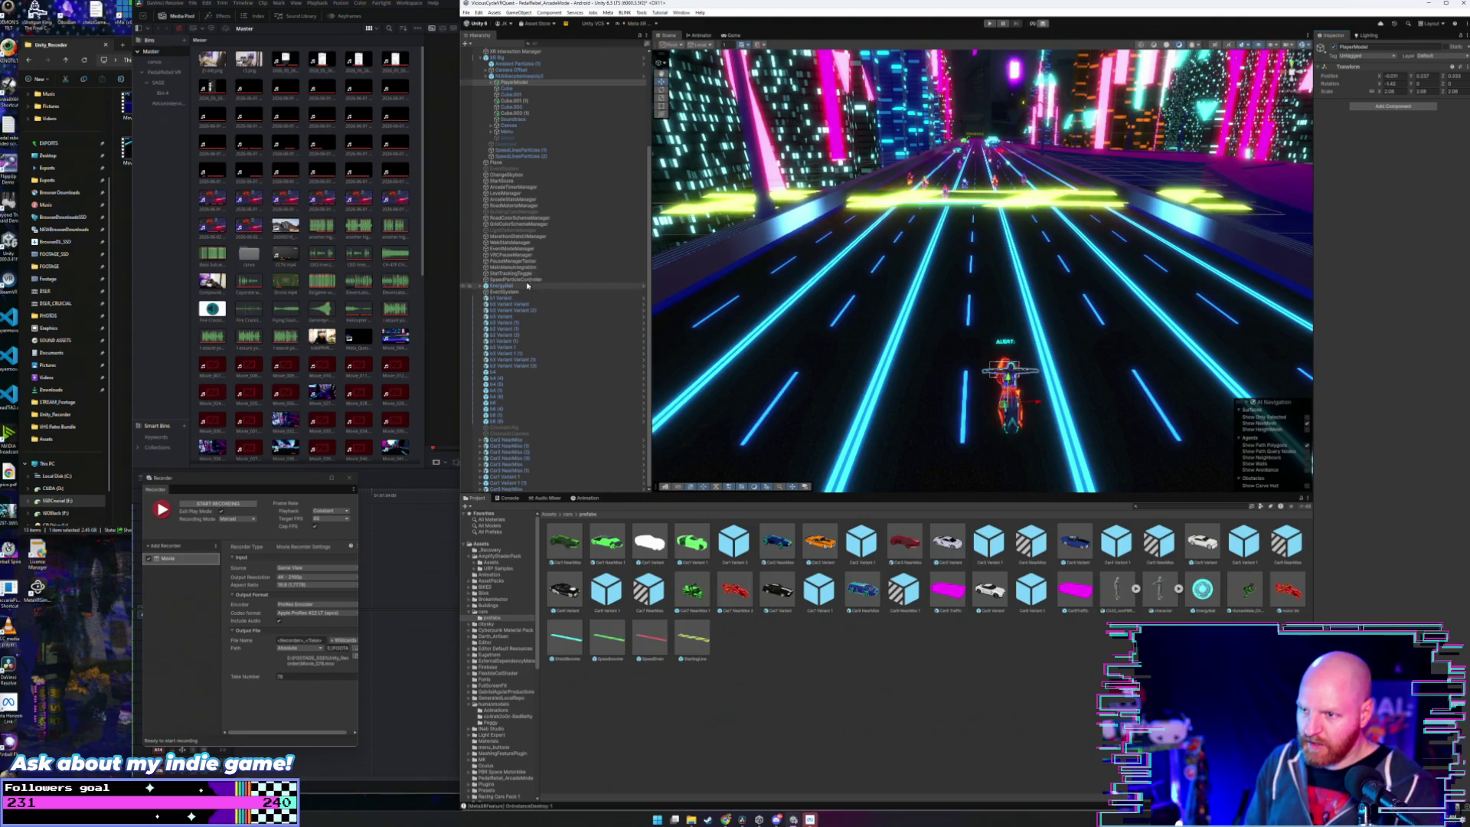
{"action": "left_click", "coordinate": [513, 261]}
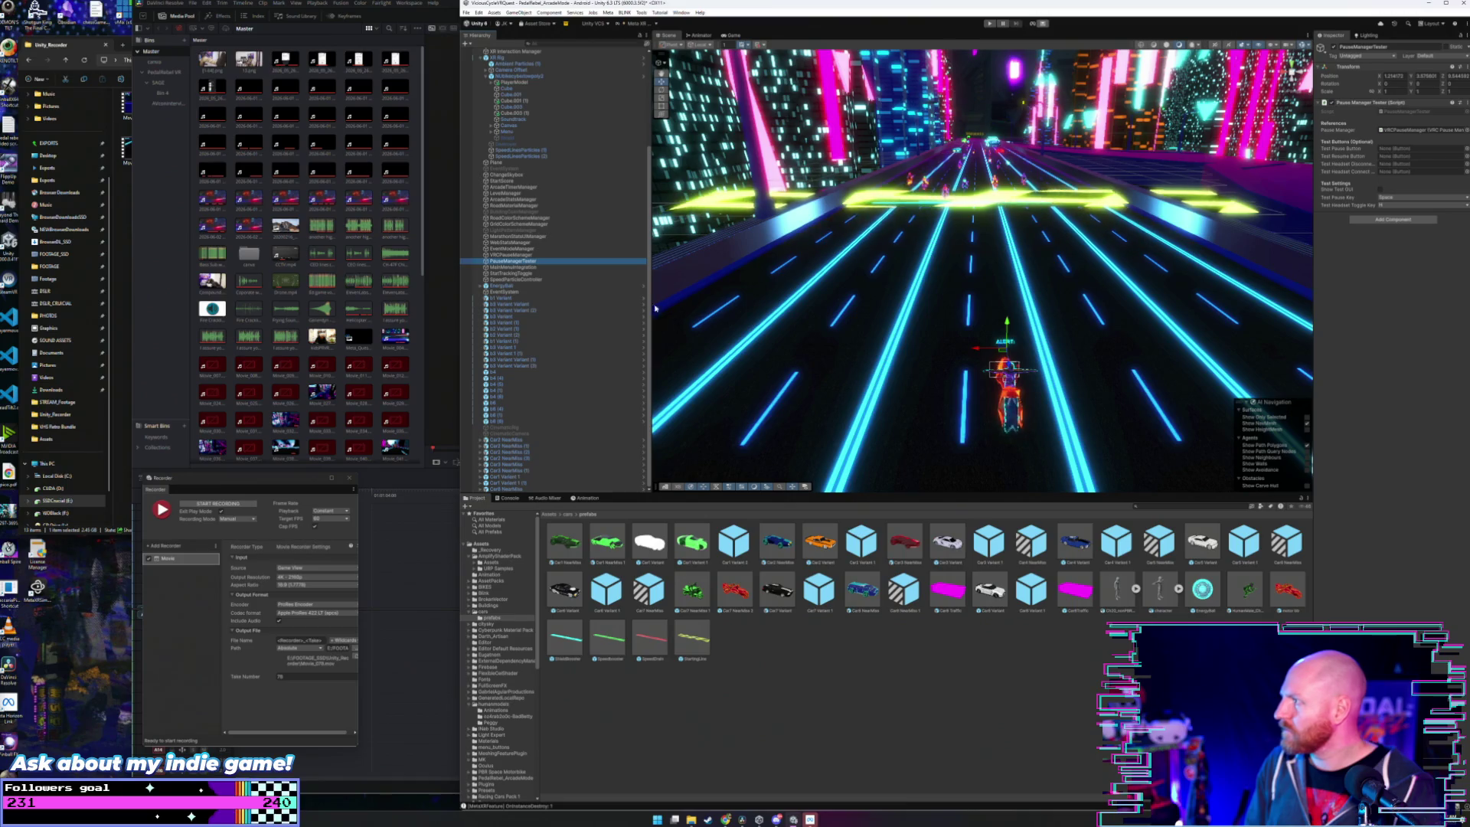
{"action": "left_click", "coordinate": [511, 255]}
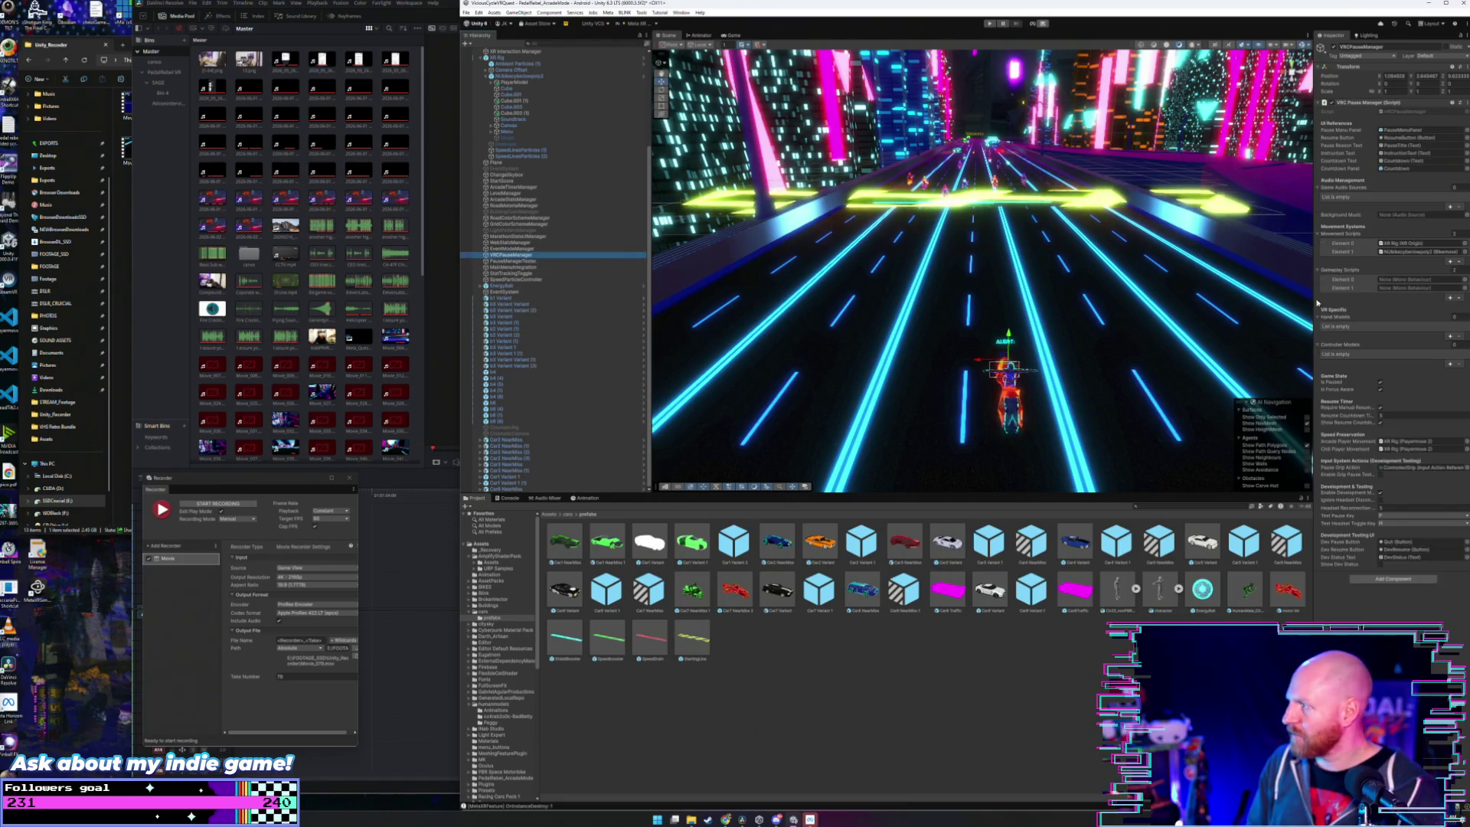
{"action": "left_click", "coordinate": [1382, 388]}
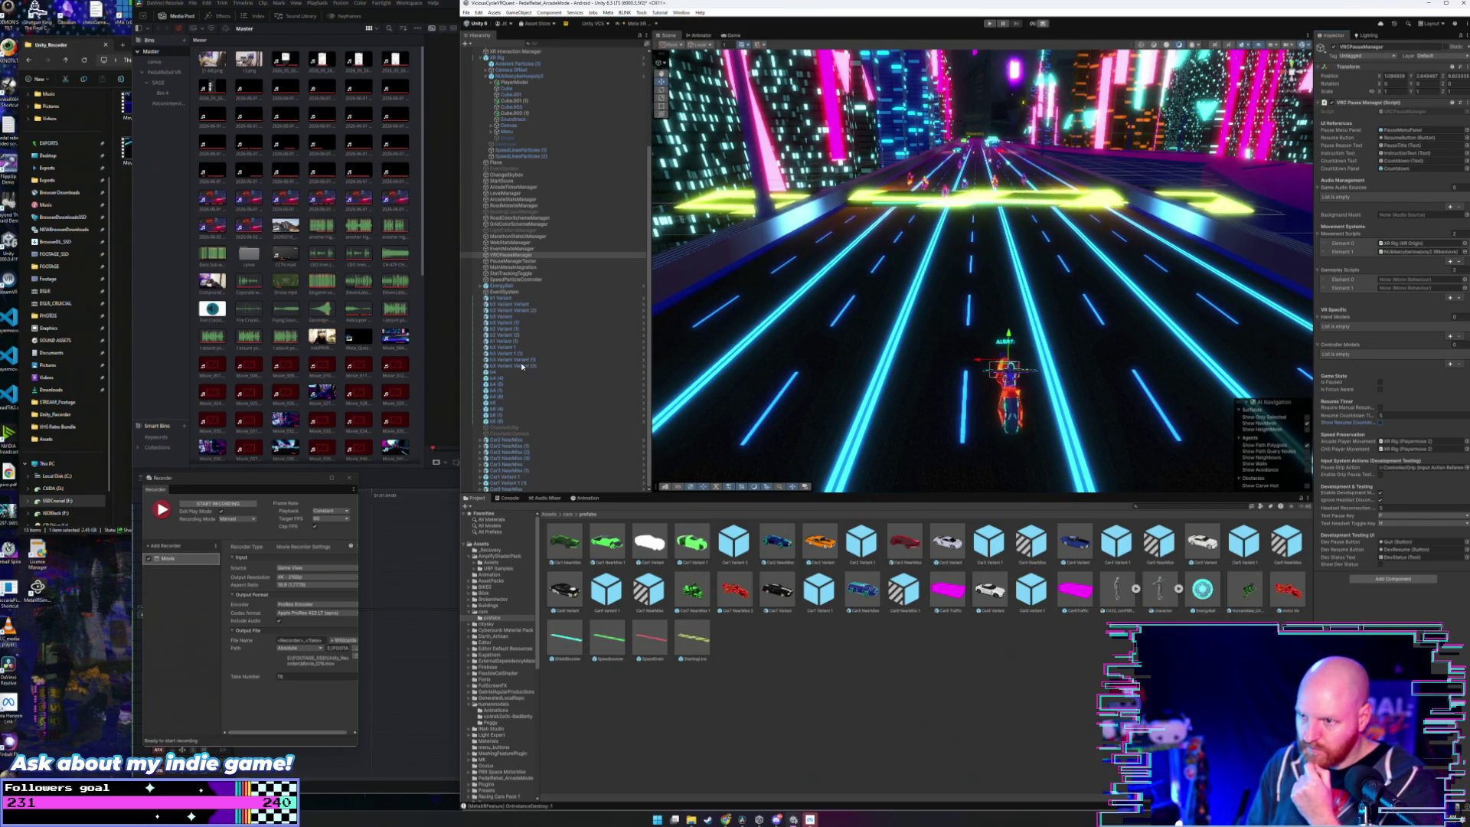
- Check the CinematicRig capture controller and CinematicCamera settings, then enter play mode
{"action": "left_click", "coordinate": [506, 429]}
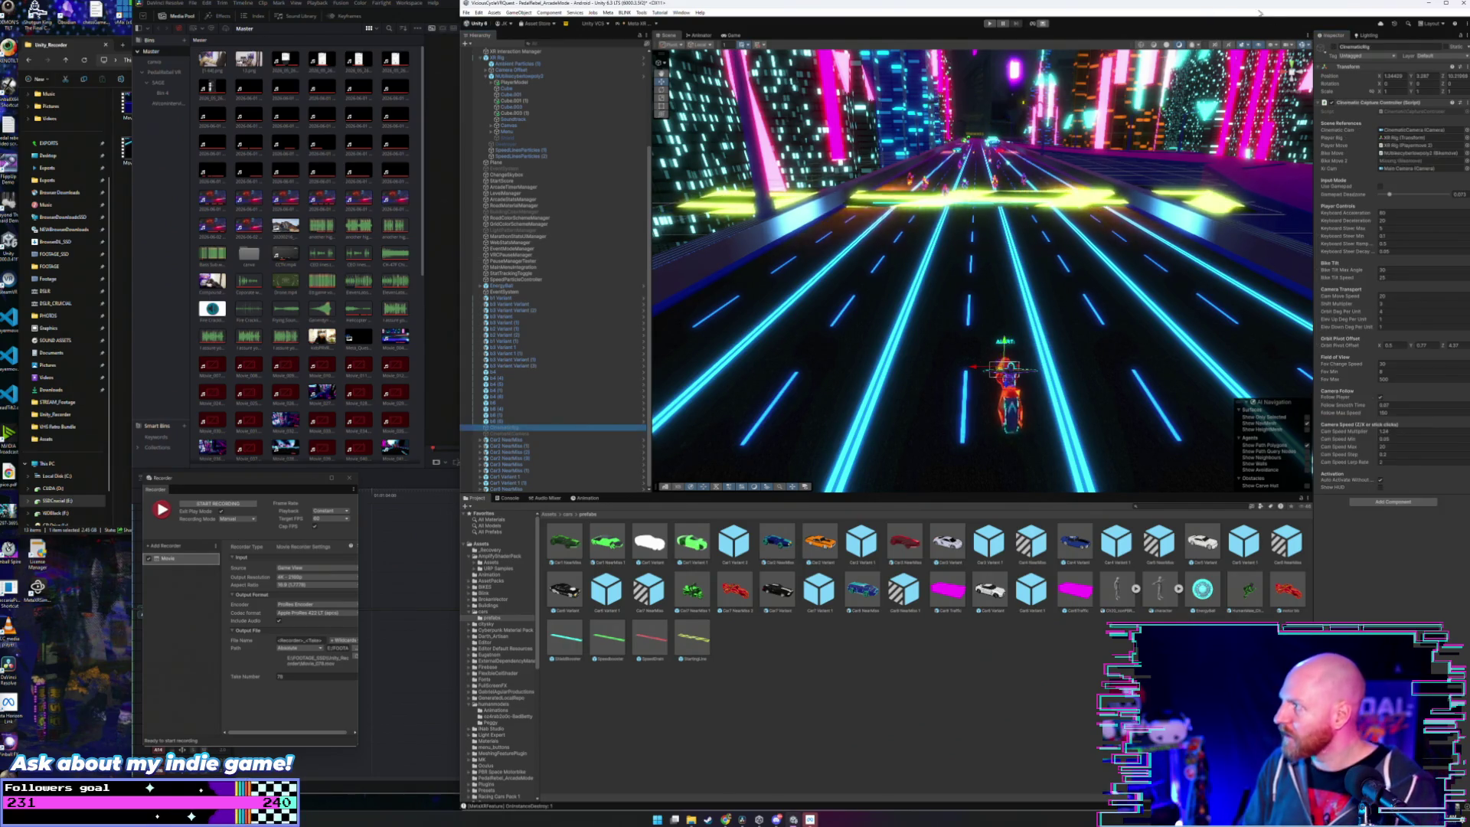
{"action": "left_click", "coordinate": [507, 433]}
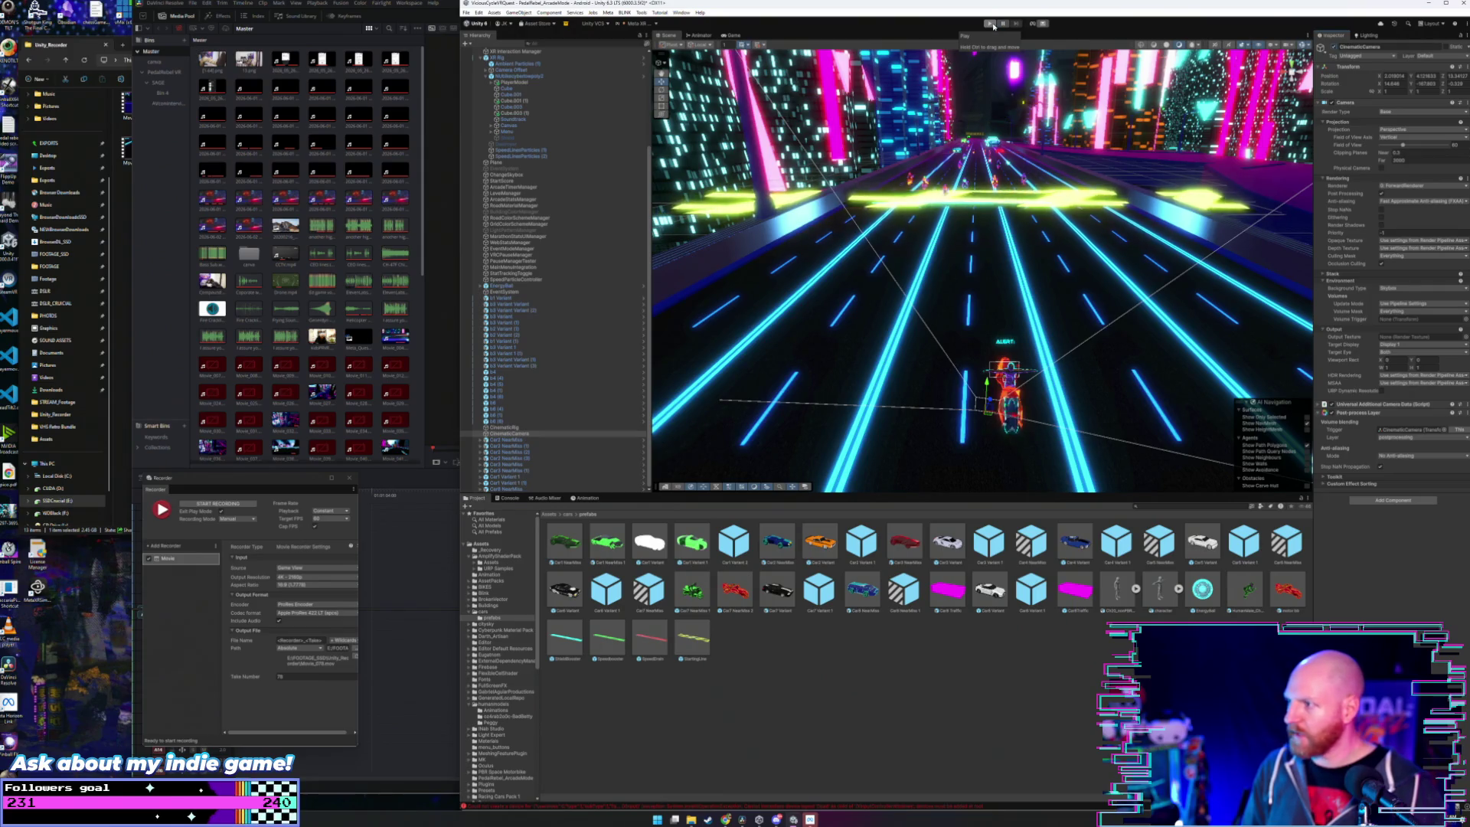
{"action": "left_click", "coordinate": [990, 24]}
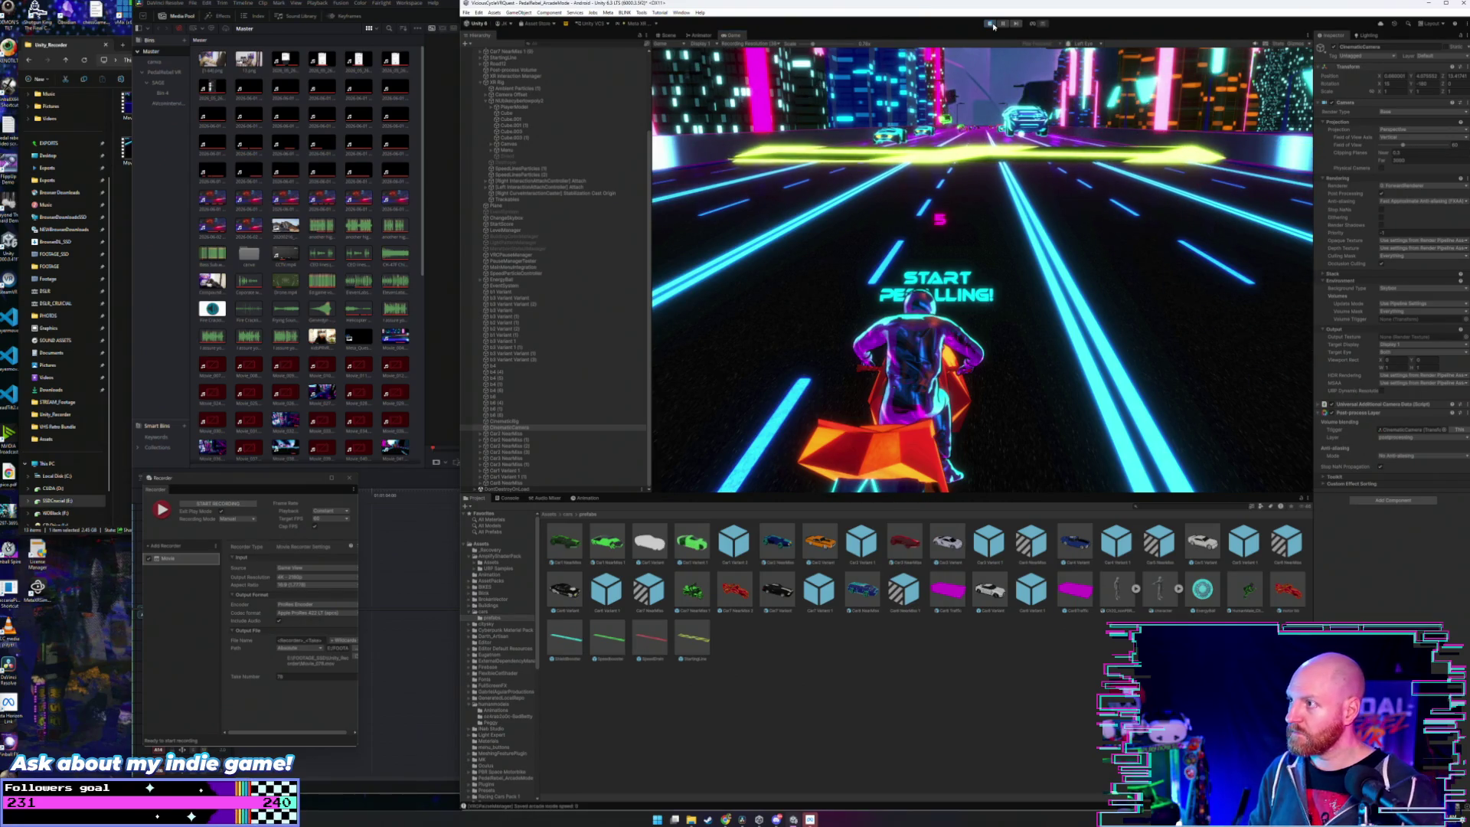
- Exit play mode, check PlayerModel and the CinematicRig capture controller, then replay with Ctrl+P
{"action": "left_click", "coordinate": [991, 24]}
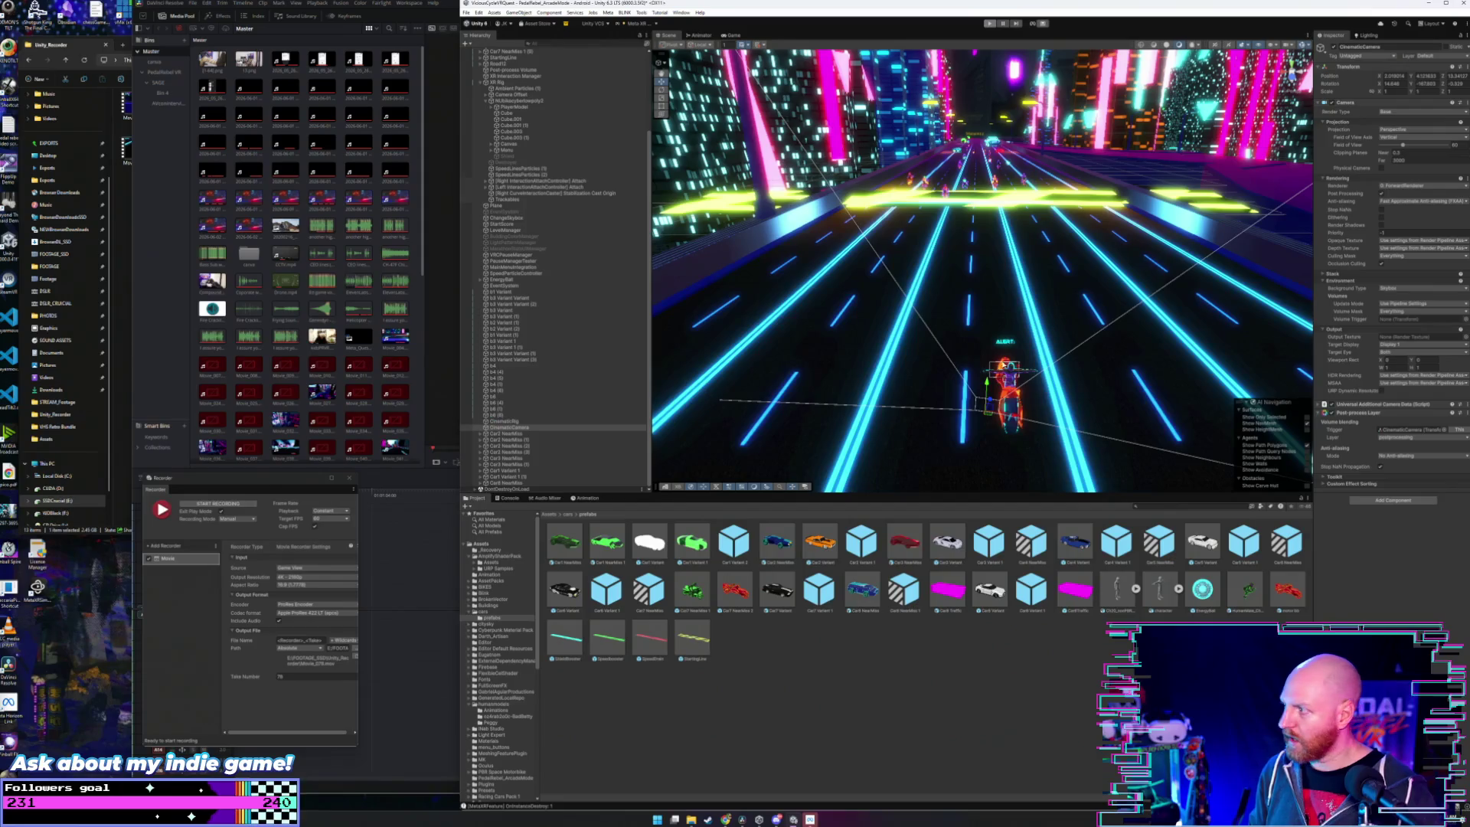
{"action": "left_click", "coordinate": [1004, 366]}
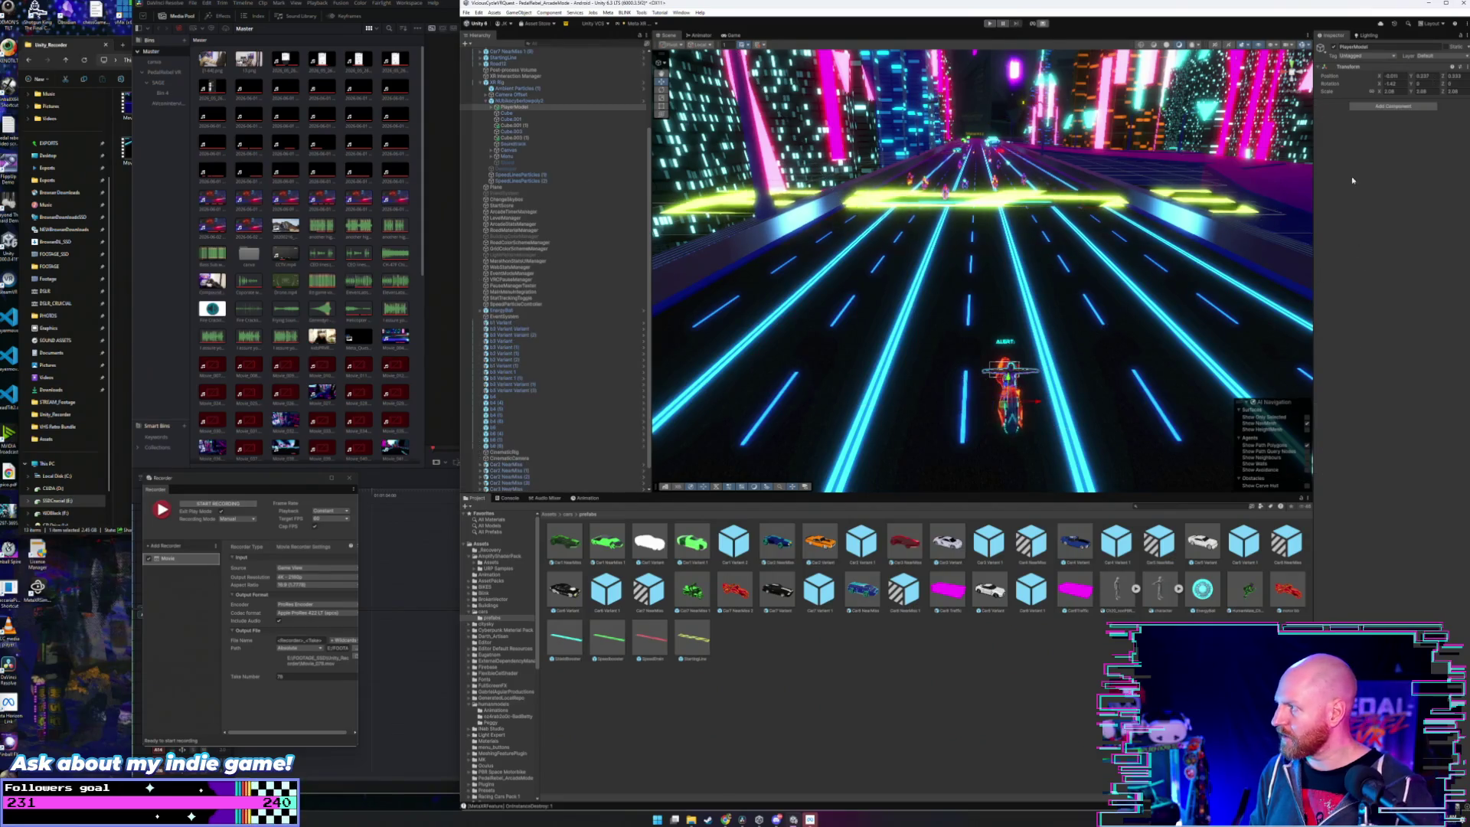
{"action": "left_click", "coordinate": [515, 451]}
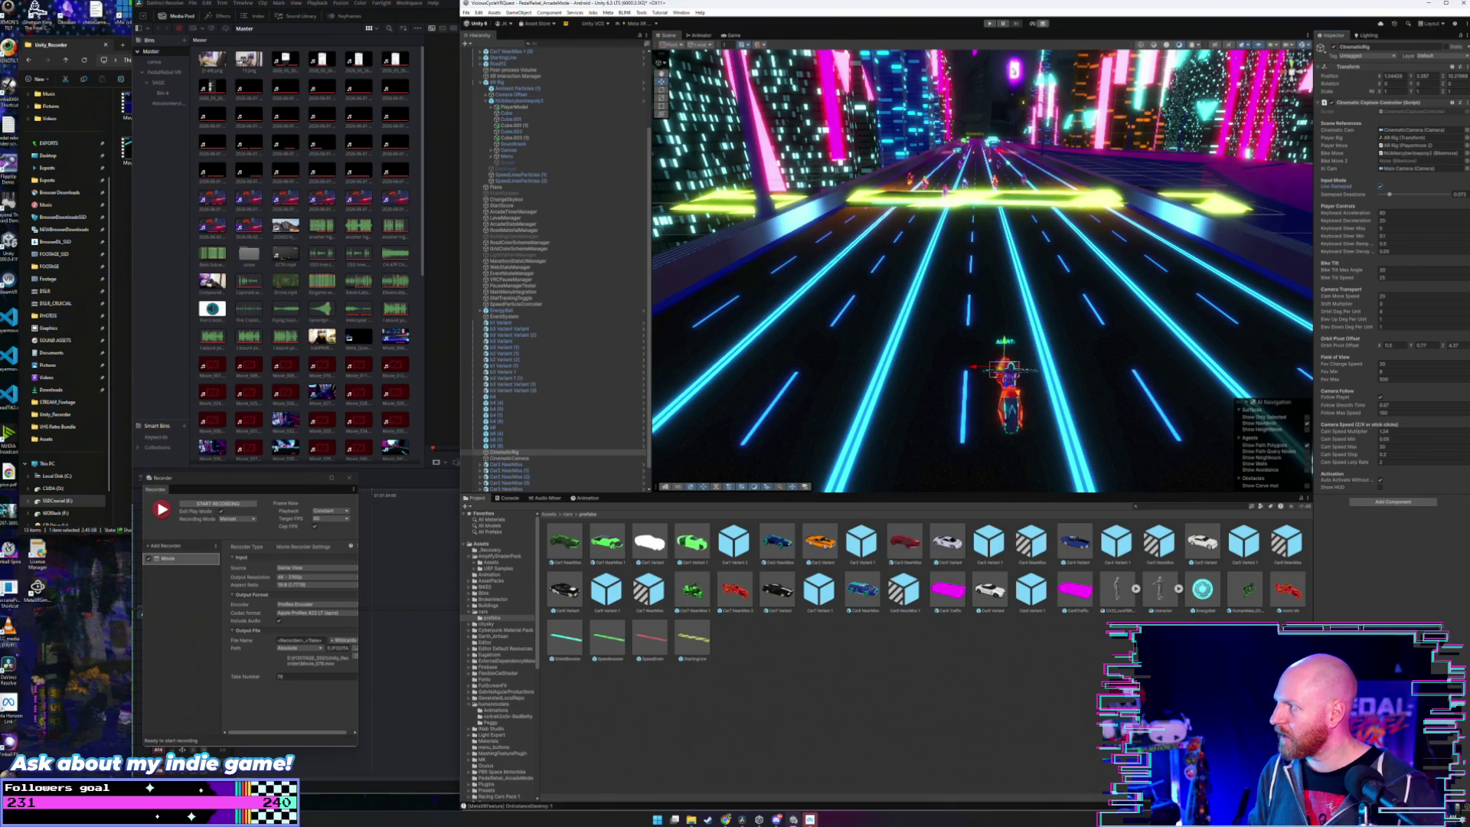
{"action": "key", "text": "ctrl+p"}
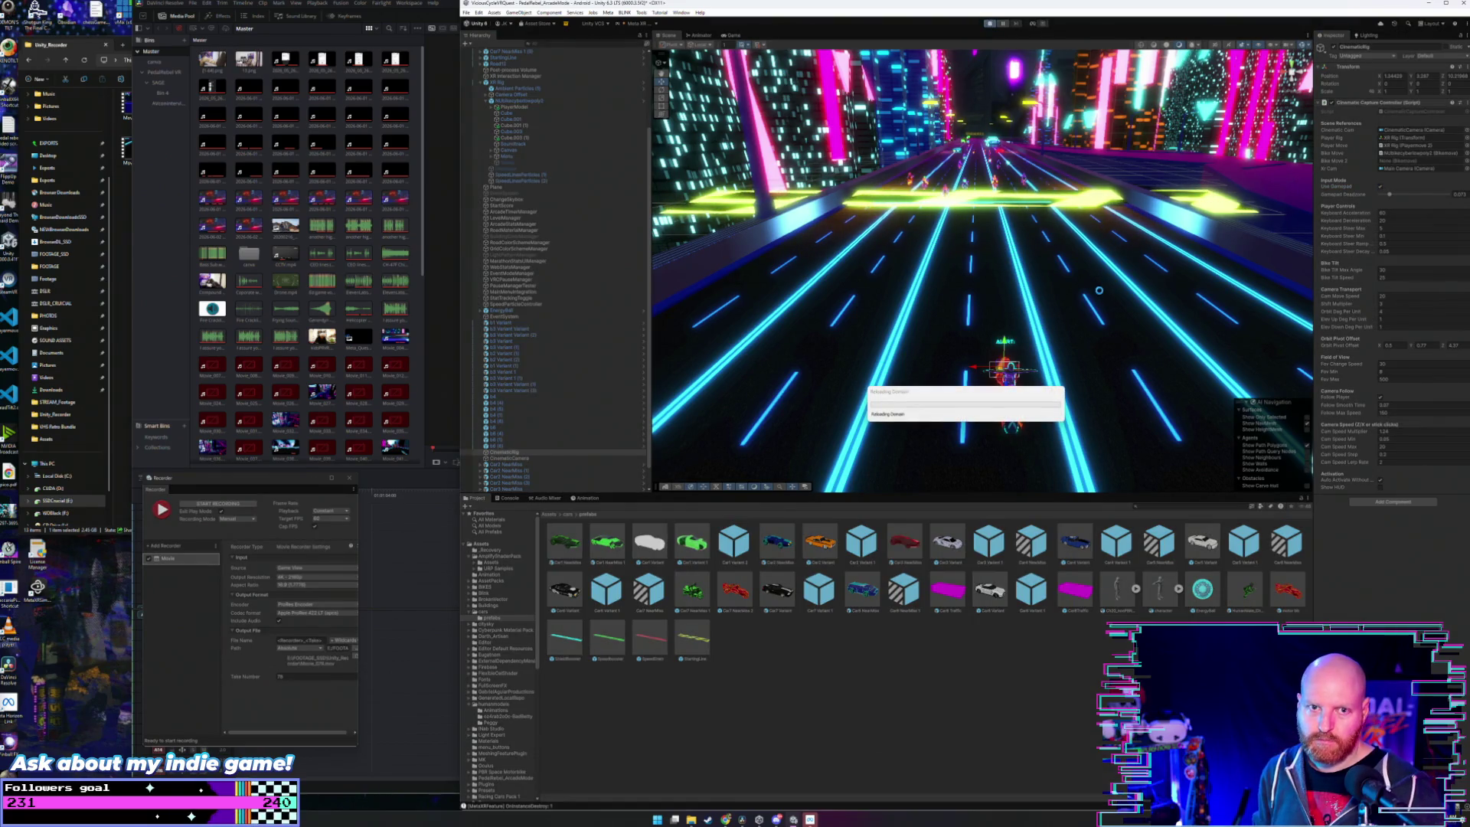
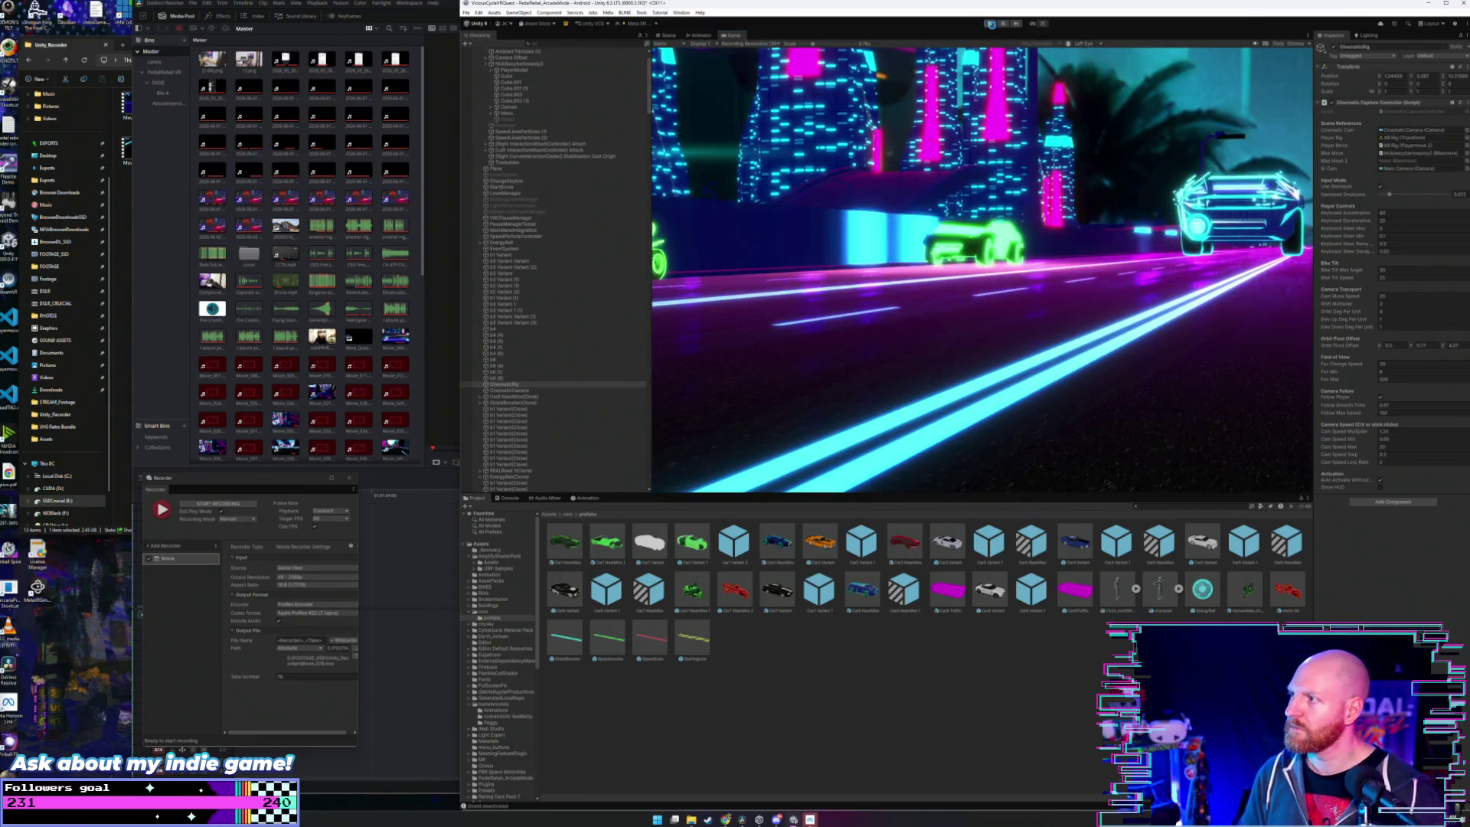
- Exit Play mode and start a new capture in the Recorder window
{"action": "left_click", "coordinate": [992, 23]}
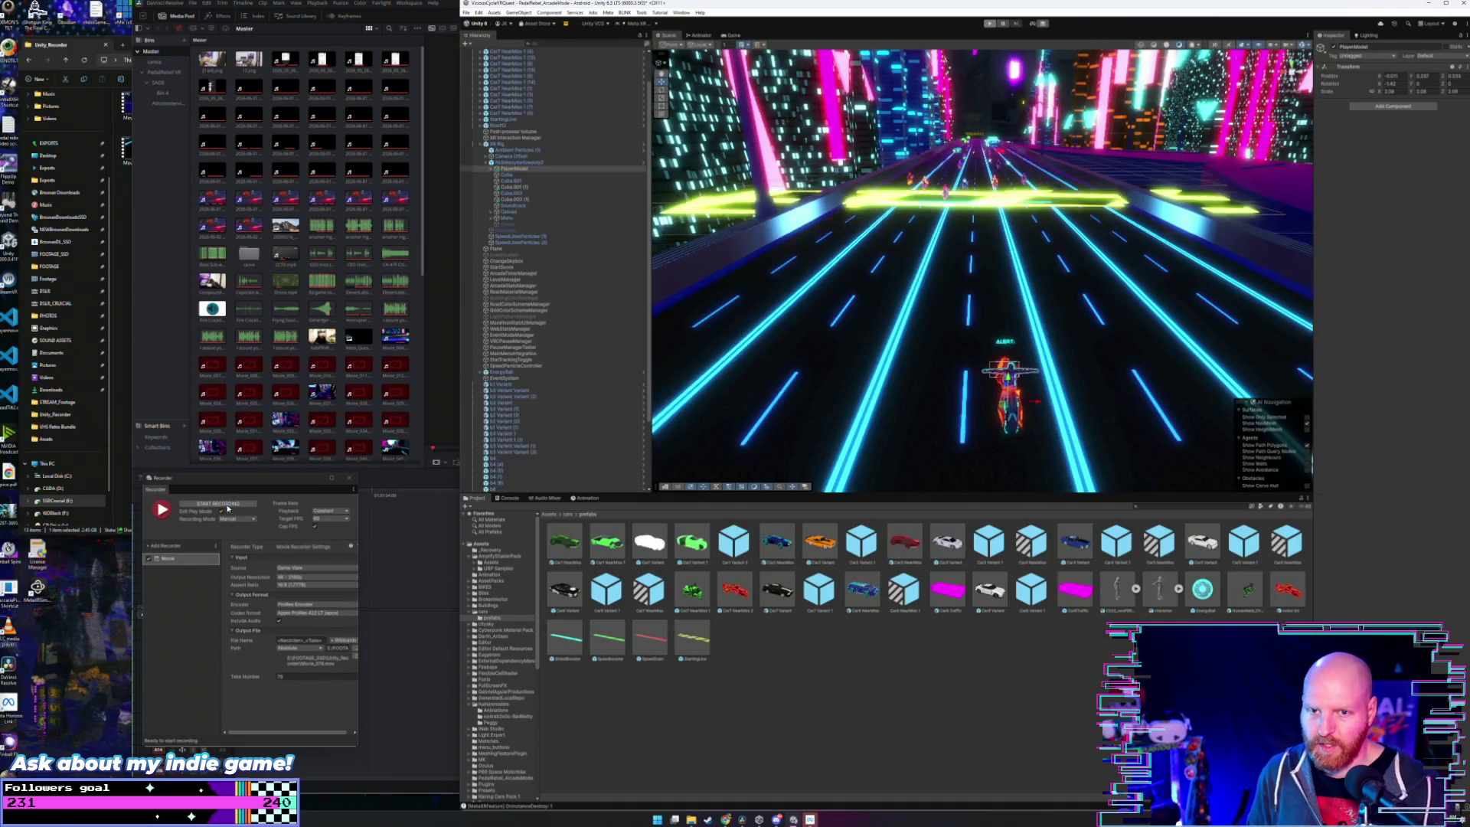
{"action": "left_click", "coordinate": [228, 505]}
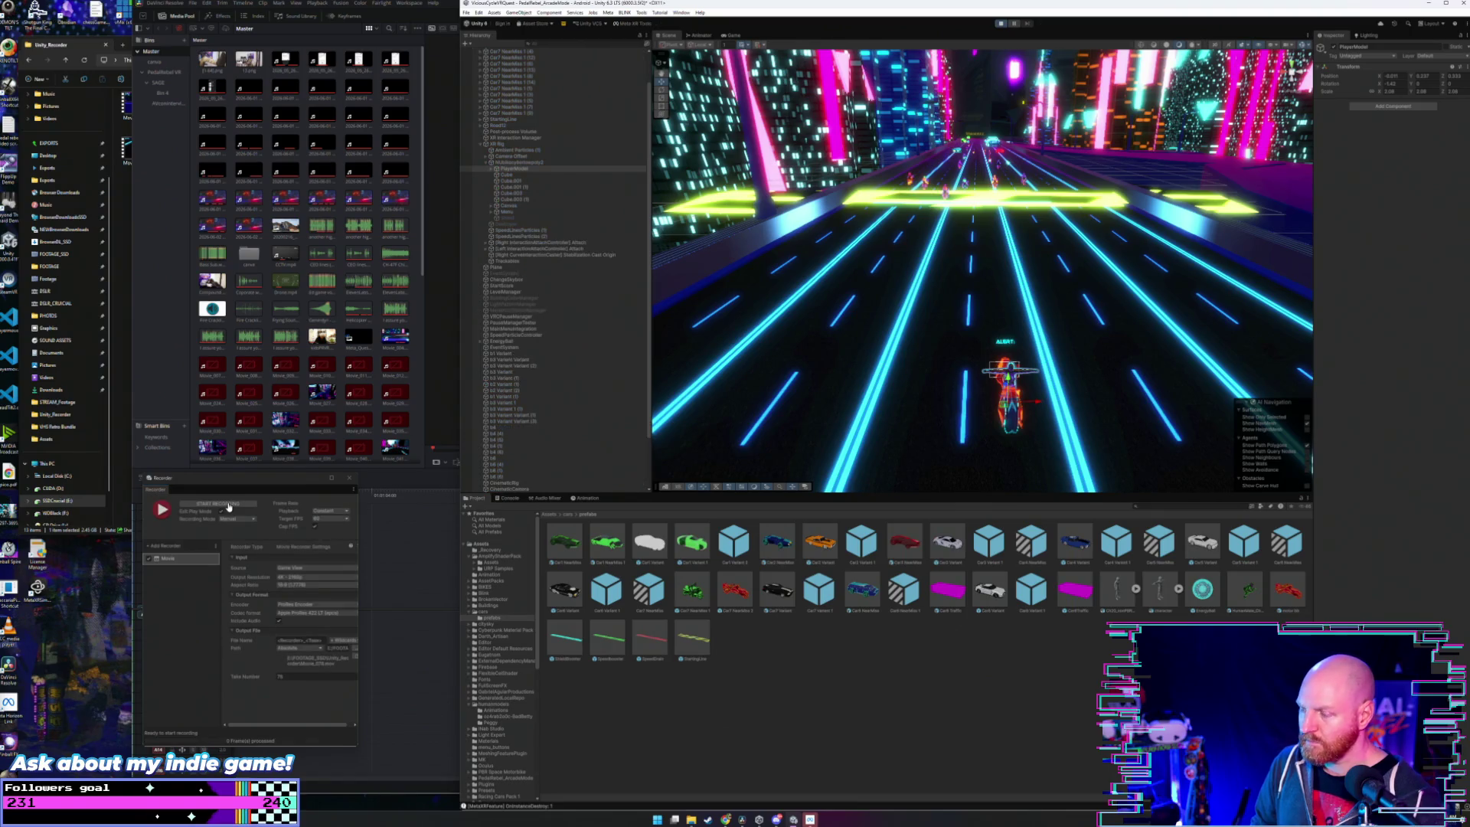
- Start a recording, then select CinematicRig to show its Cinematic Capture Controller in the Inspector
{"action": "left_click", "coordinate": [228, 505]}
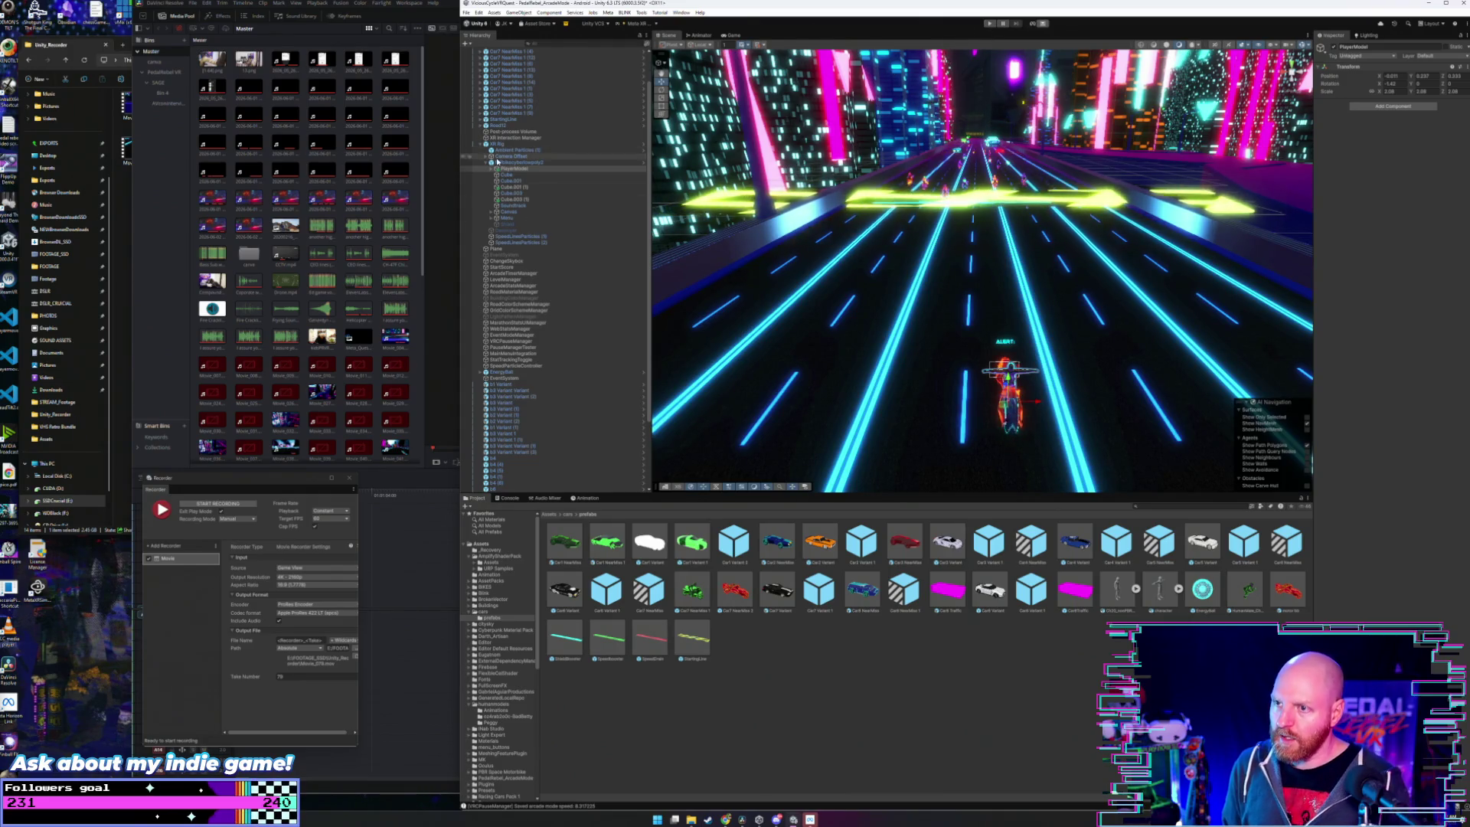
{"action": "scroll", "coordinate": [519, 291], "scroll_direction": "down", "scroll_amount": 5}
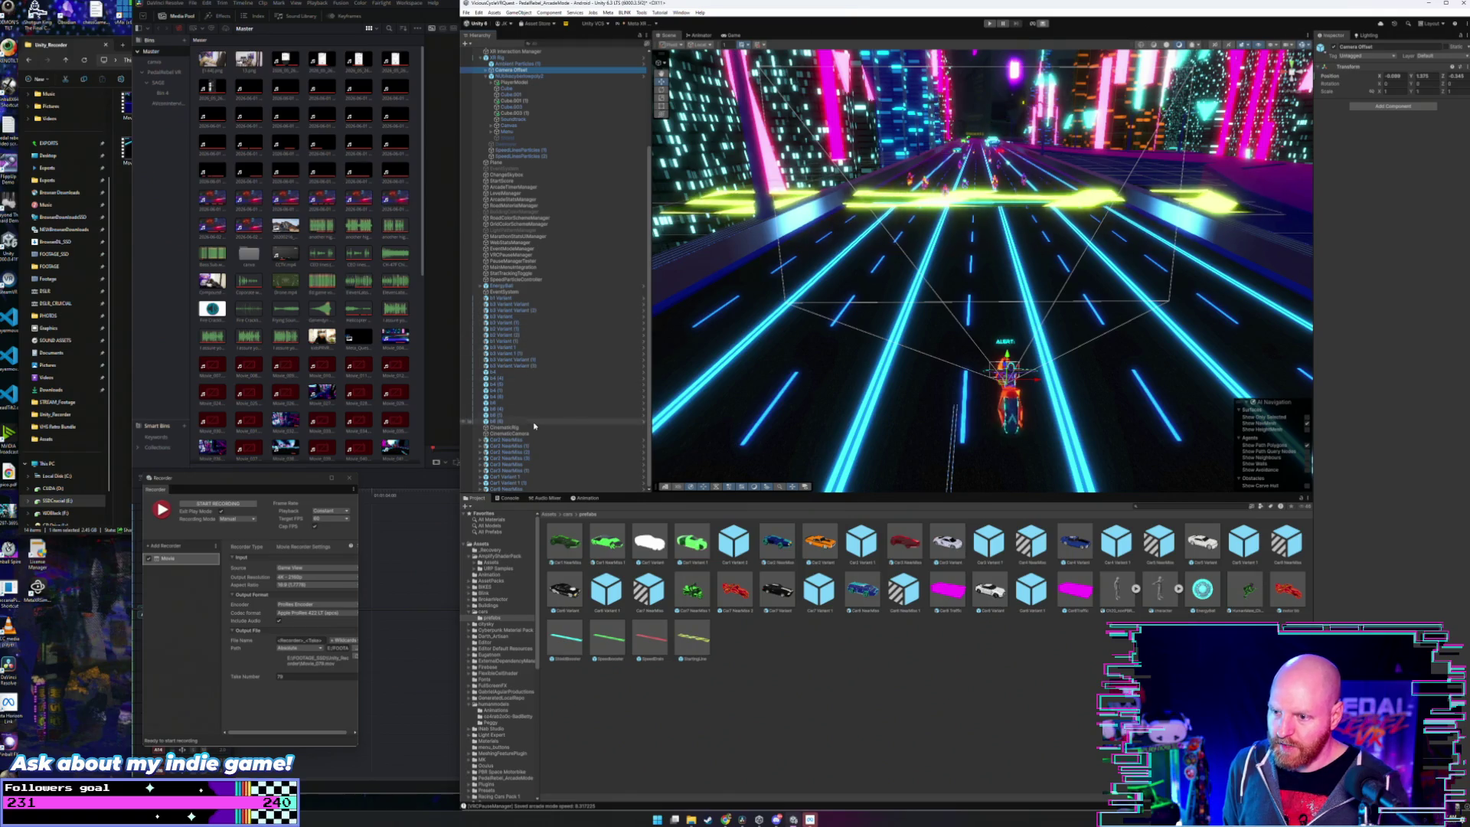
{"action": "left_click", "coordinate": [534, 426]}
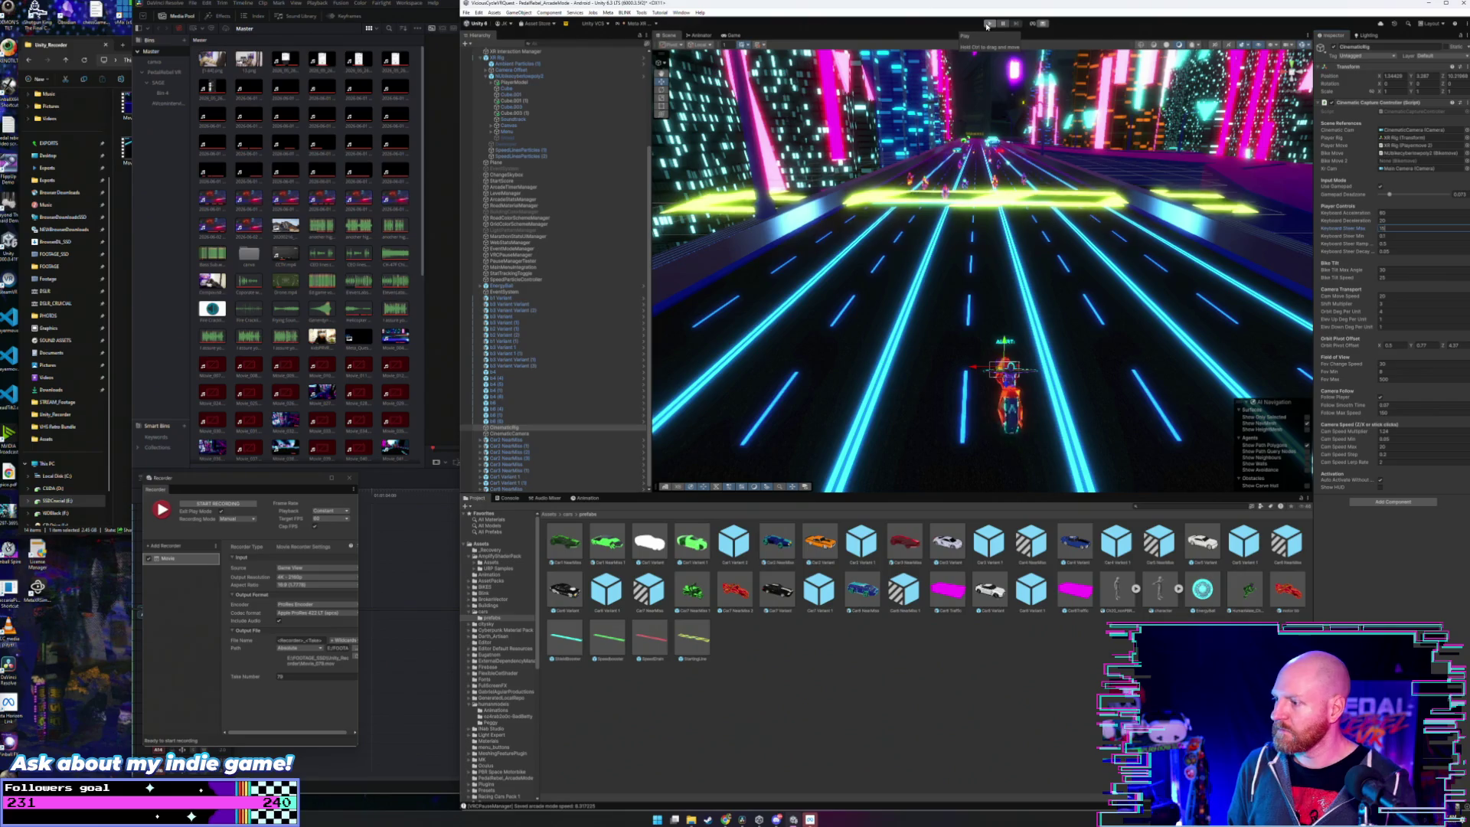
- Record a clip of the rider racing through the neon city, then stop the capture
{"action": "left_click", "coordinate": [240, 505]}
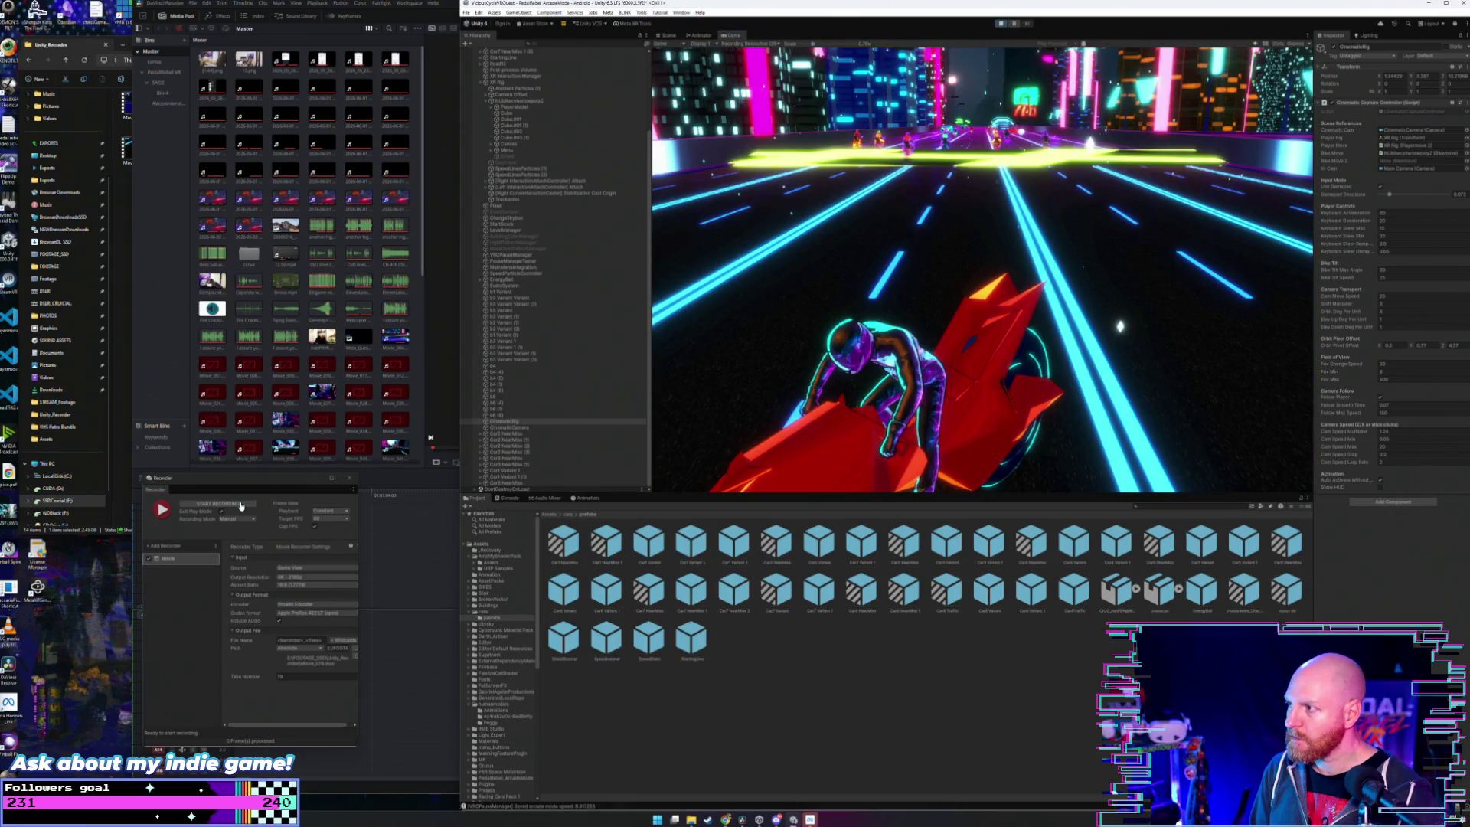
{"action": "left_click", "coordinate": [240, 506]}
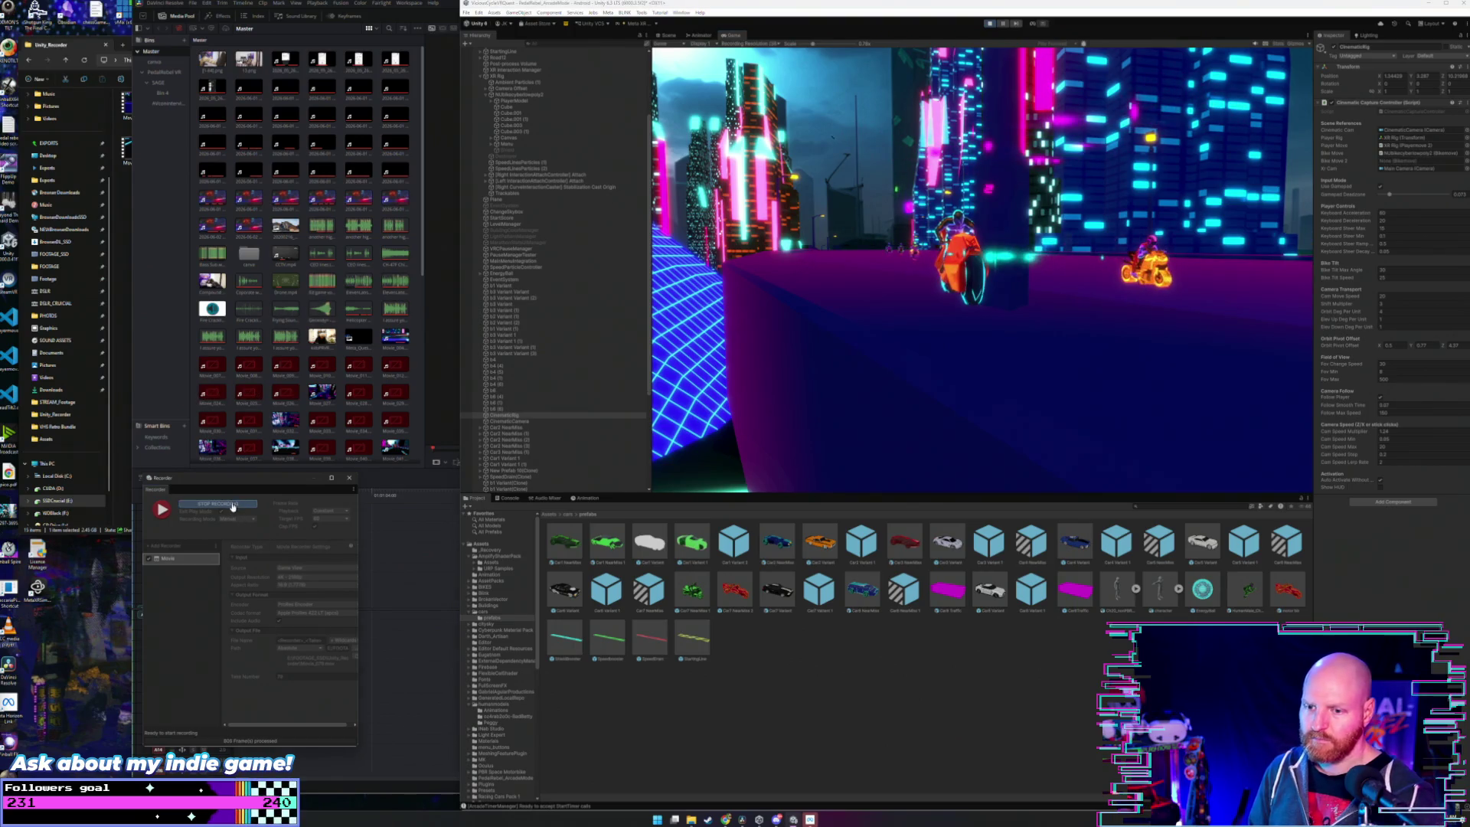
{"action": "left_click", "coordinate": [232, 504]}
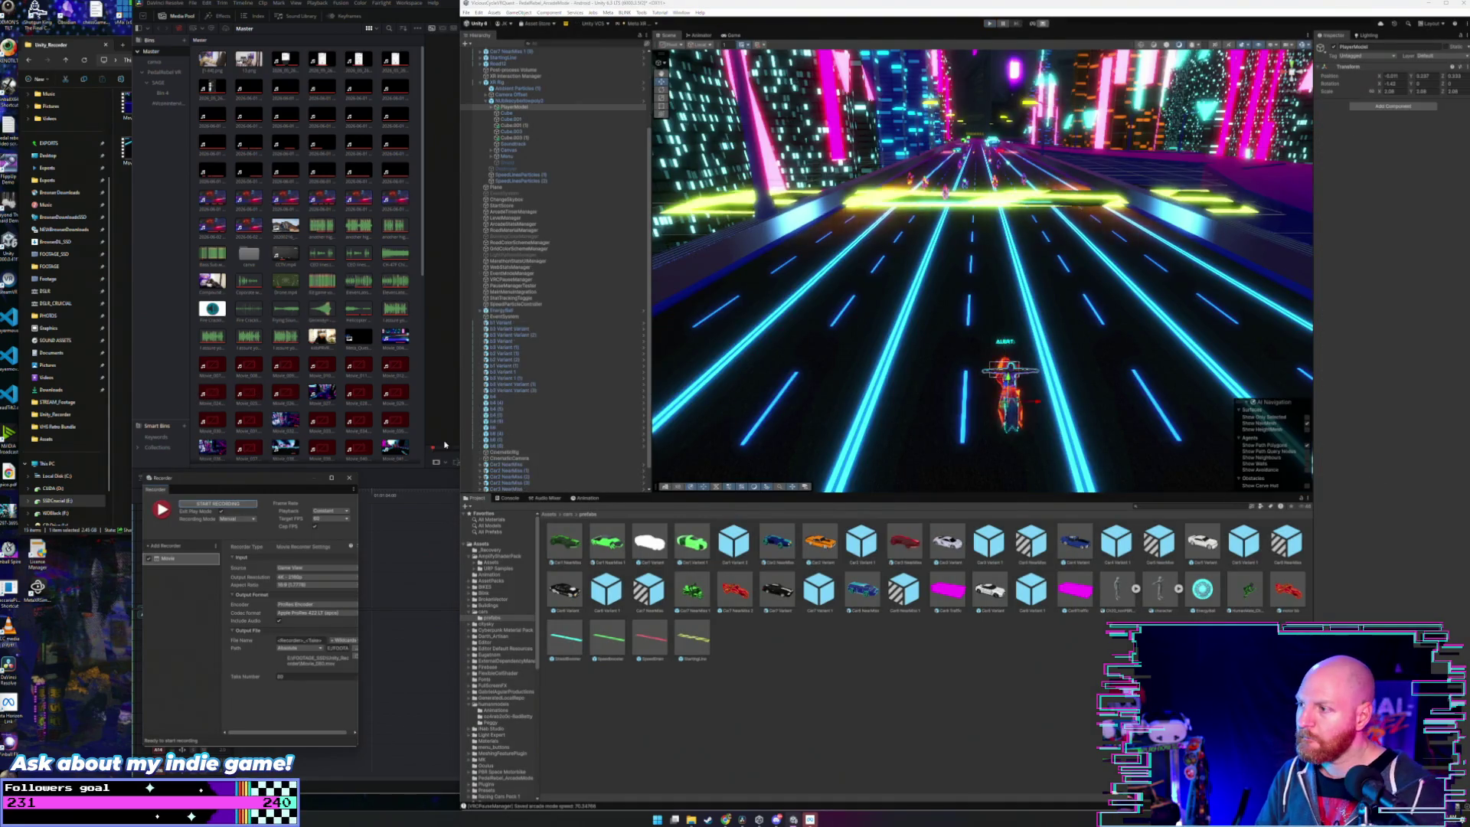
{"action": "left_click", "coordinate": [988, 24]}
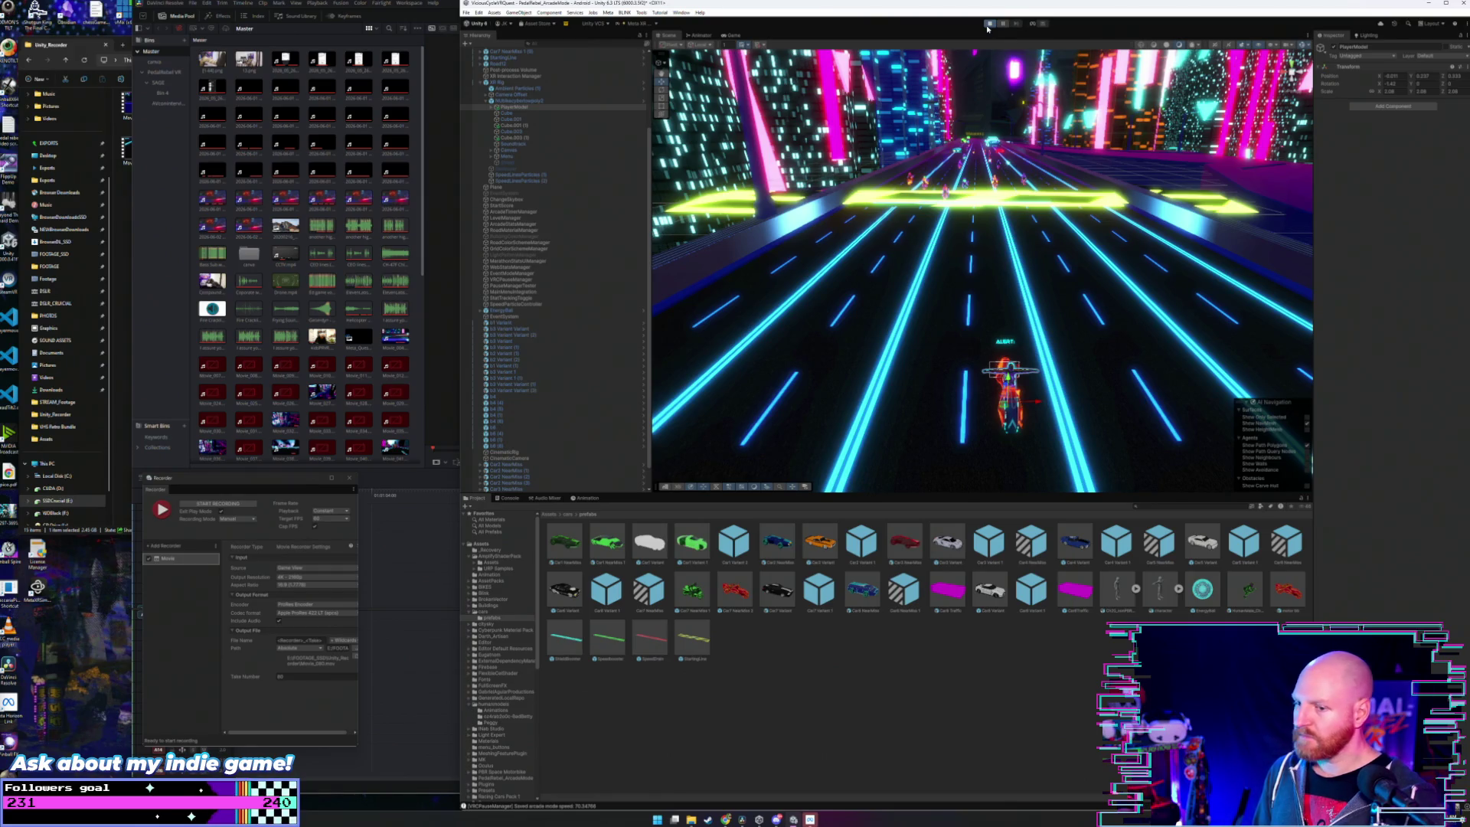
{"action": "left_click", "coordinate": [987, 27]}
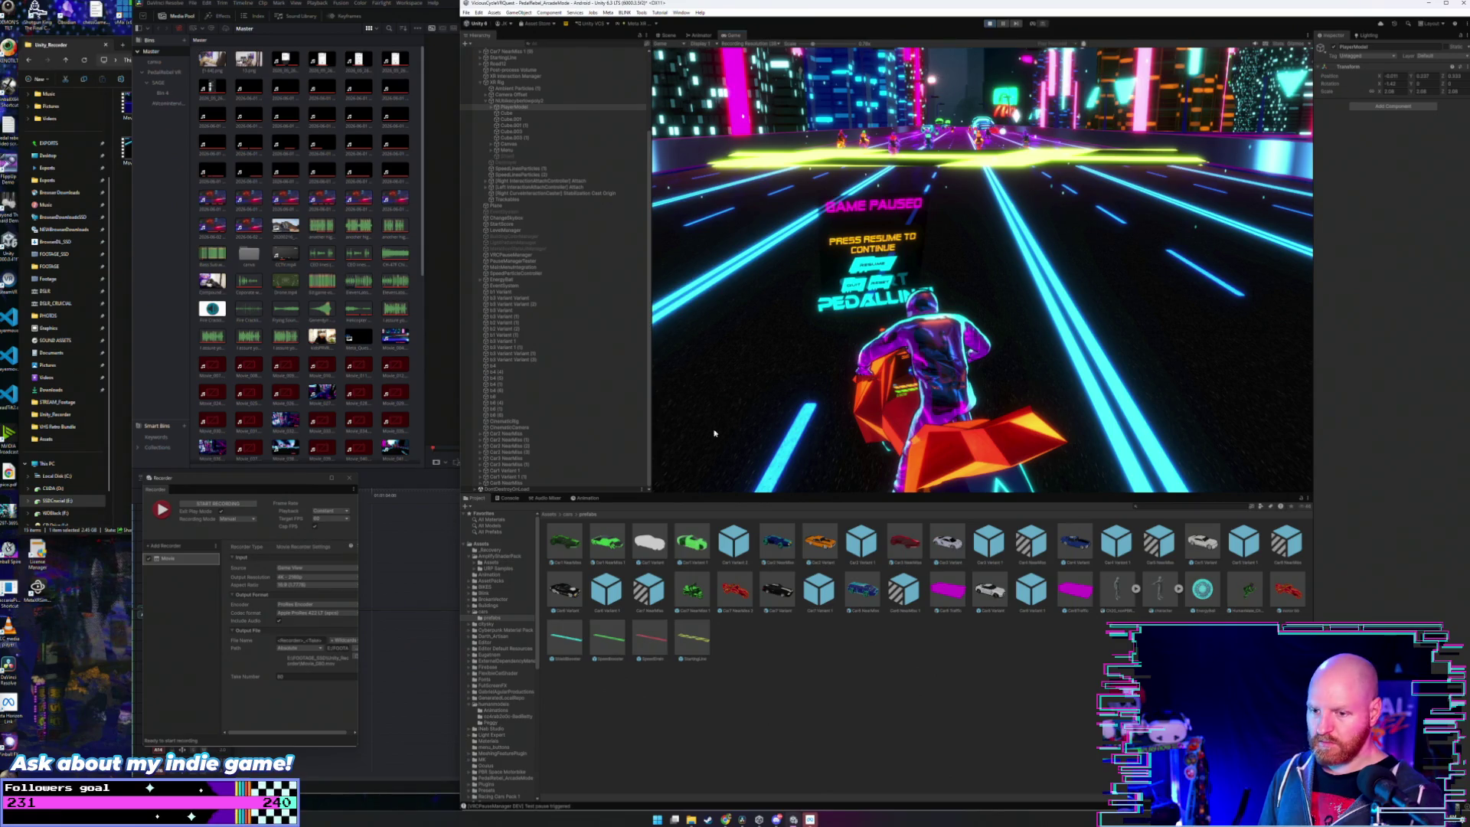
{"action": "left_click", "coordinate": [989, 23]}
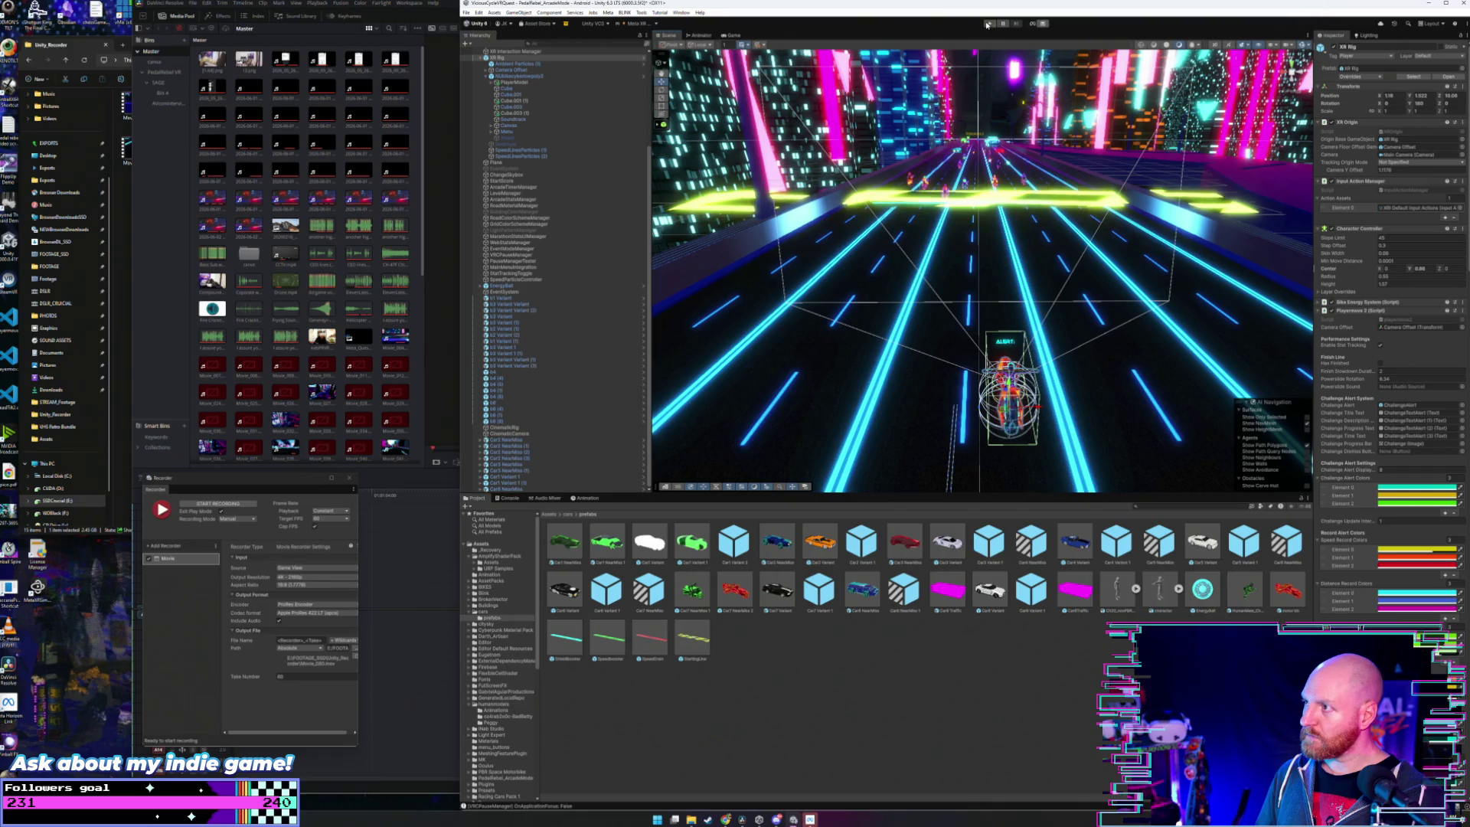
- Start another Recorder capture and launch the game with Ctrl+P
{"action": "left_click", "coordinate": [216, 505]}
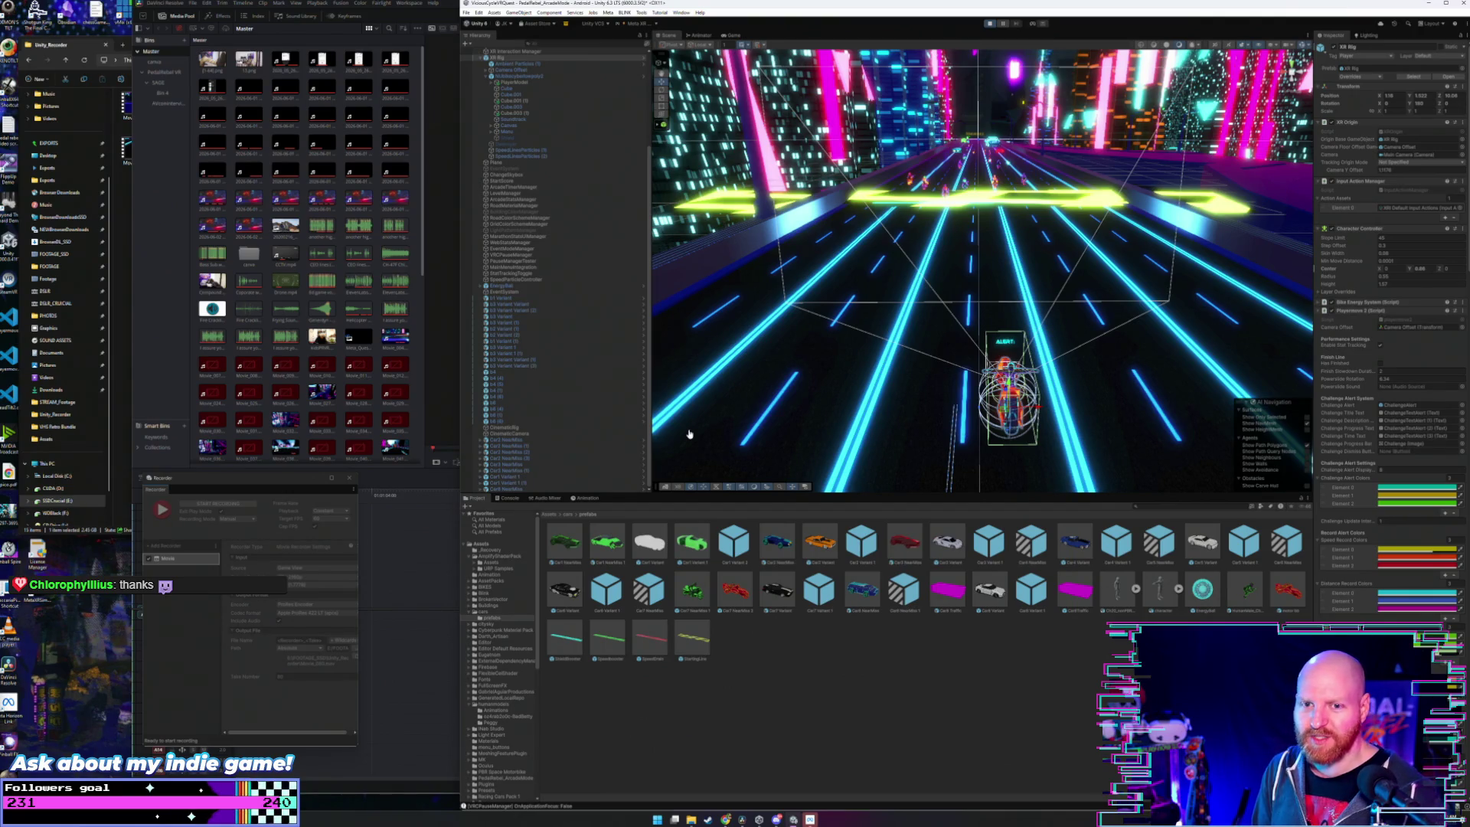
{"action": "key", "text": "ctrl+p"}
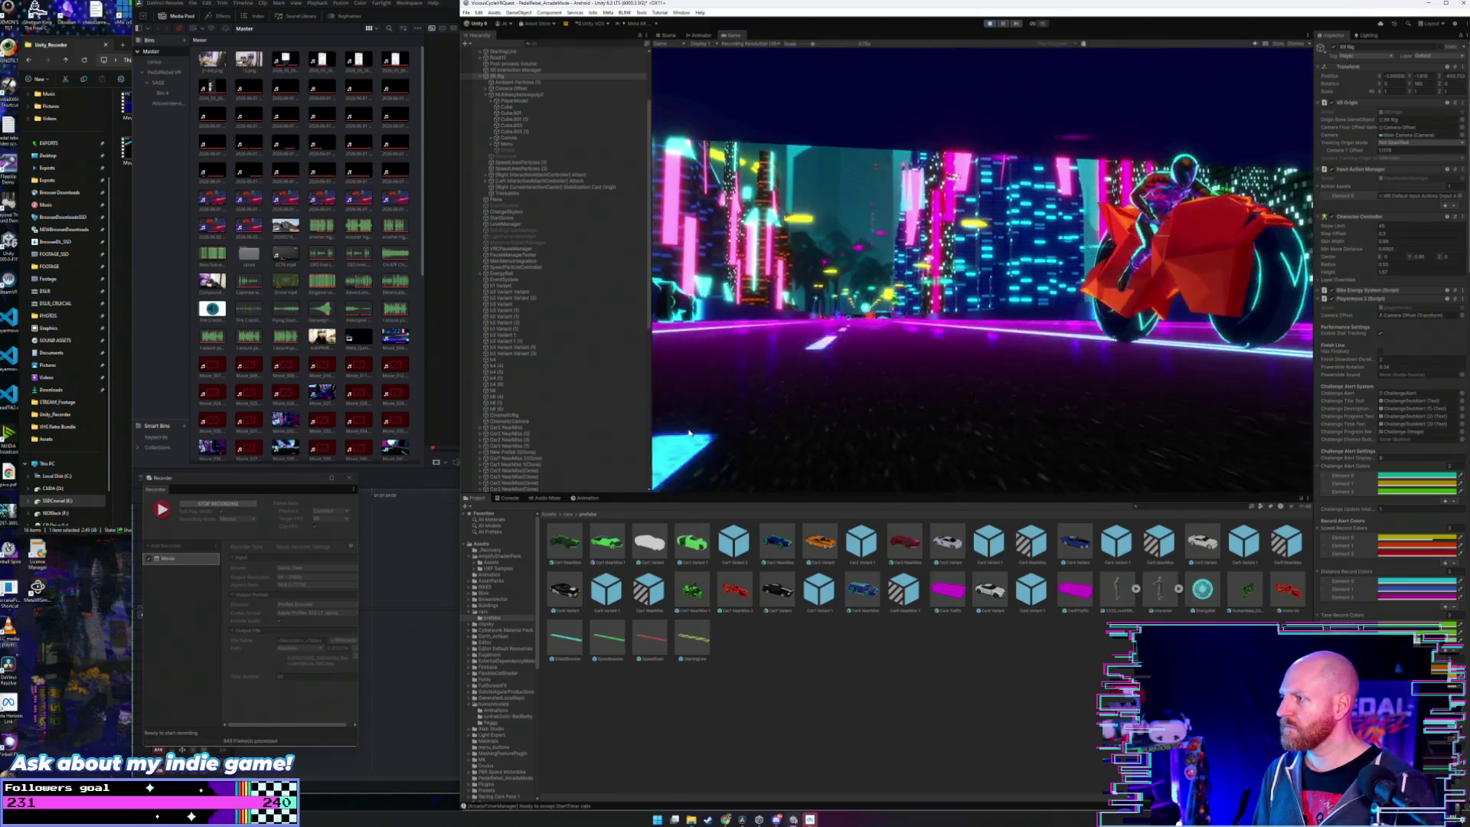
- Exit Play mode, select CinematicRig, touch its Keyboard Steer values, and set Gamepad Deadzone to 0.089
{"action": "left_click", "coordinate": [988, 23]}
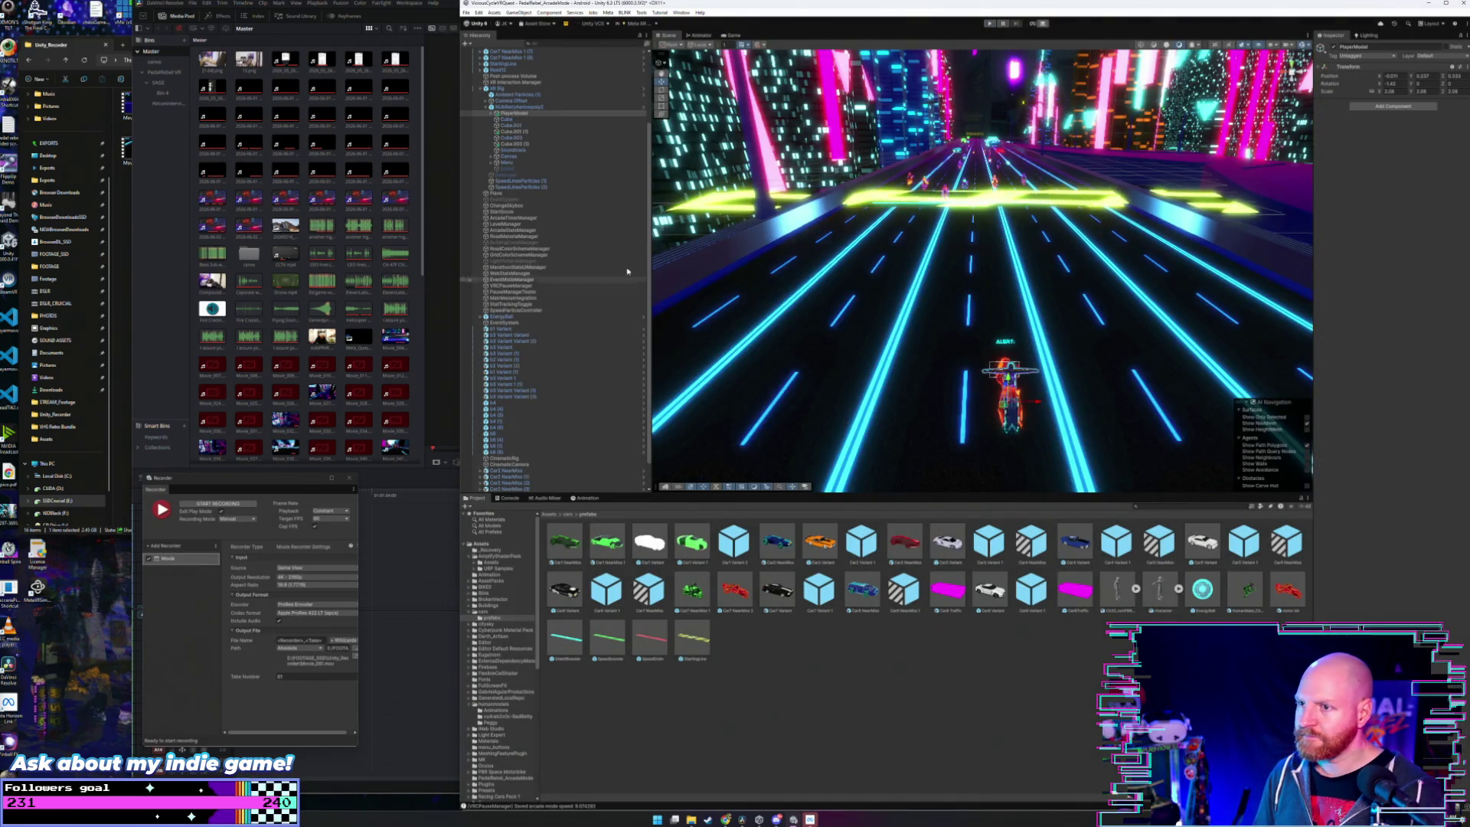
{"action": "scroll", "coordinate": [612, 291], "scroll_direction": "down", "scroll_amount": 2}
{"action": "left_click", "coordinate": [505, 427]}
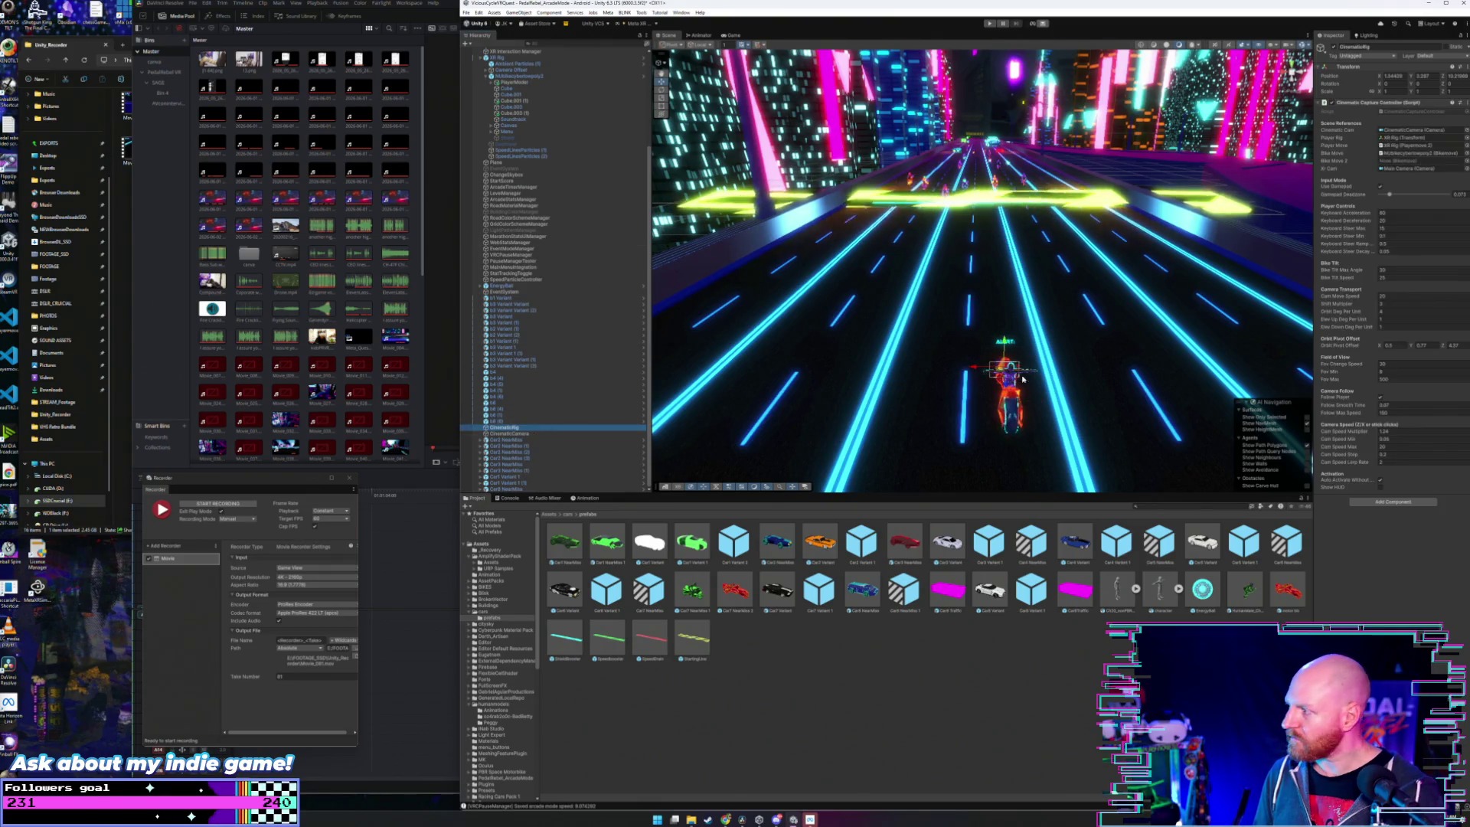
{"action": "left_click", "coordinate": [1393, 227]}
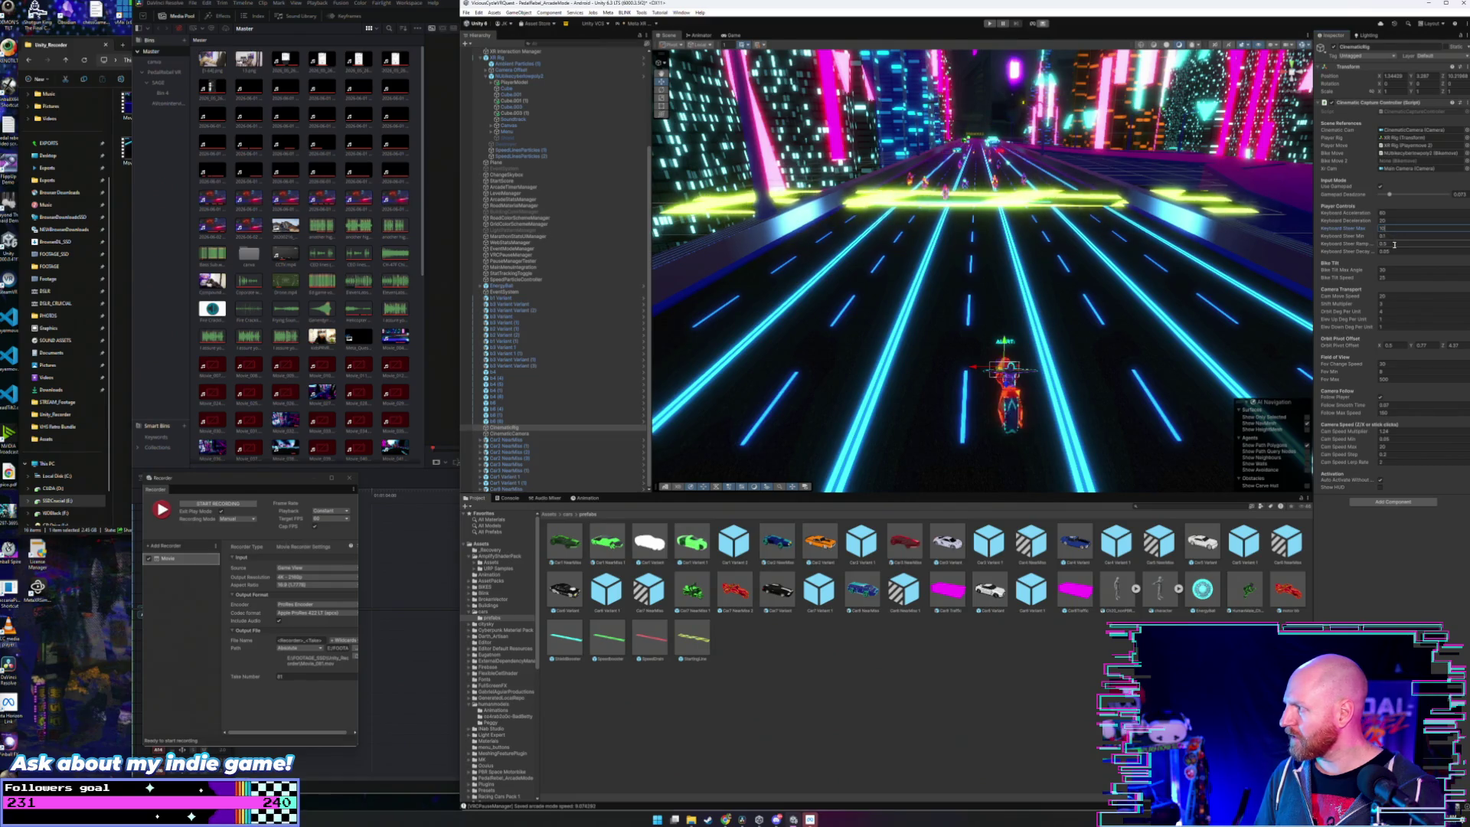
{"action": "left_click", "coordinate": [1397, 250]}
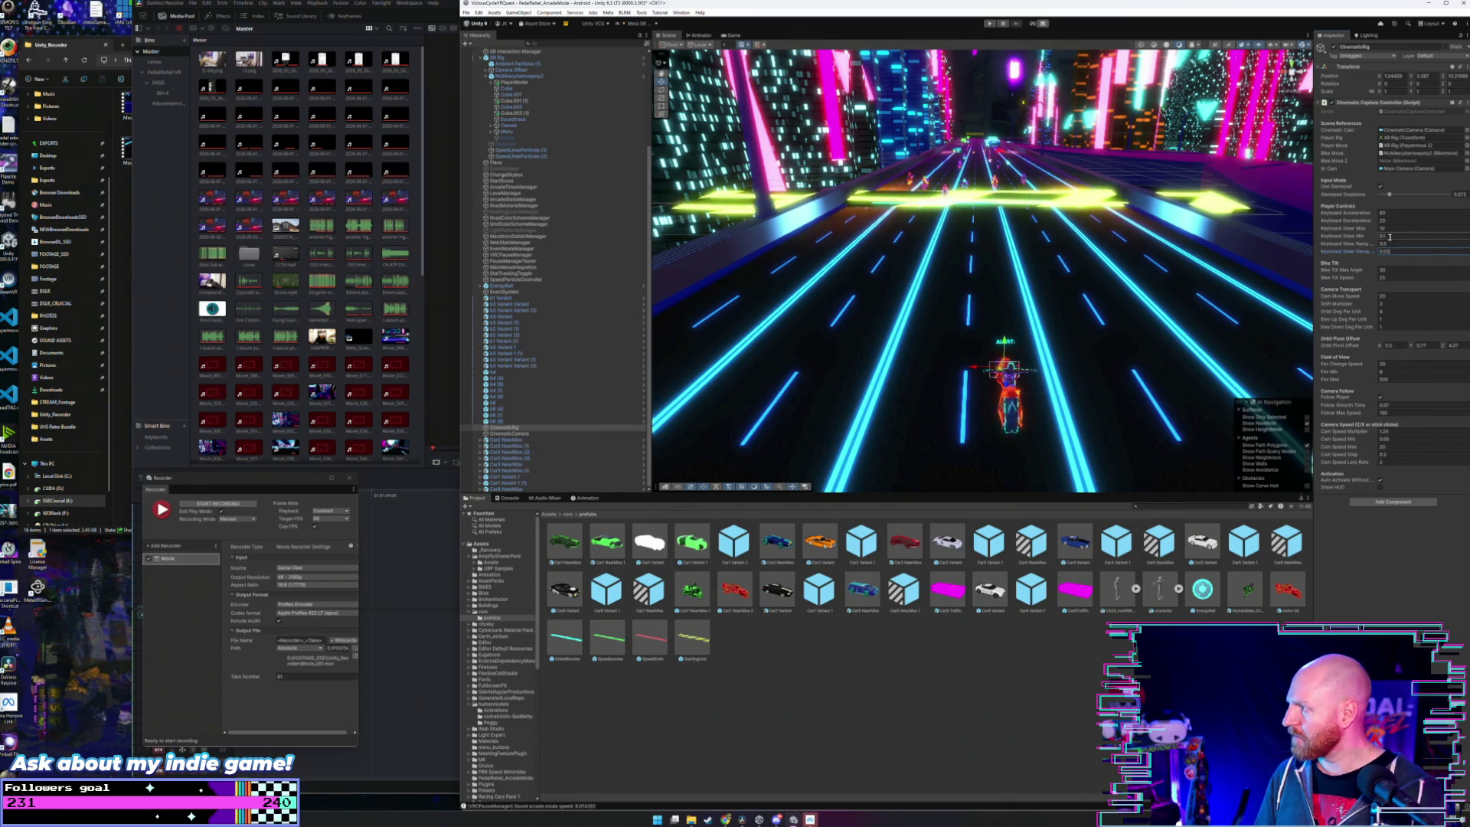
{"action": "left_click_drag", "start_coordinate": [1390, 196], "coordinate": [1394, 197]}
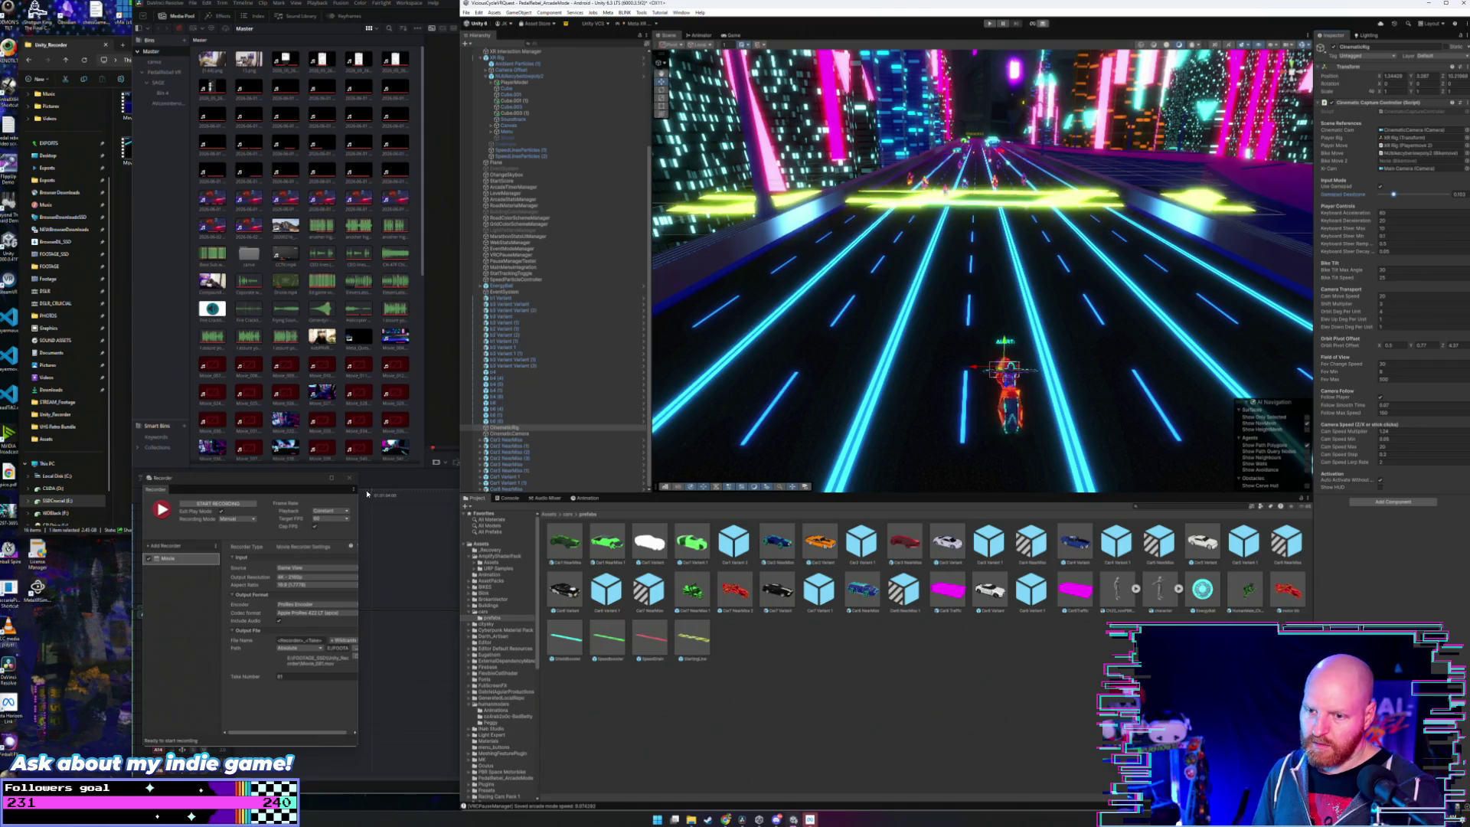
- Record a cinematic take with the adjusted deadzone, then stop and exit Play mode
{"action": "left_click", "coordinate": [222, 503]}
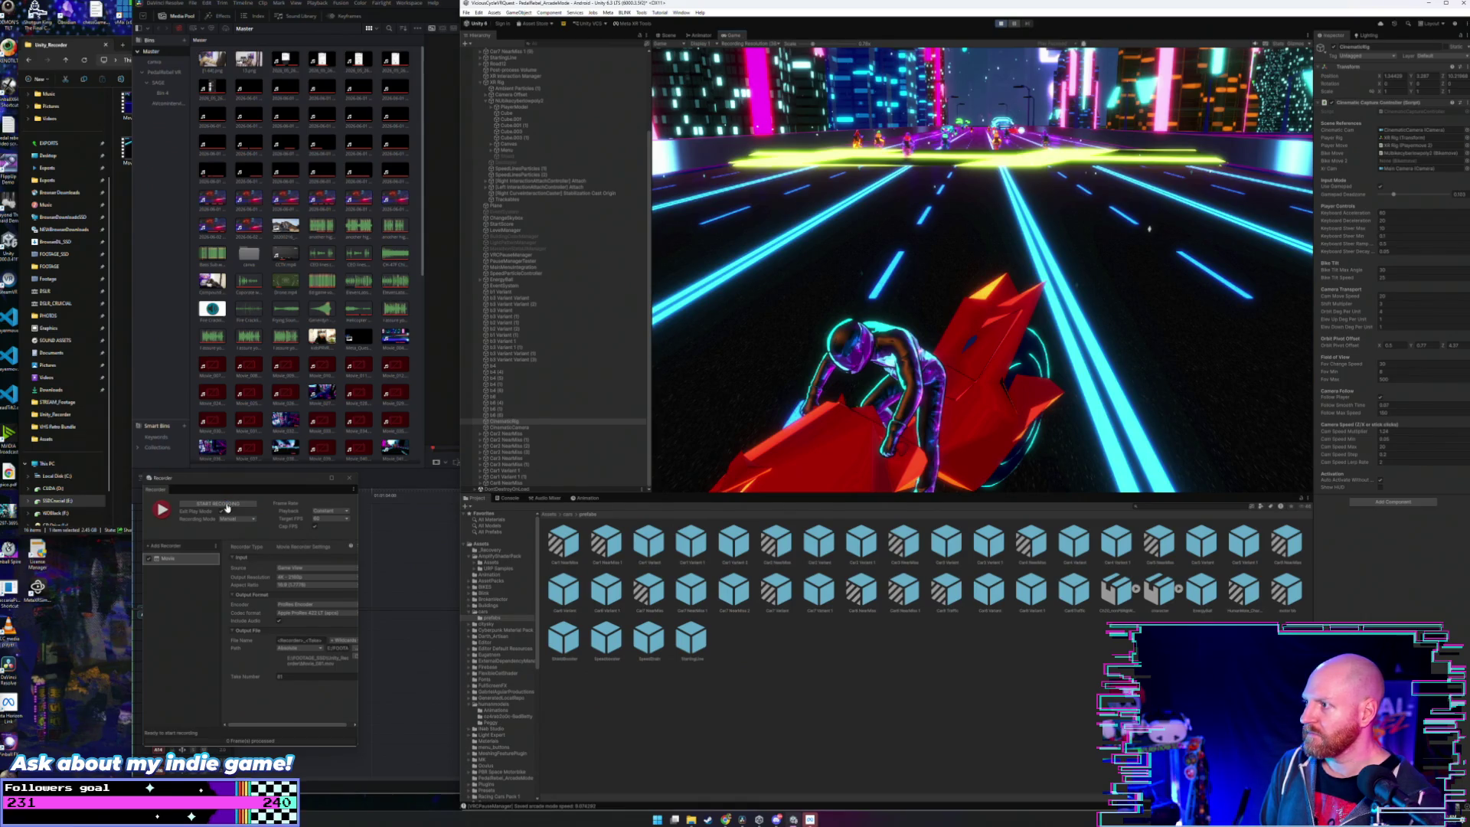
{"action": "left_click", "coordinate": [226, 506]}
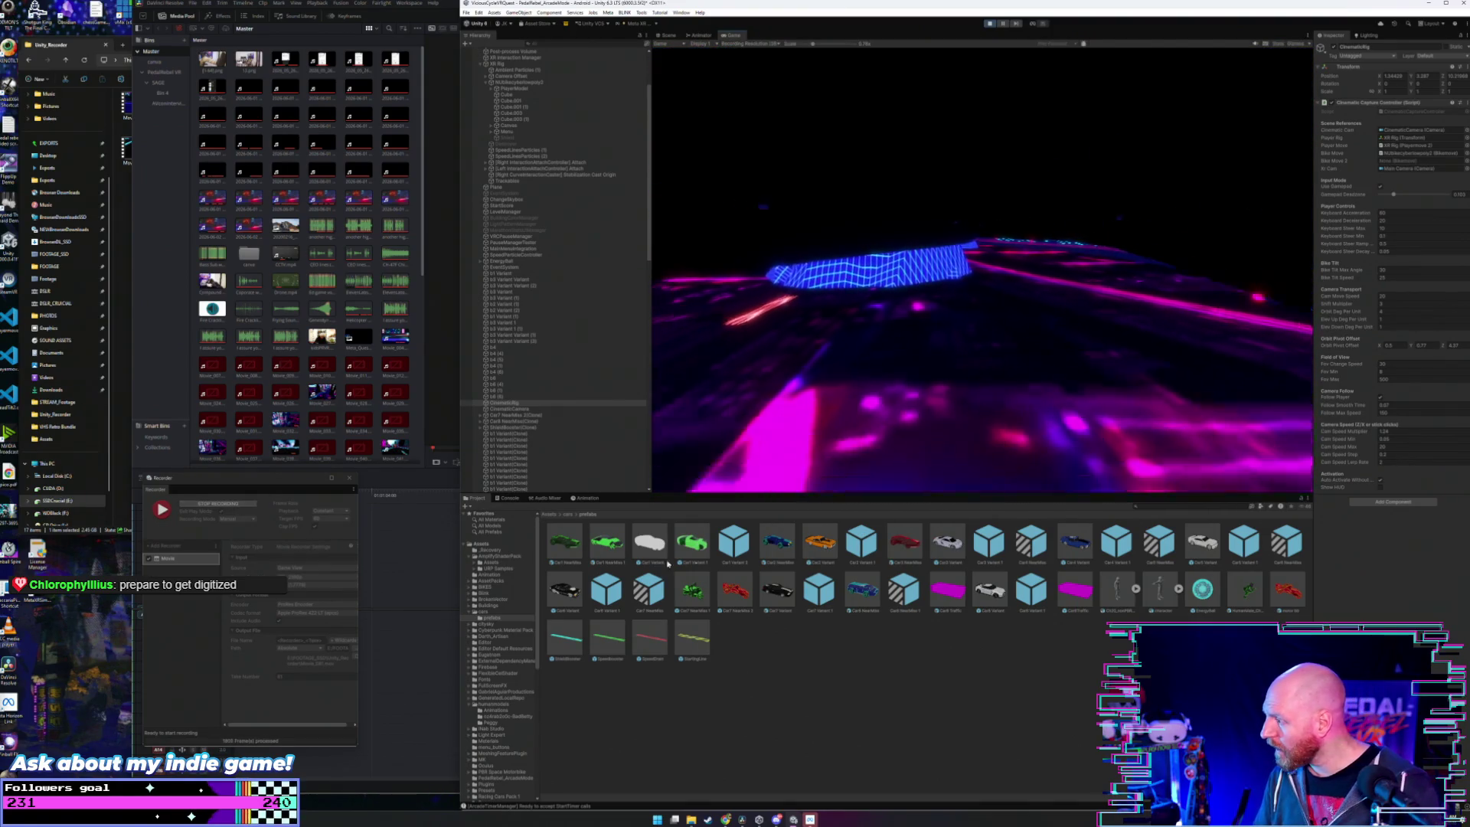
{"action": "left_click", "coordinate": [989, 24]}
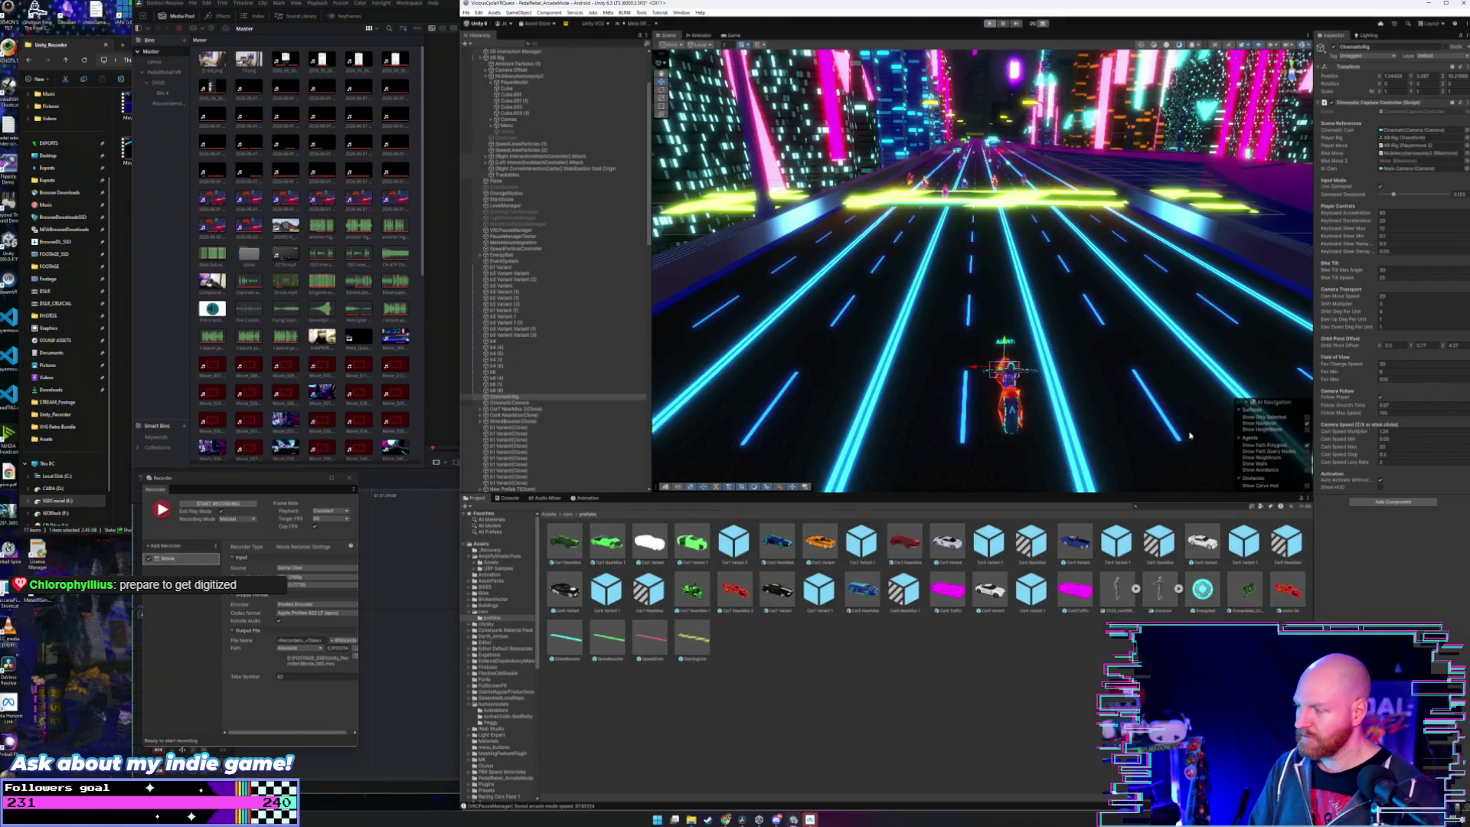
- Set the CinematicRig's Cam Speed Max to 80 and start a new recording
{"action": "left_click", "coordinate": [1009, 406]}
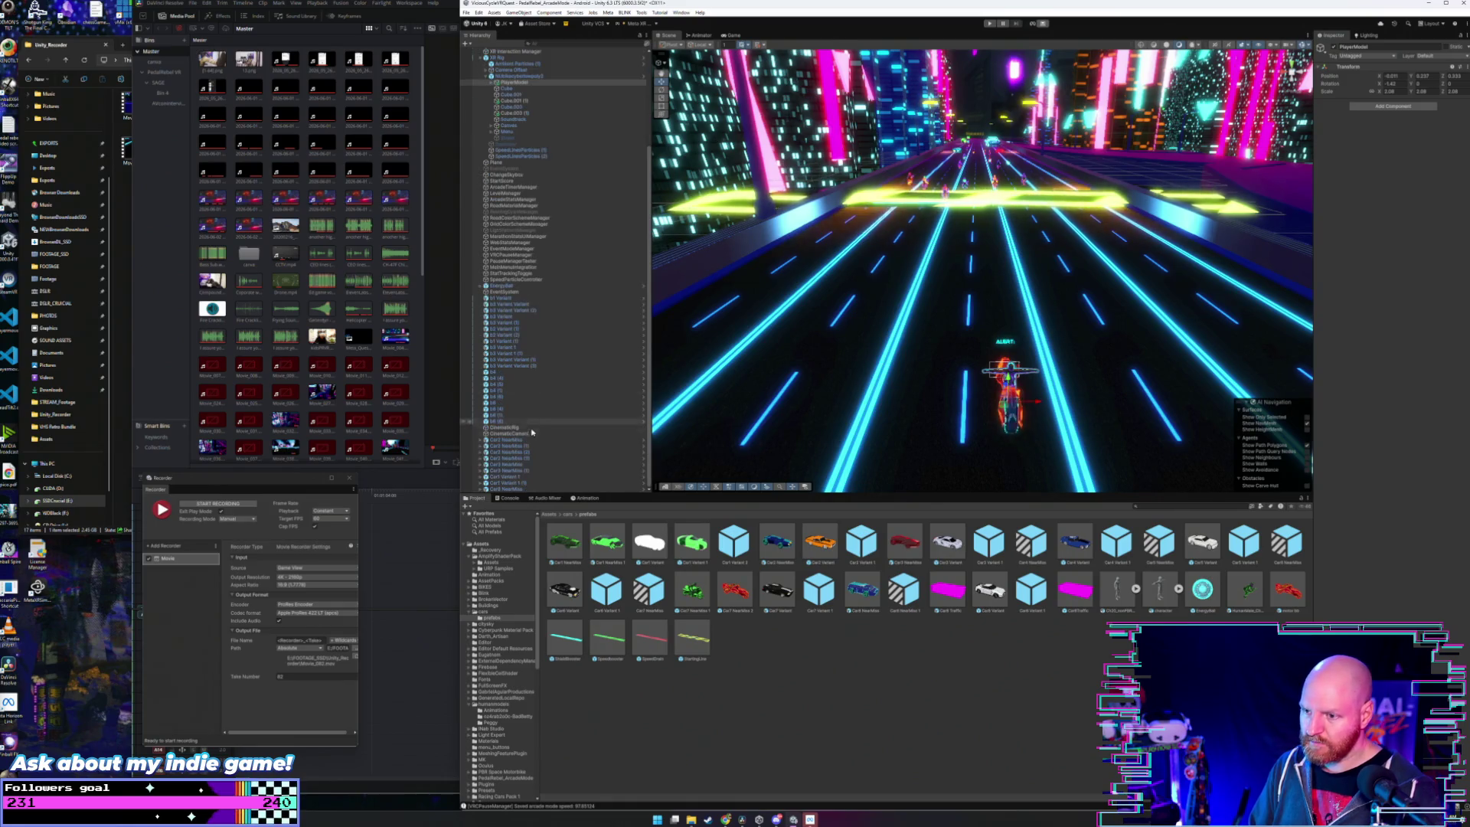
{"action": "left_click", "coordinate": [520, 427]}
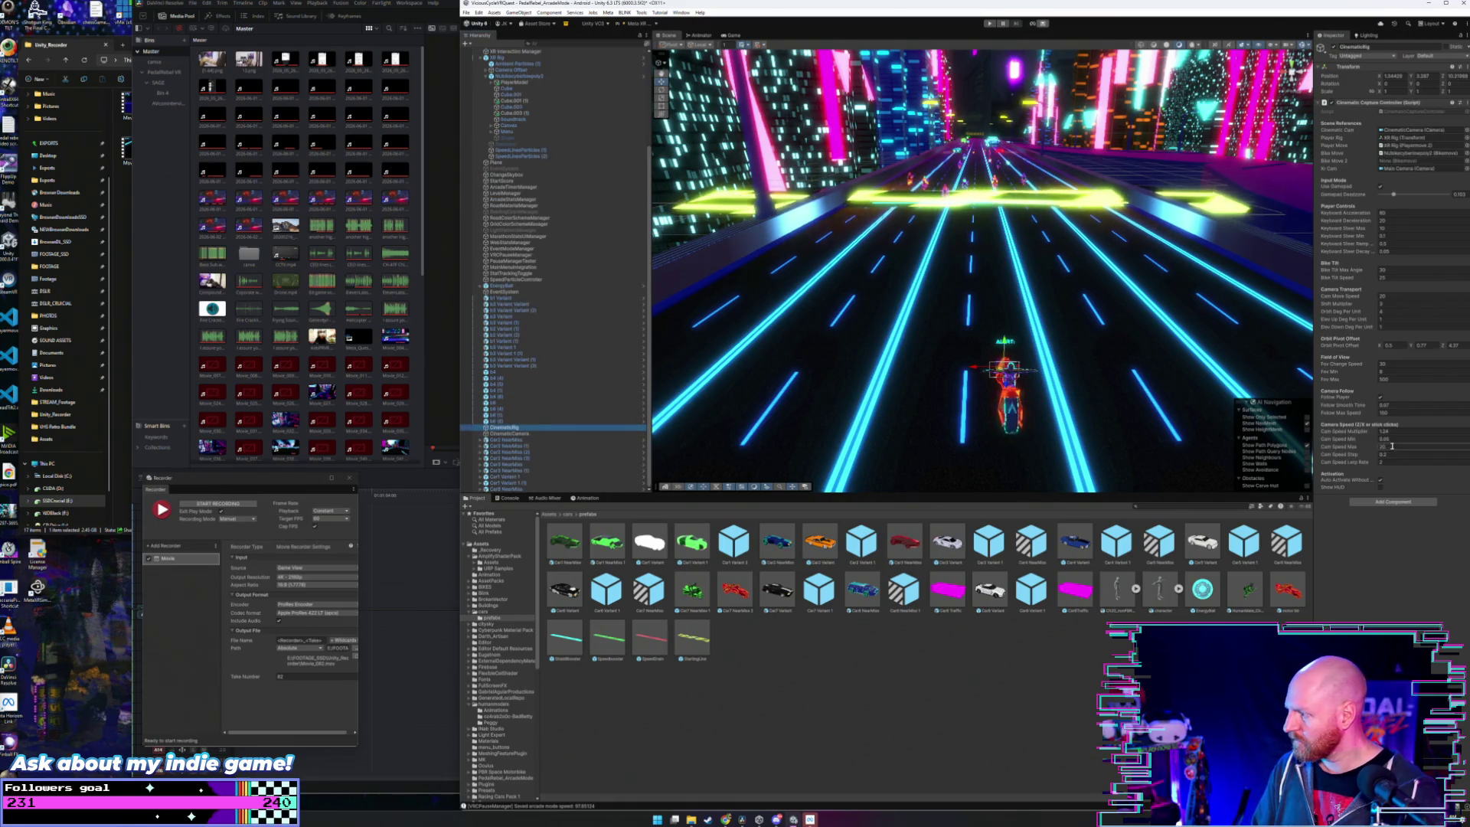
{"action": "type", "text": "80"}
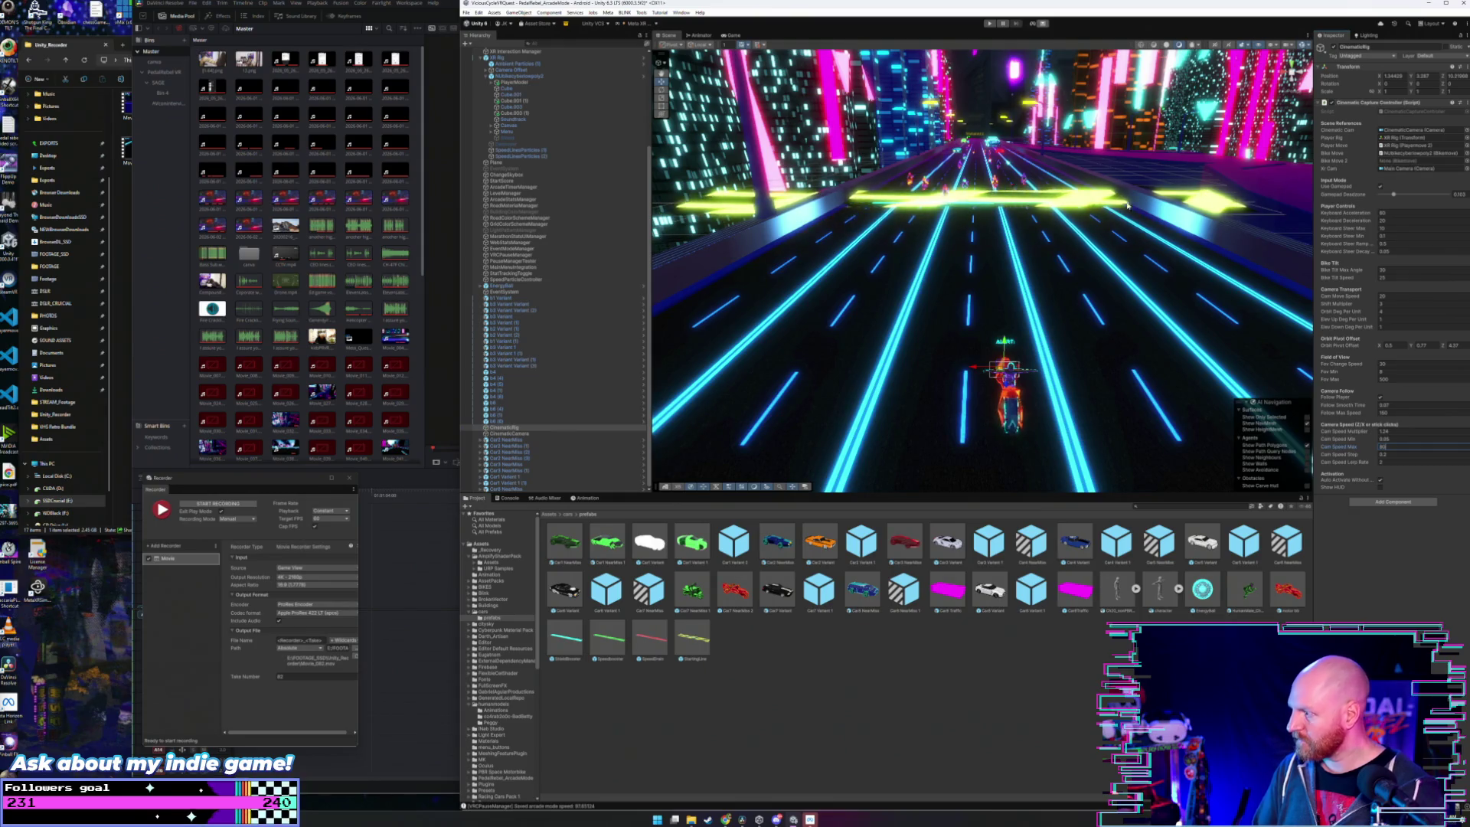
{"action": "left_click", "coordinate": [235, 506]}
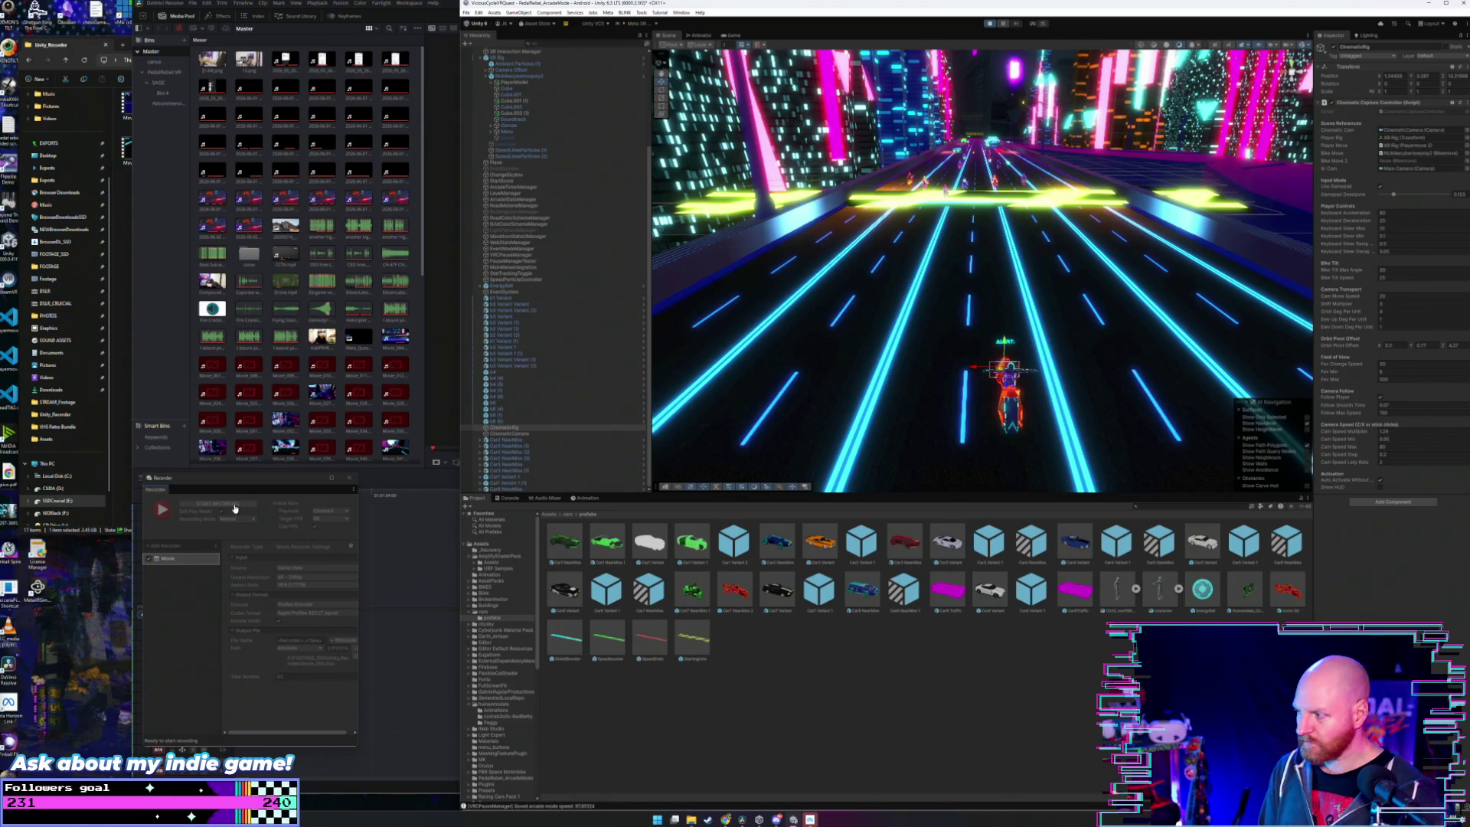
- Capture Game view footage as the cinematic camera follows the racing motorcycle
{"action": "left_click", "coordinate": [235, 506]}
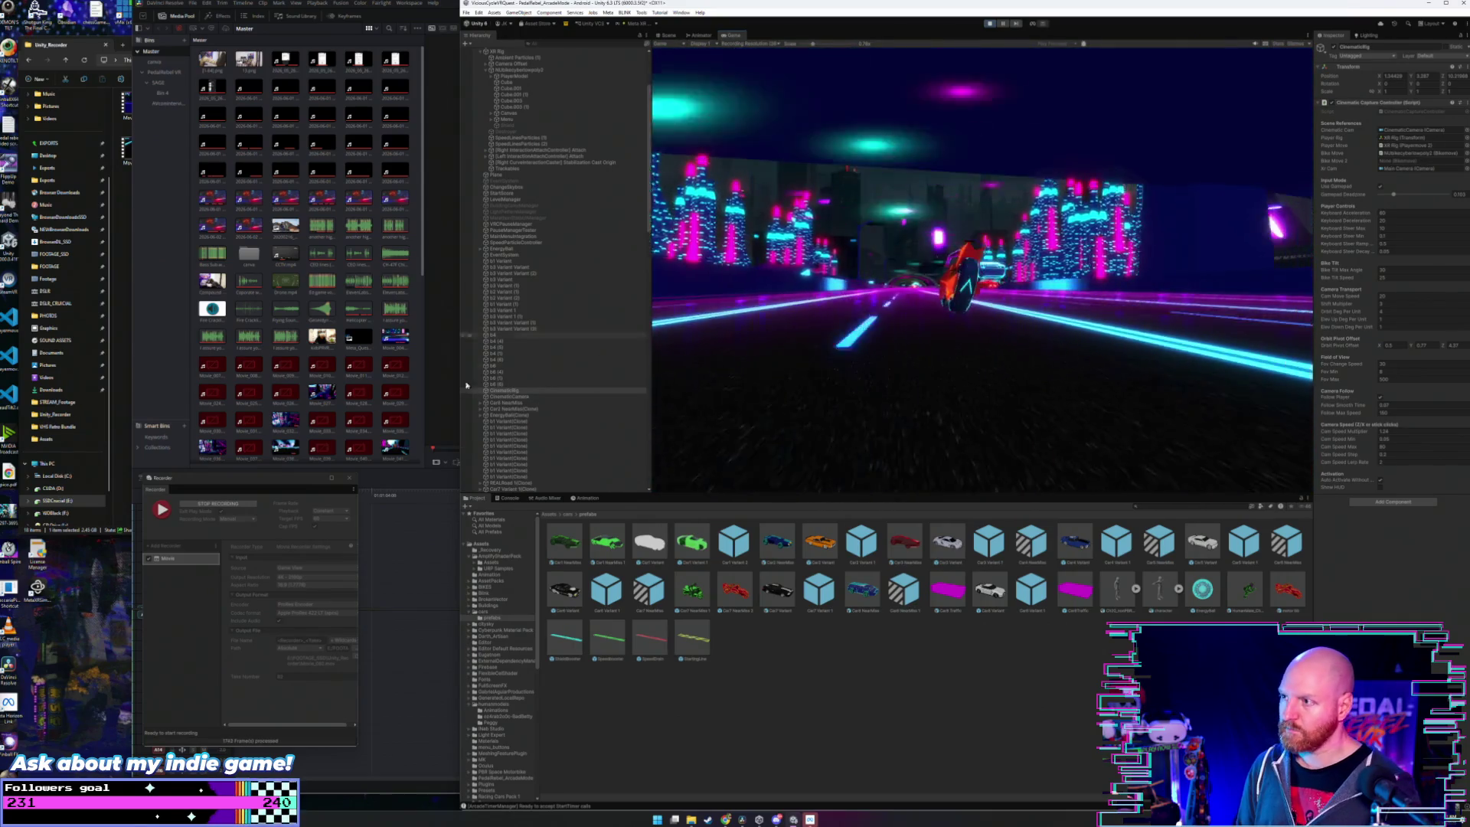
- Stop the current recording and select CinematicRig in the Hierarchy
{"action": "left_click", "coordinate": [243, 505]}
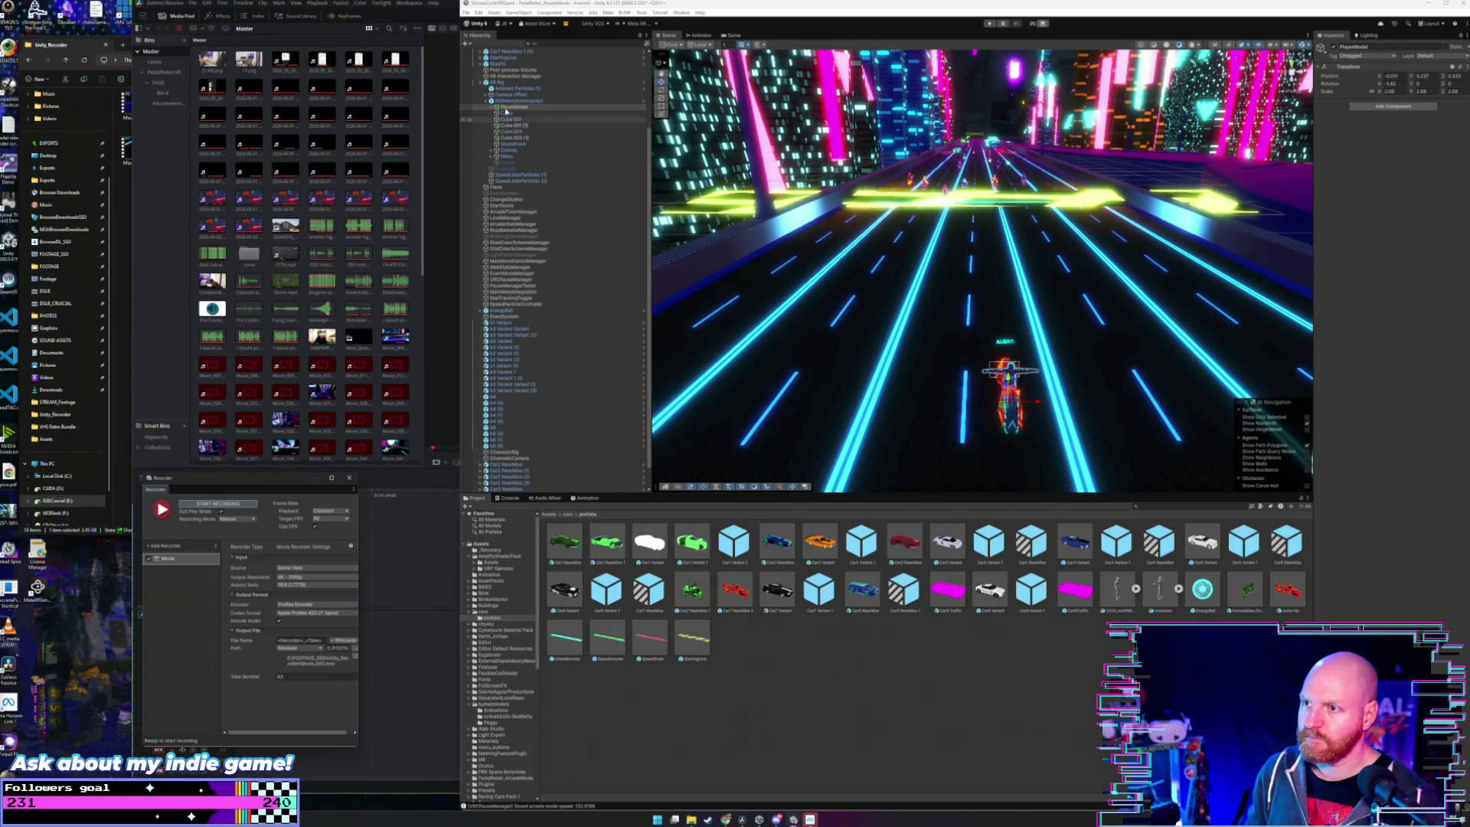
{"action": "scroll", "coordinate": [536, 383], "scroll_direction": "down", "scroll_amount": 2}
{"action": "left_click", "coordinate": [545, 427]}
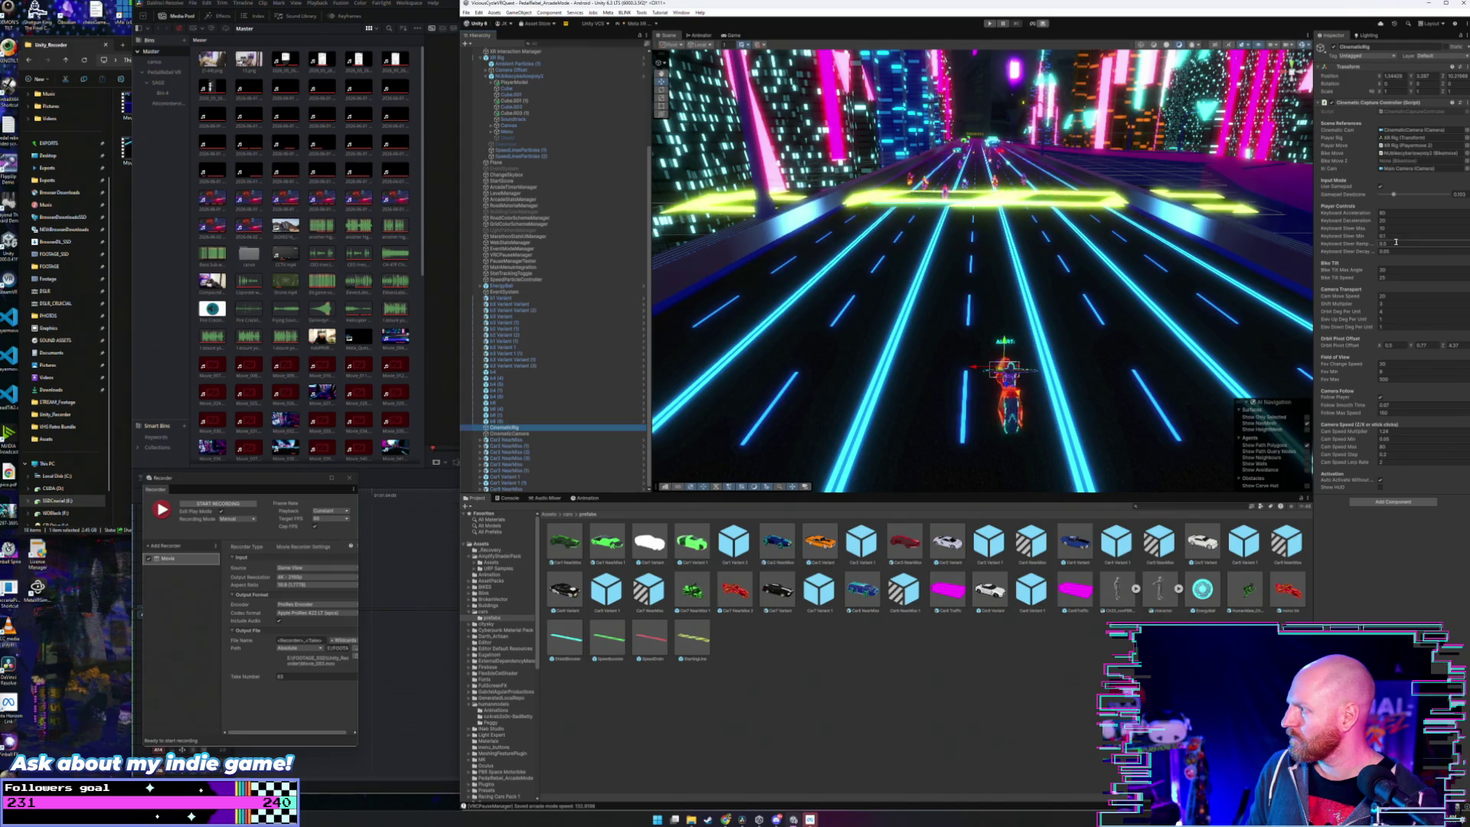
- Set Keyboard Steer Ramp to 0.3, then select the Keyboard Steer Min value for editing
{"action": "left_click", "coordinate": [1391, 243]}
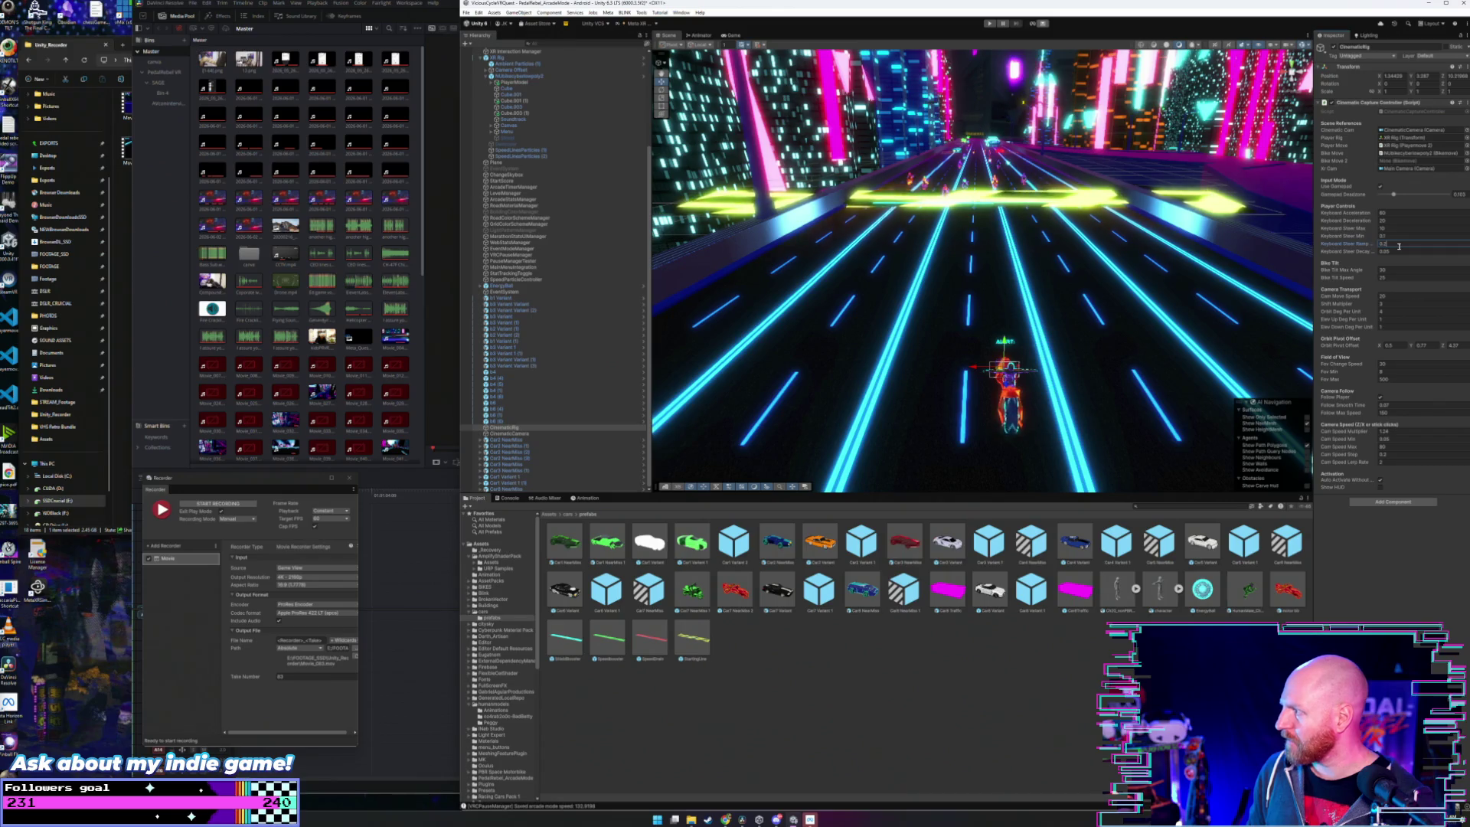
{"action": "left_click", "coordinate": [1383, 228]}
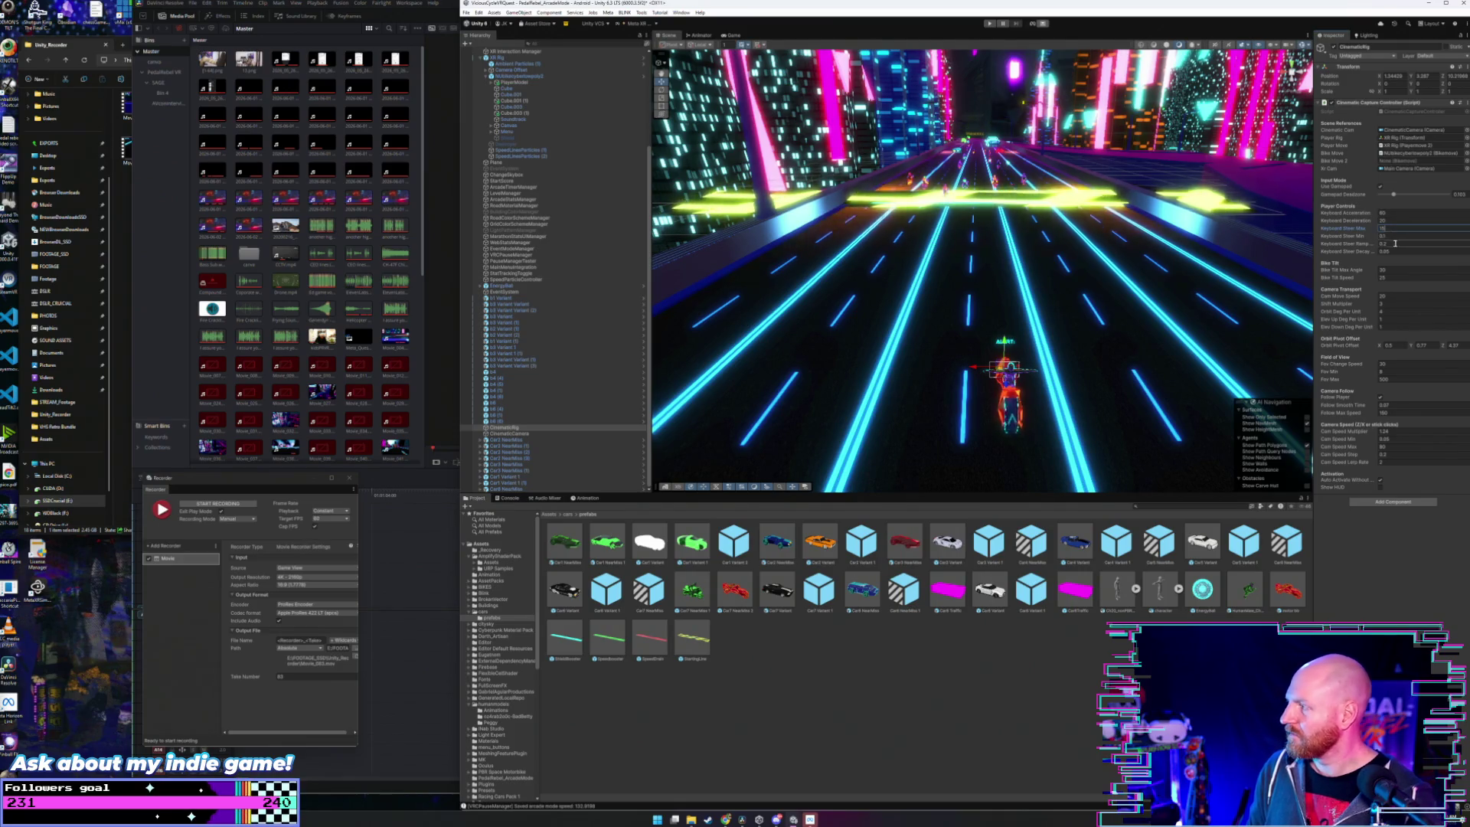
{"action": "left_click", "coordinate": [1396, 243]}
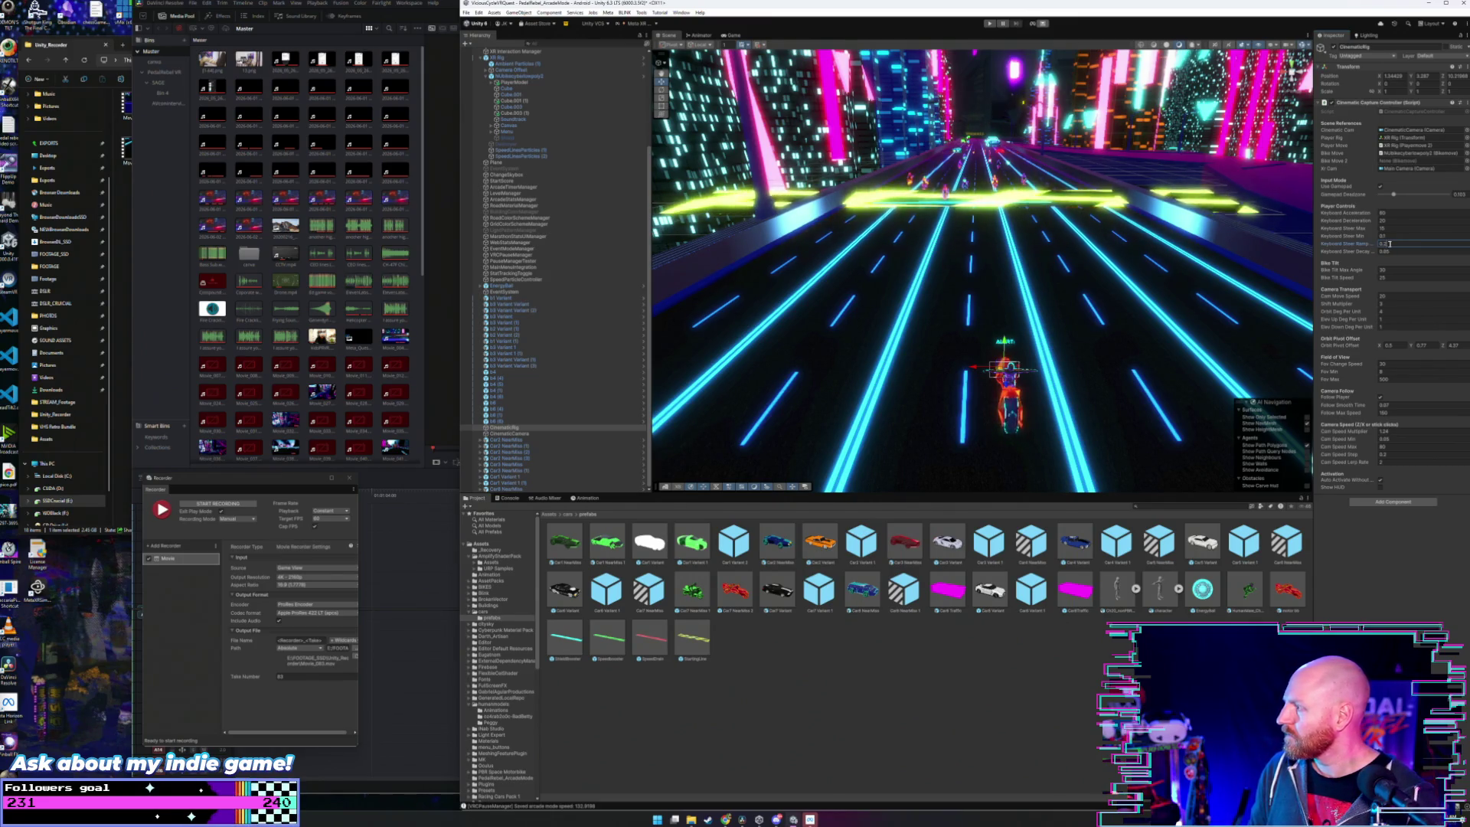
{"action": "double_click", "coordinate": [1389, 243]}
{"action": "type", "text": "0.3"}
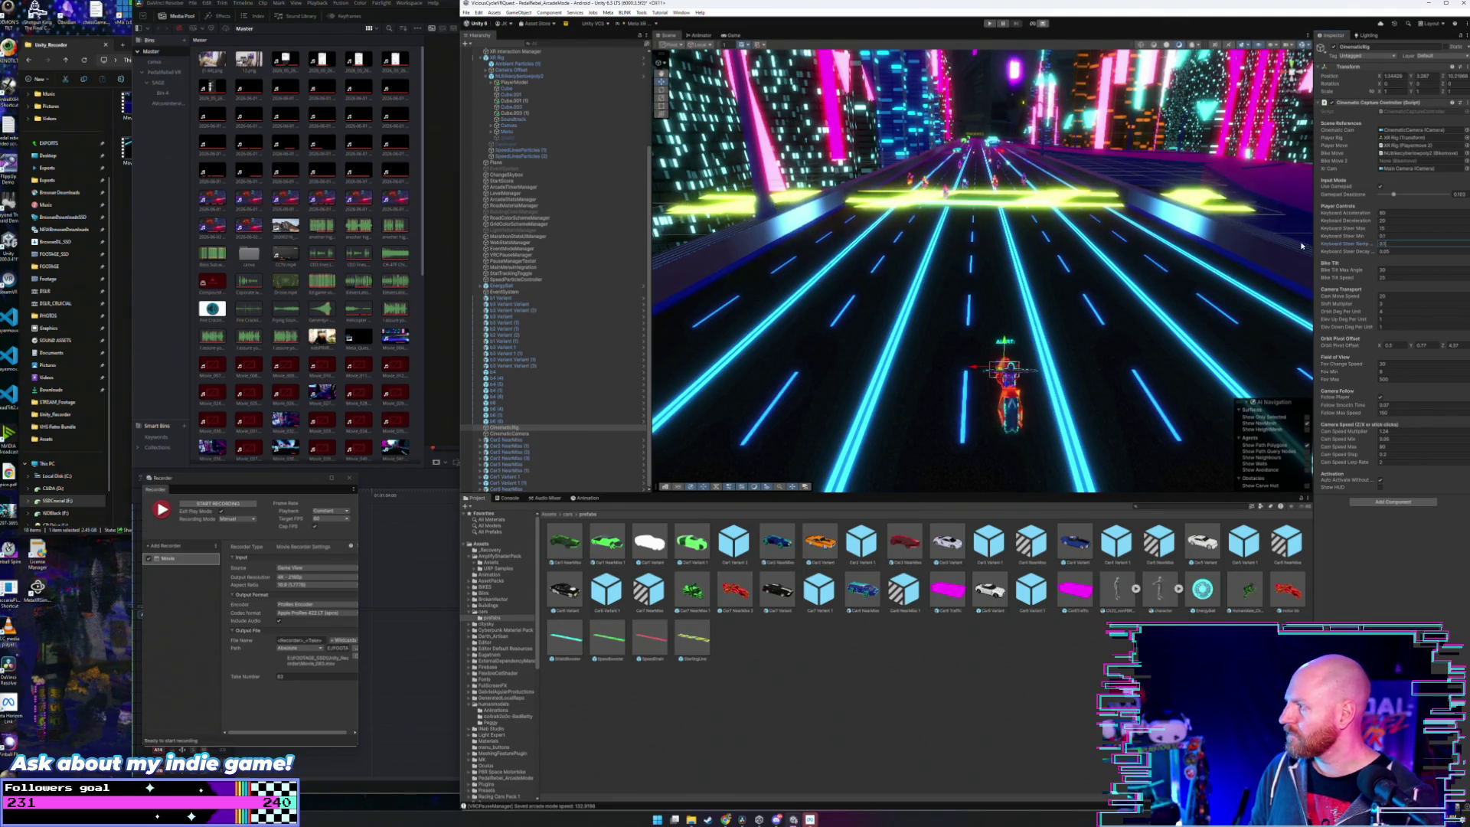
{"action": "double_click", "coordinate": [1388, 237]}
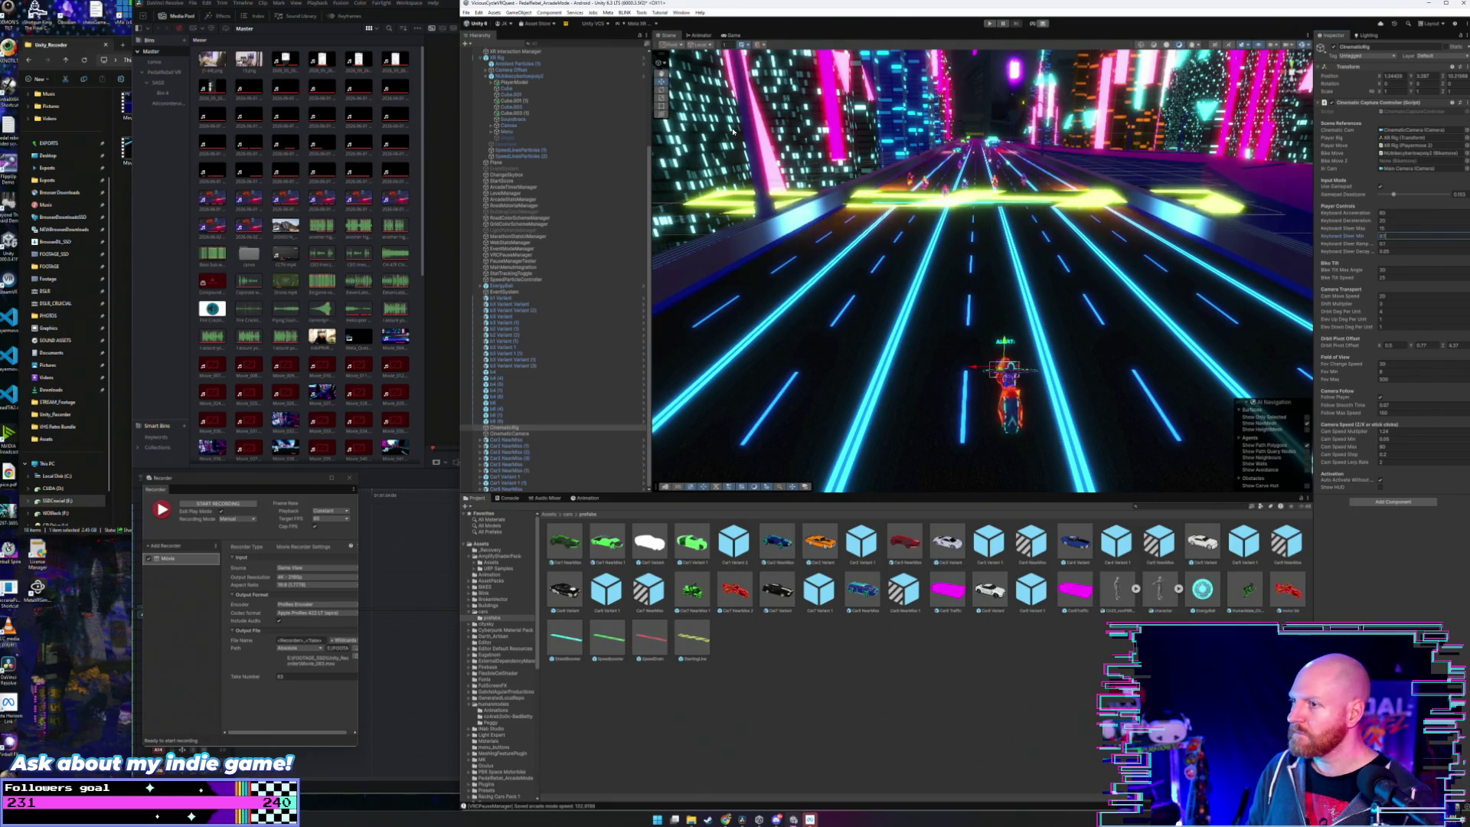
- Record another take of the motorcycle run using the 0.3 steer ramp
{"action": "left_click", "coordinate": [249, 507]}
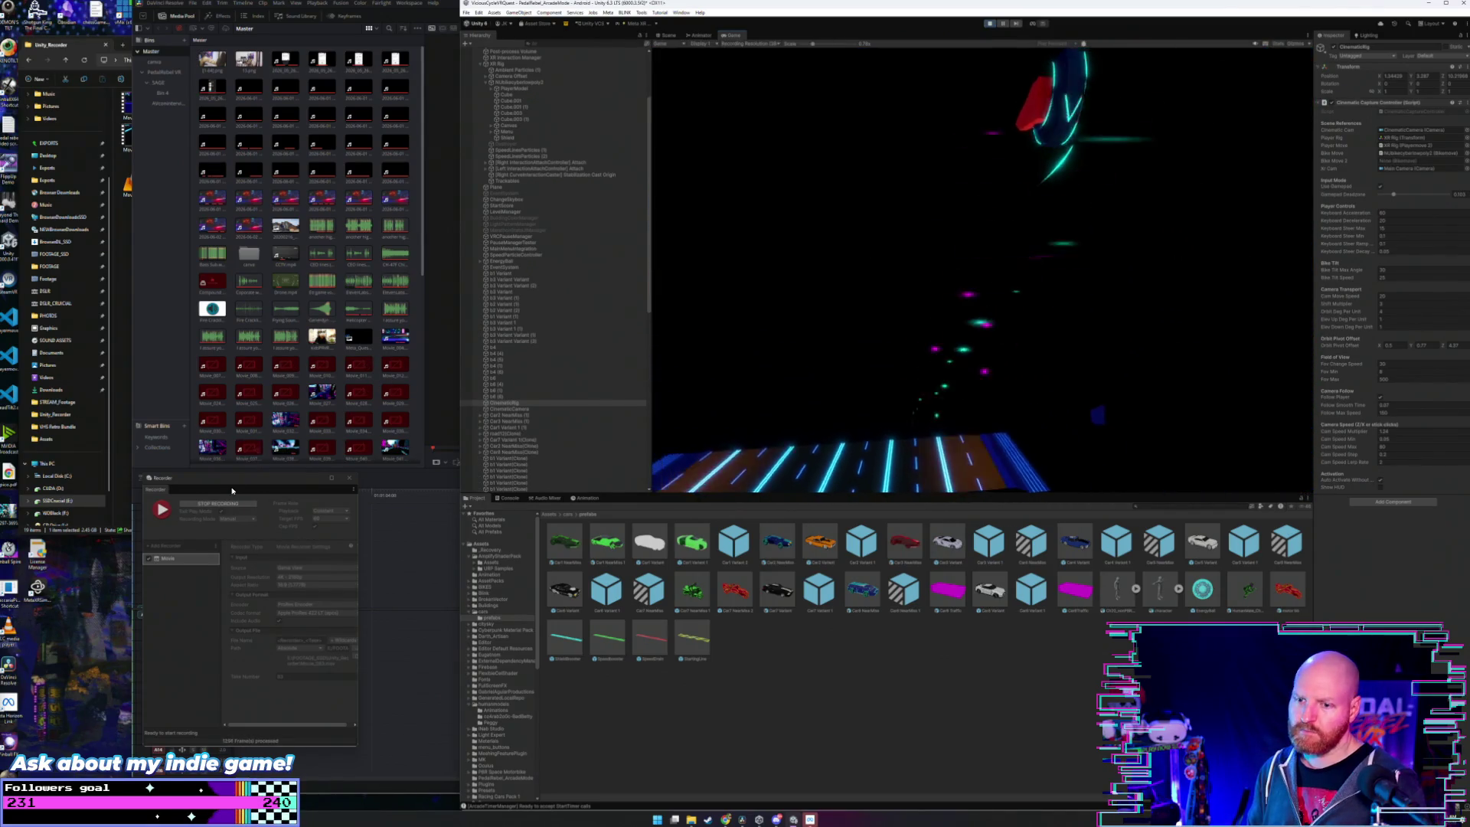
- End the running take, then start a new Recorder capture of the race in Play mode
{"action": "left_click", "coordinate": [237, 505]}
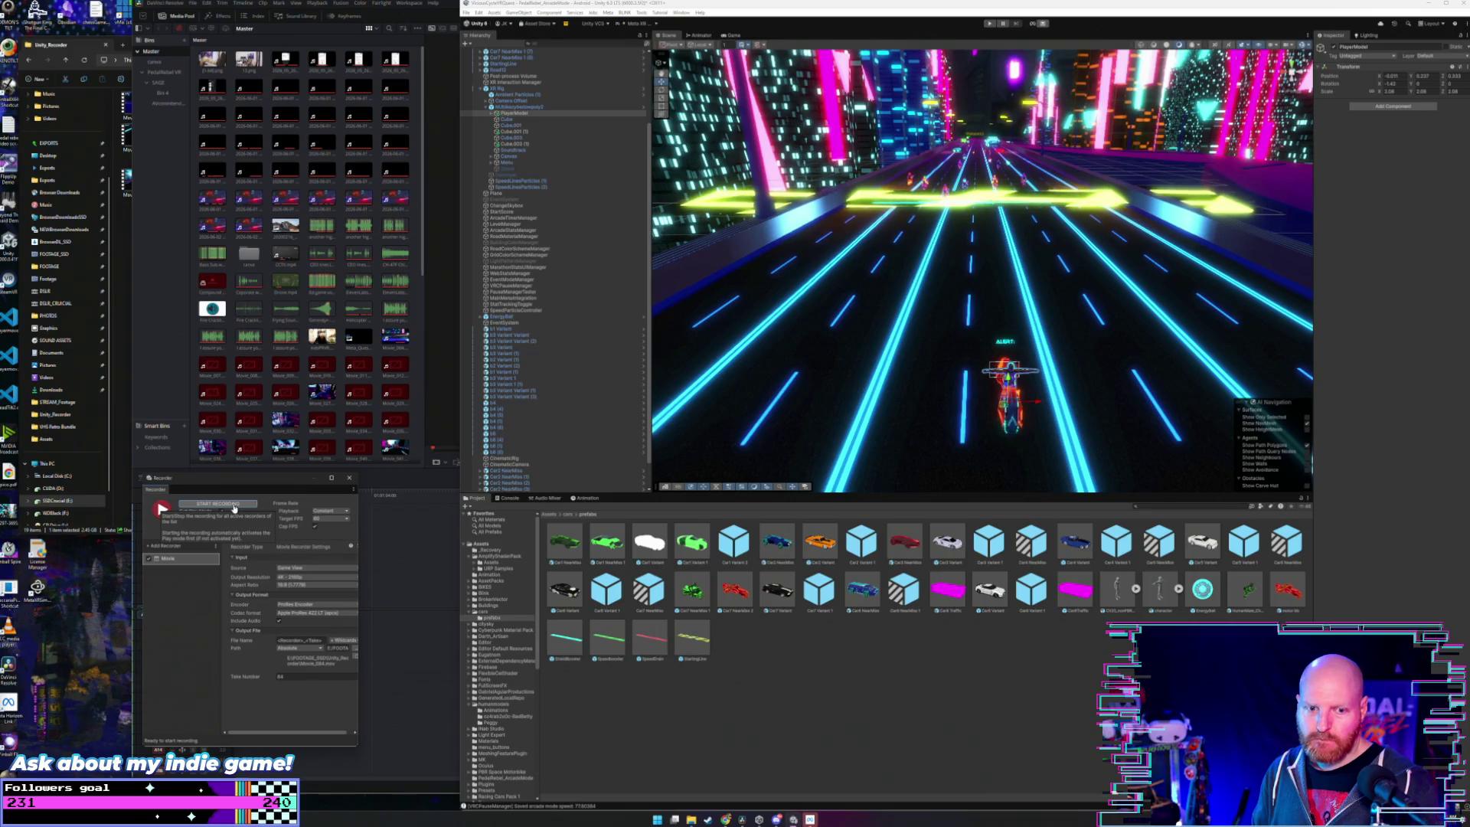
{"action": "left_click", "coordinate": [236, 505]}
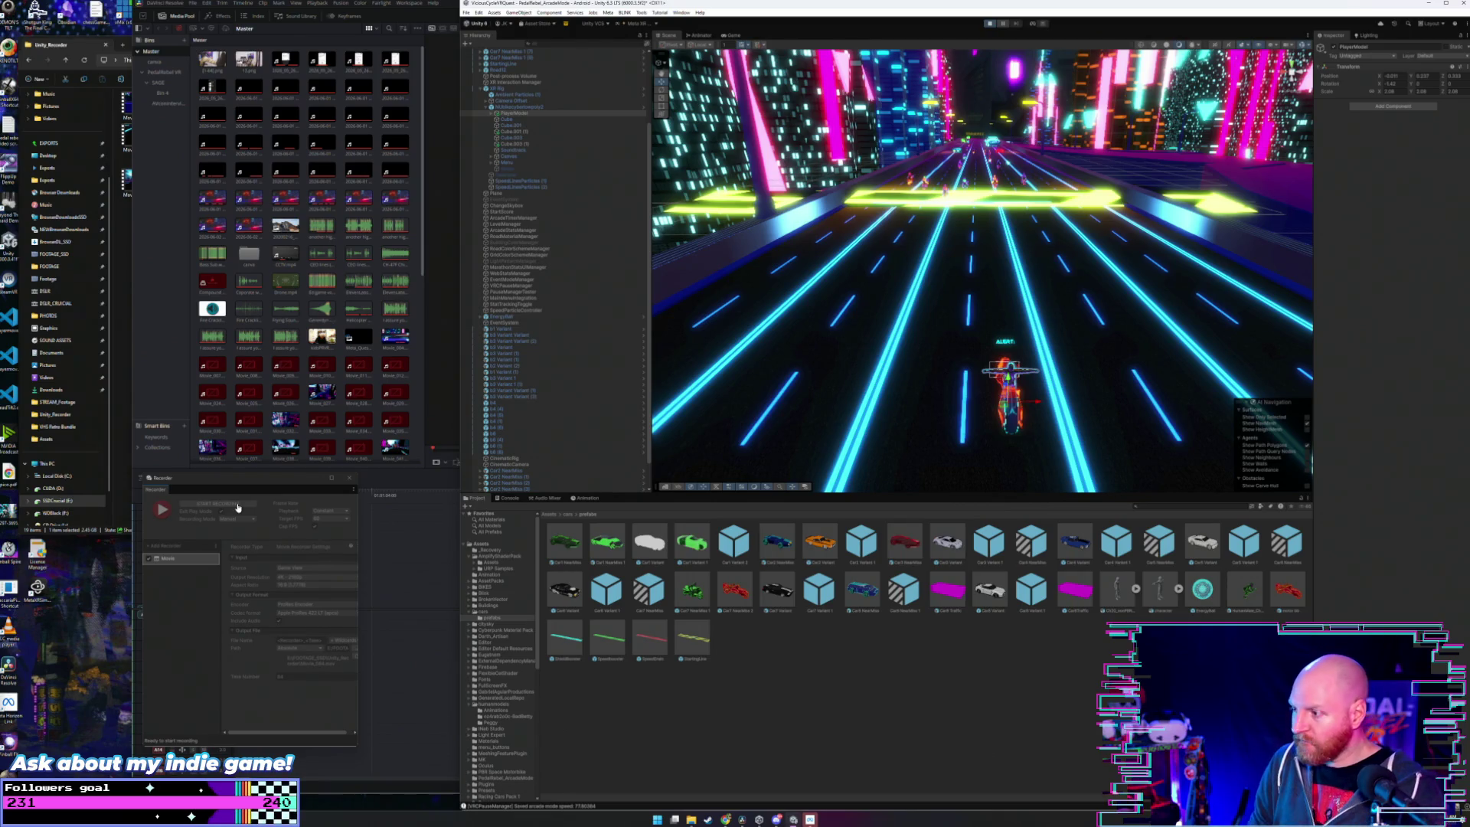
{"action": "left_click", "coordinate": [237, 505]}
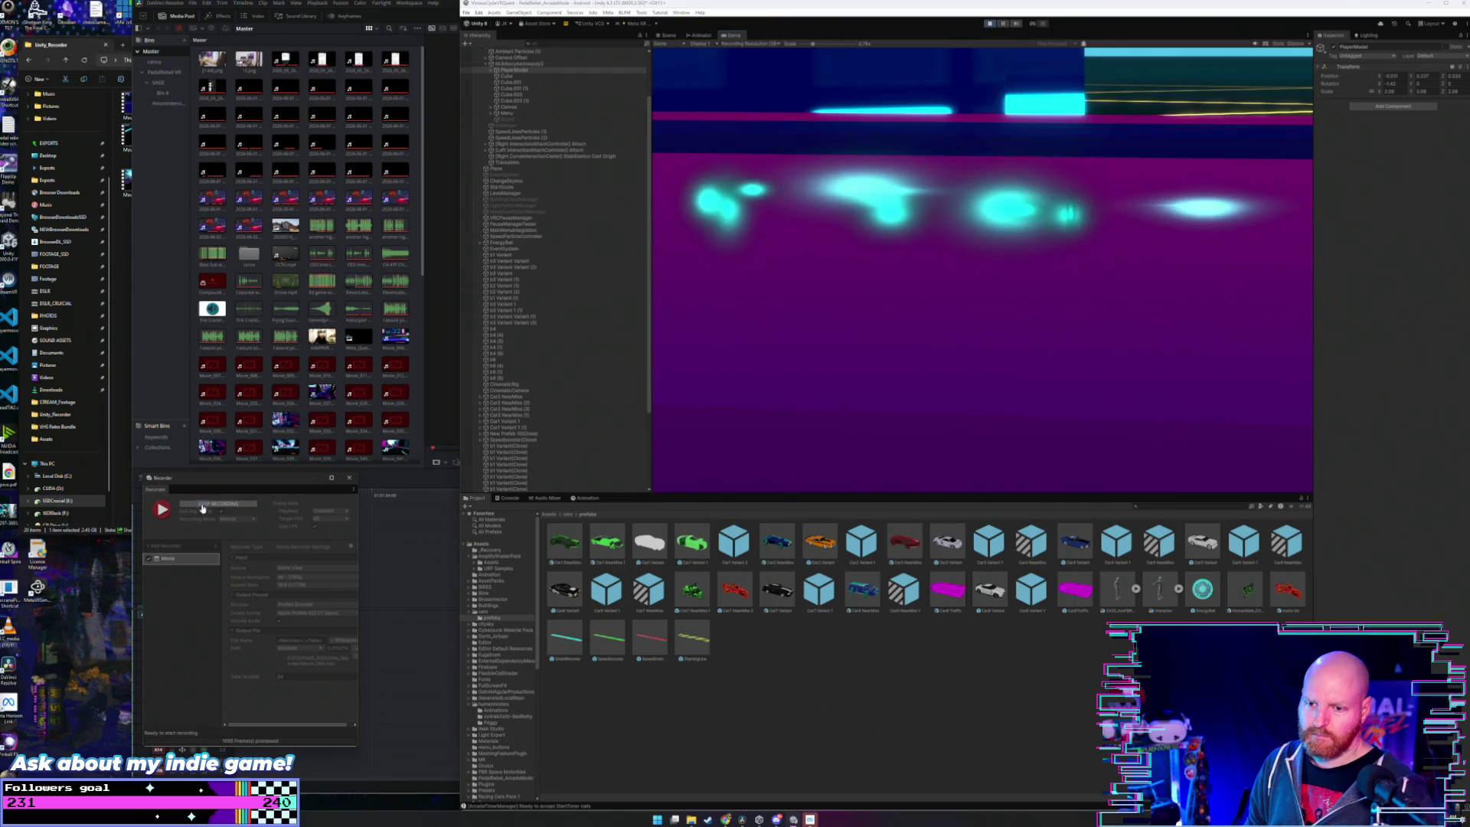
- Stop the take, change CinematicRig's Orbit Pivot Offset X, and start a new recording
{"action": "left_click", "coordinate": [200, 503]}
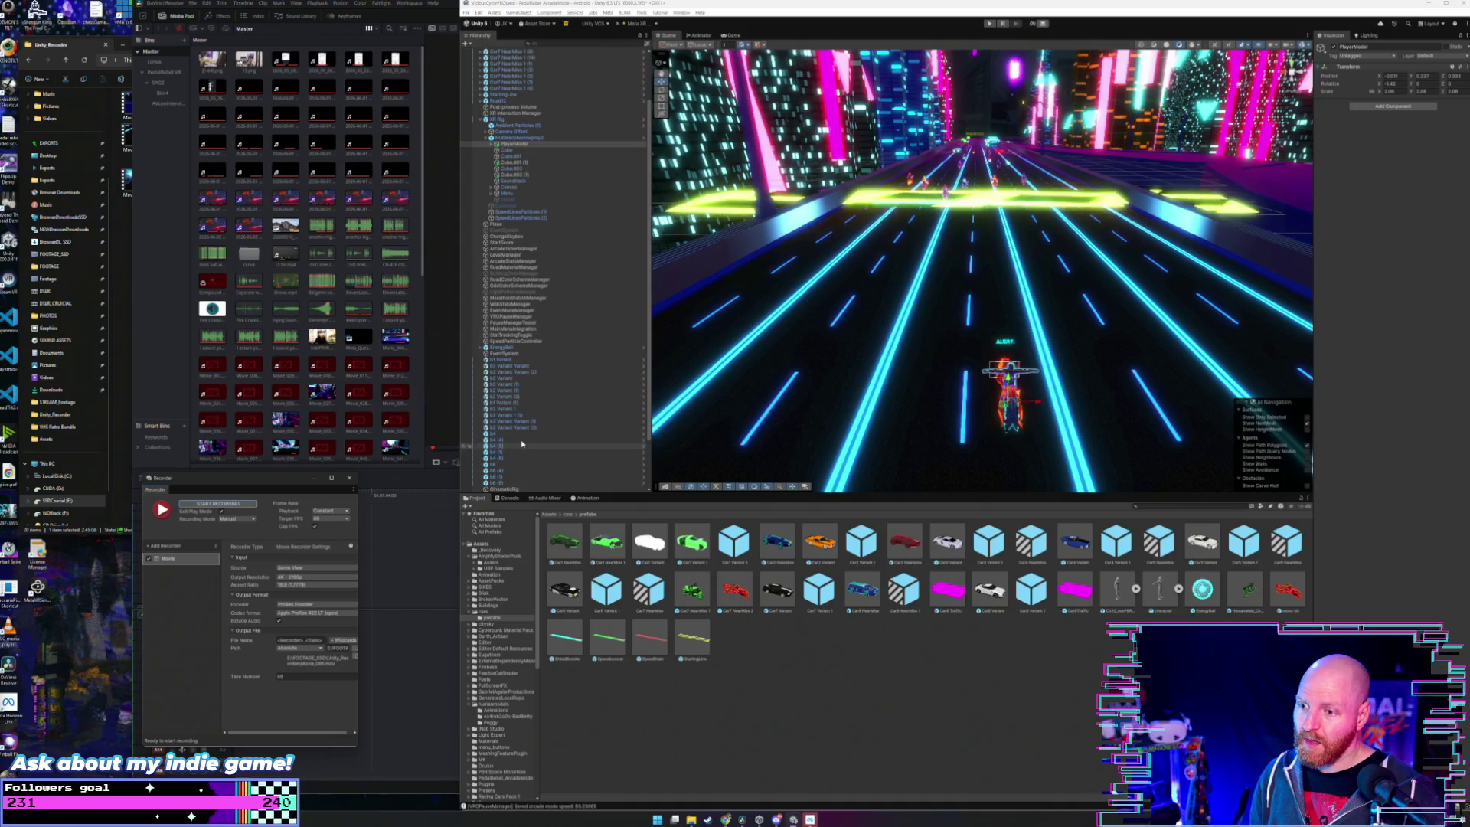
{"action": "scroll", "coordinate": [526, 429], "scroll_direction": "down", "scroll_amount": 3}
{"action": "left_click", "coordinate": [505, 427]}
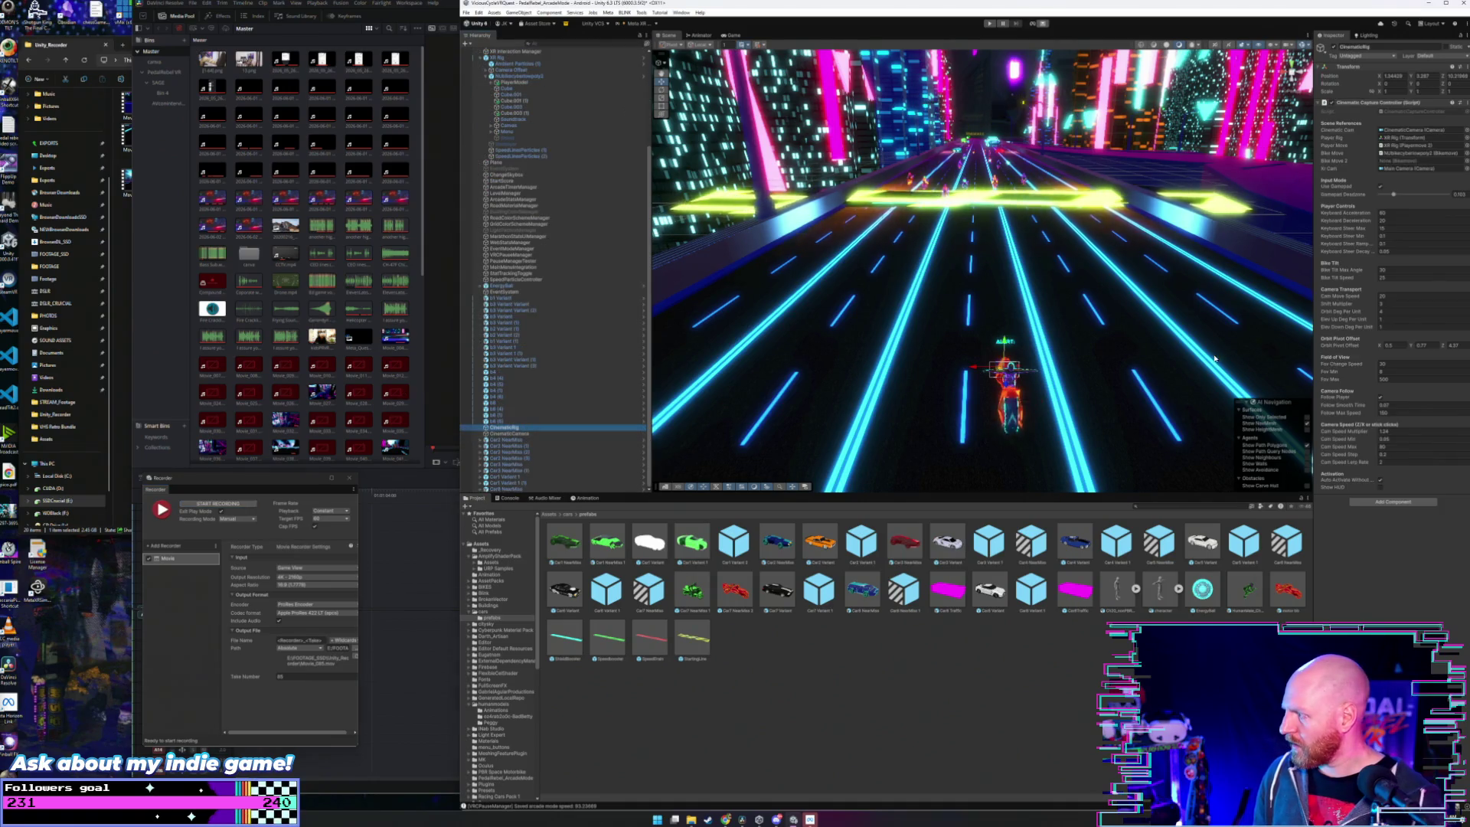
{"action": "left_click", "coordinate": [1385, 346]}
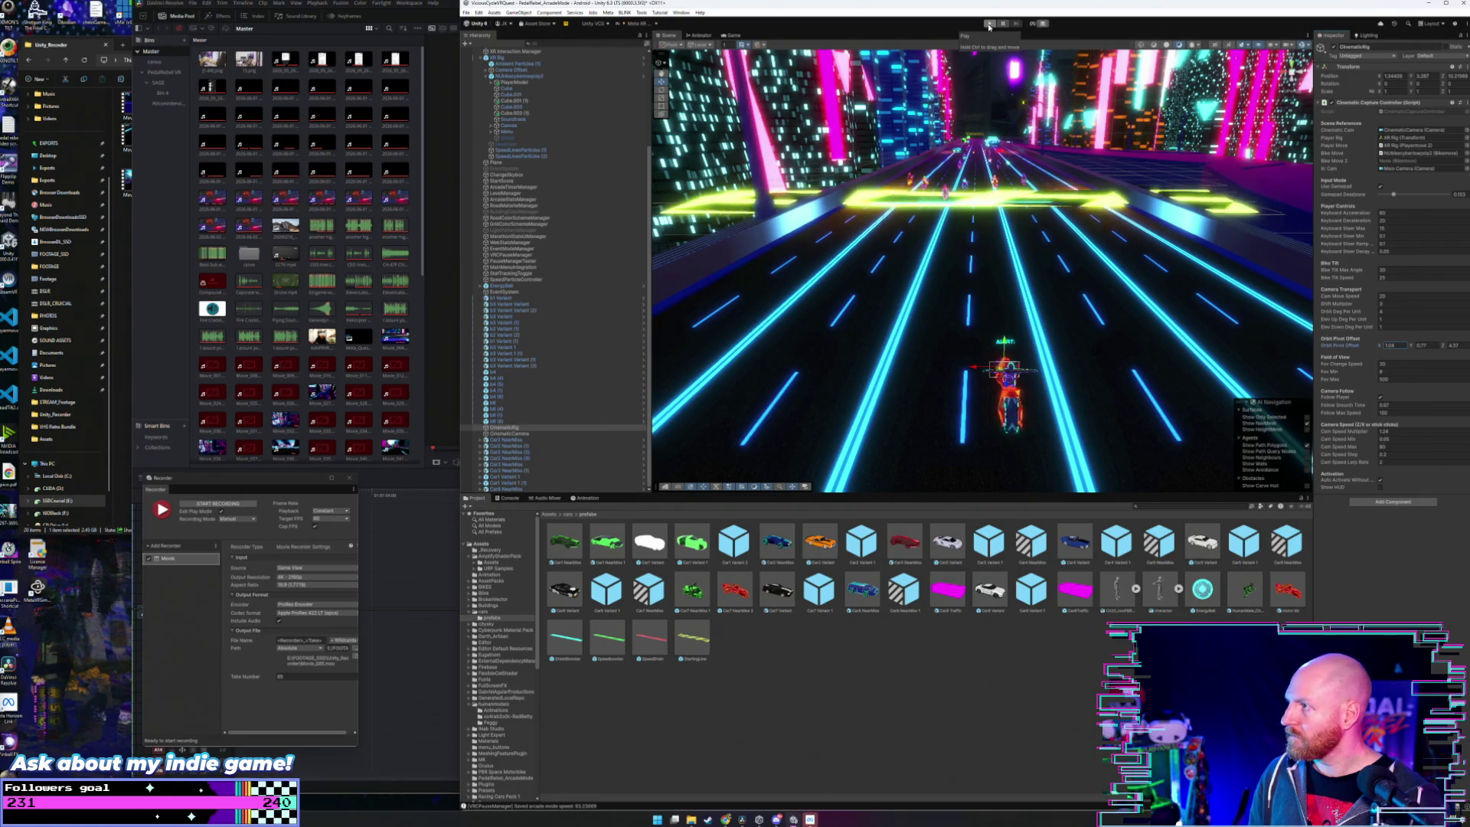
{"action": "left_click", "coordinate": [226, 504]}
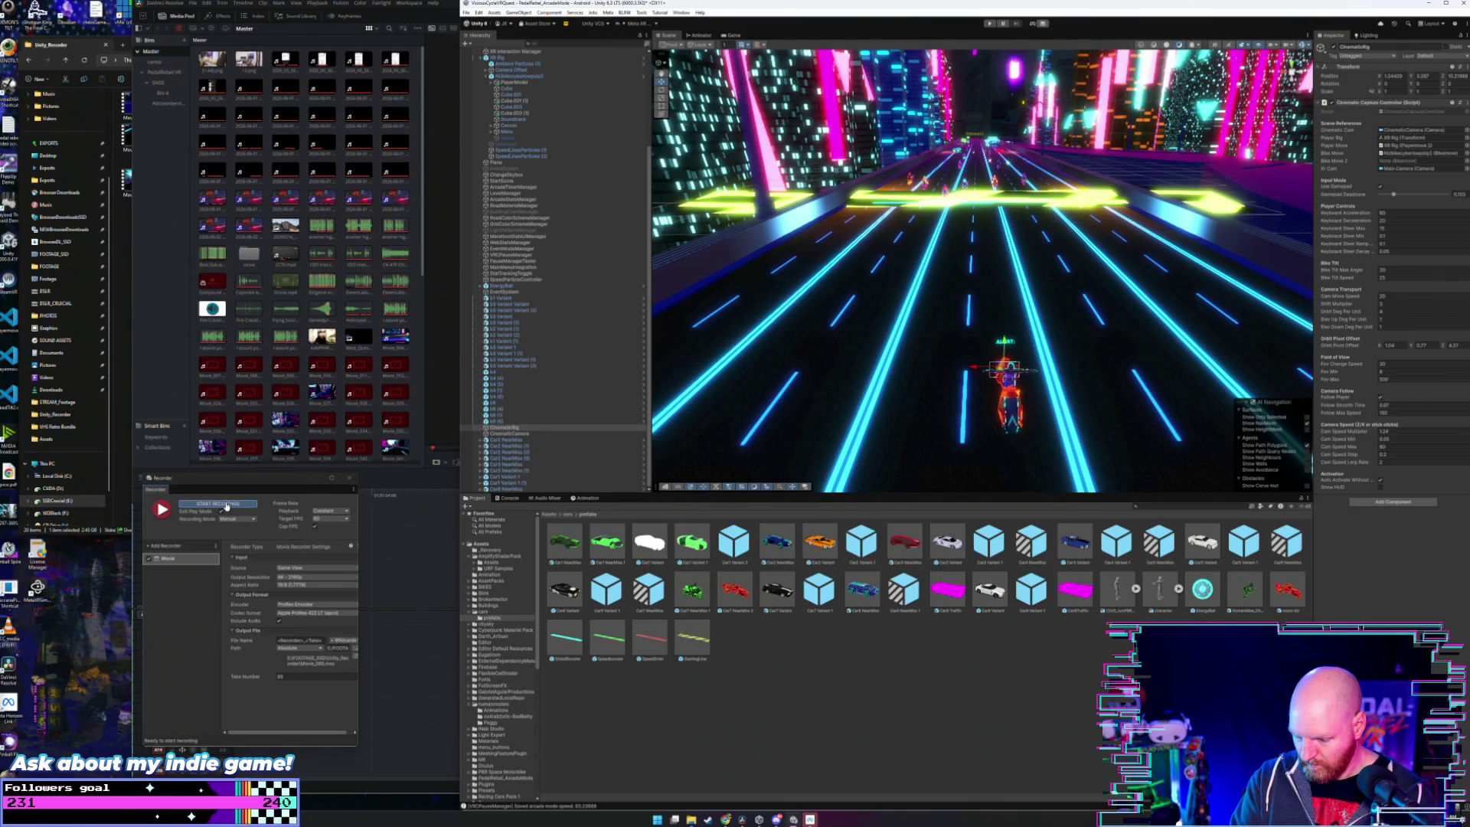
- Capture a cinematic take in Play mode, then stop the recording to return to edit mode
{"action": "left_click", "coordinate": [227, 506]}
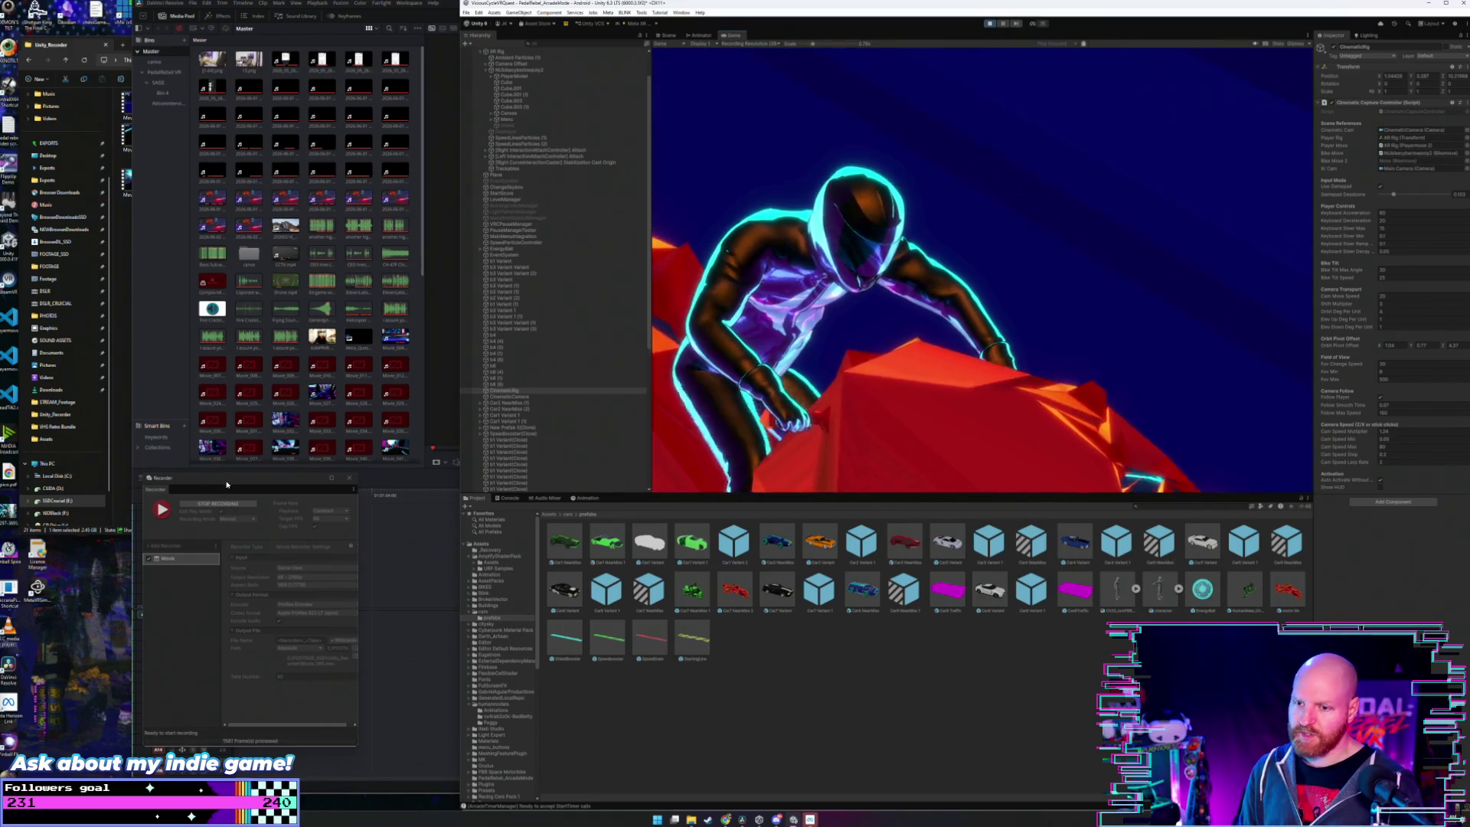
{"action": "left_click", "coordinate": [206, 504]}
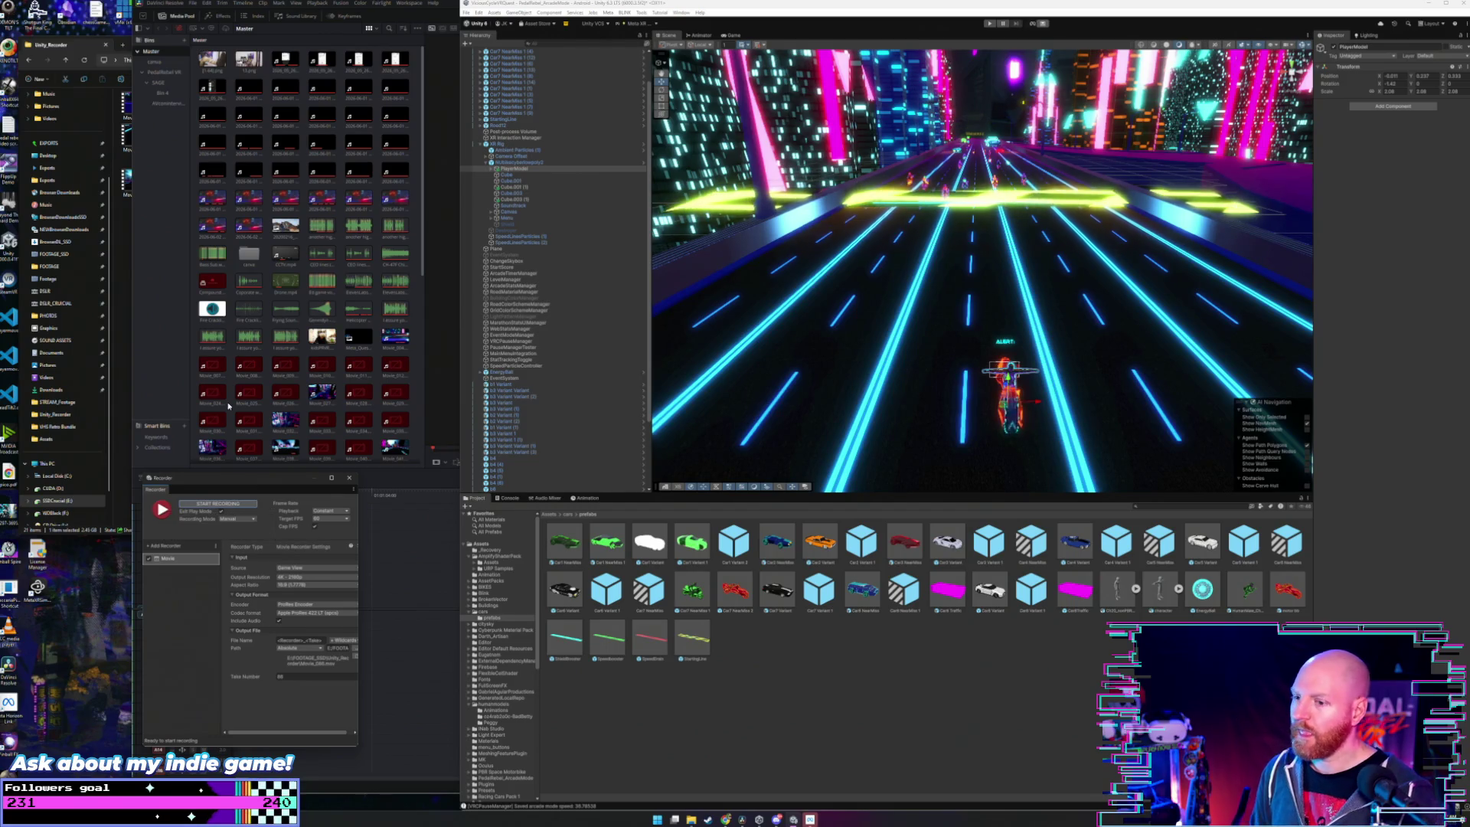
- Start the Recorder and capture a take of the rider racing past neon cars
{"action": "left_click", "coordinate": [235, 503]}
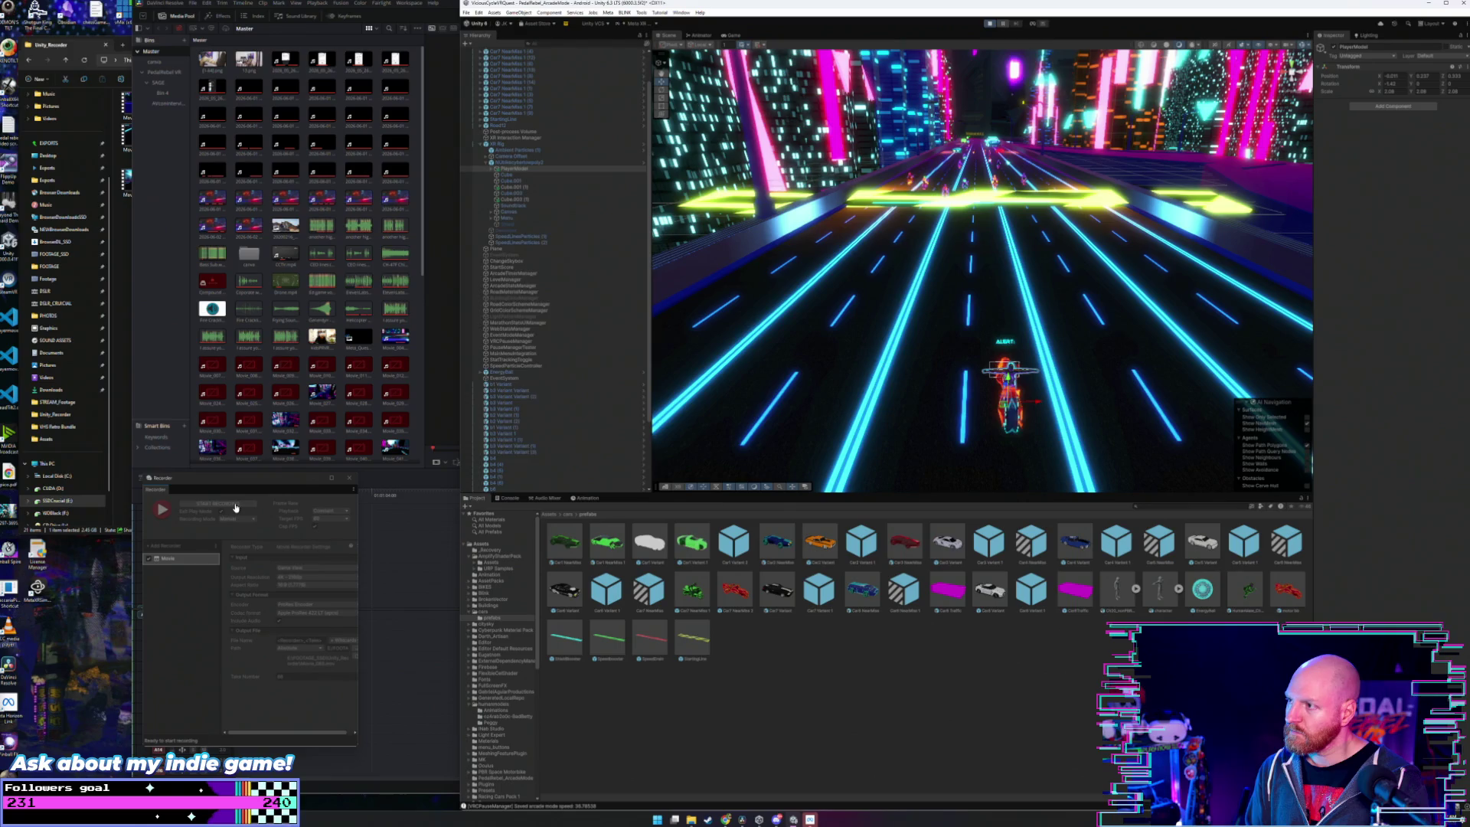
{"action": "left_click", "coordinate": [236, 507]}
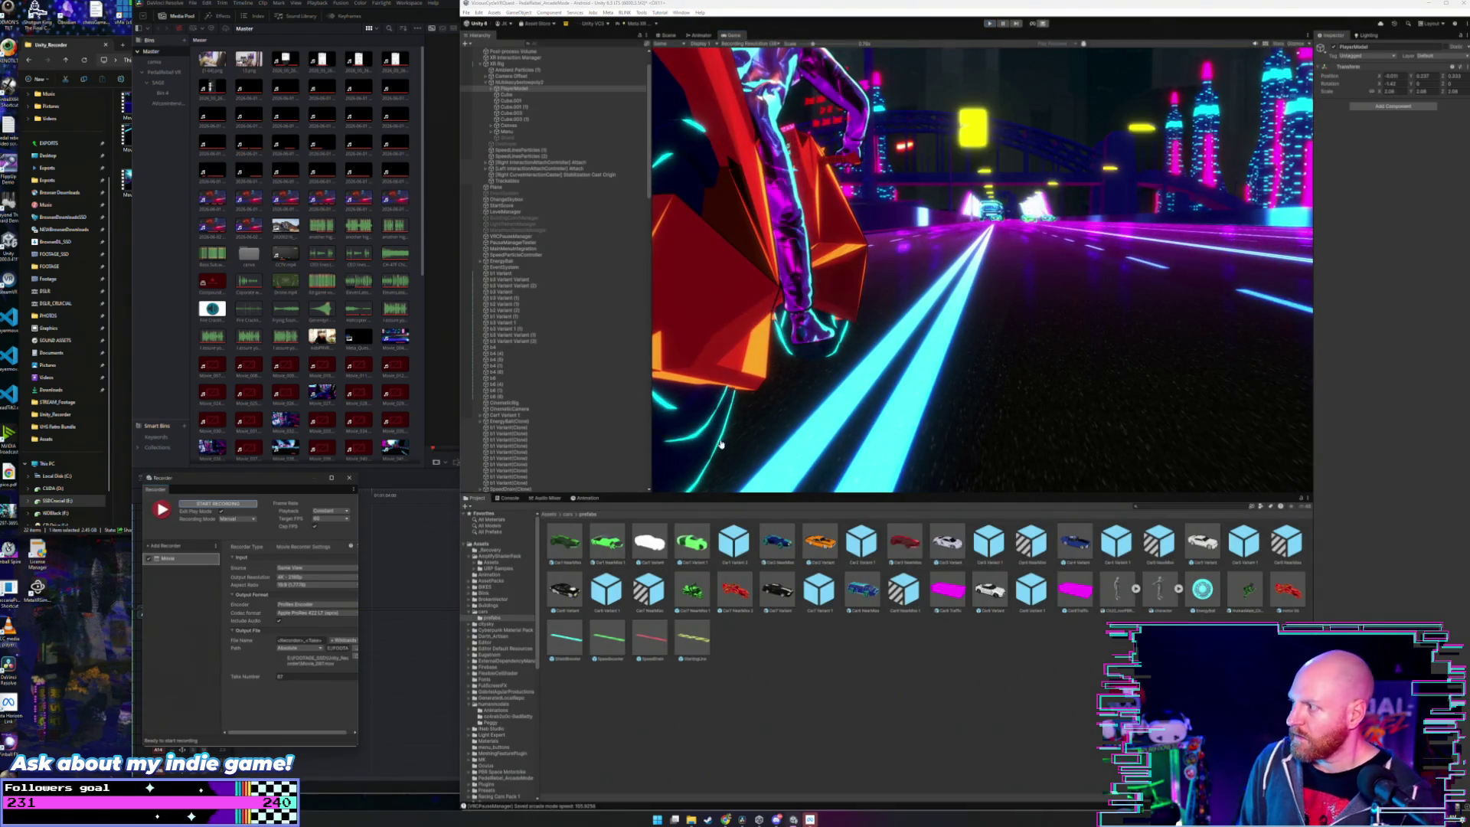
- Set CinematicRig's Gamepad Deadzone to 0, Keyboard Steer Decay 0.02, Keyboard Steer Max 10, then start recording
{"action": "scroll", "coordinate": [555, 330], "scroll_direction": "down", "scroll_amount": 4}
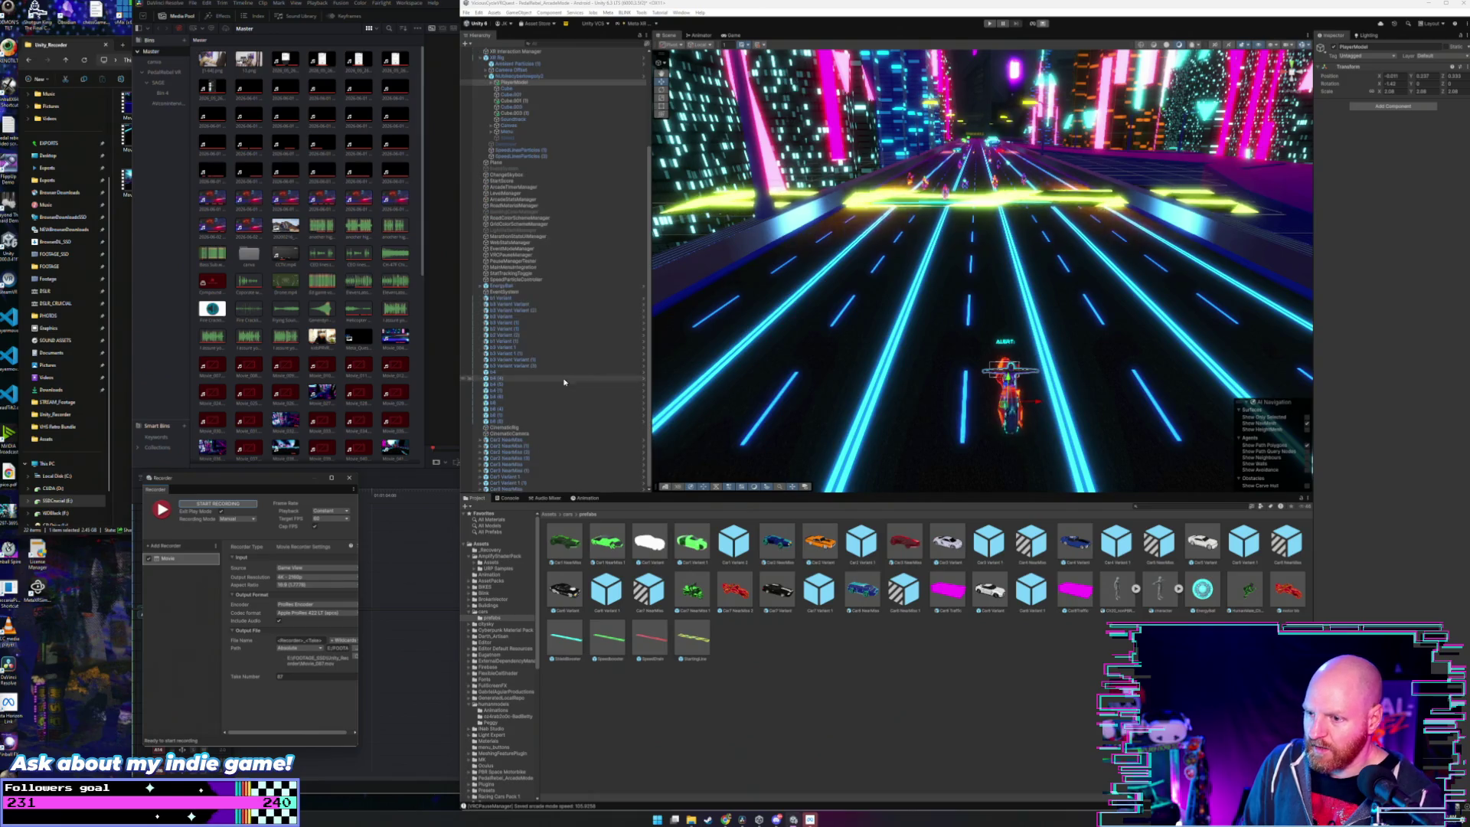
{"action": "left_click", "coordinate": [536, 427]}
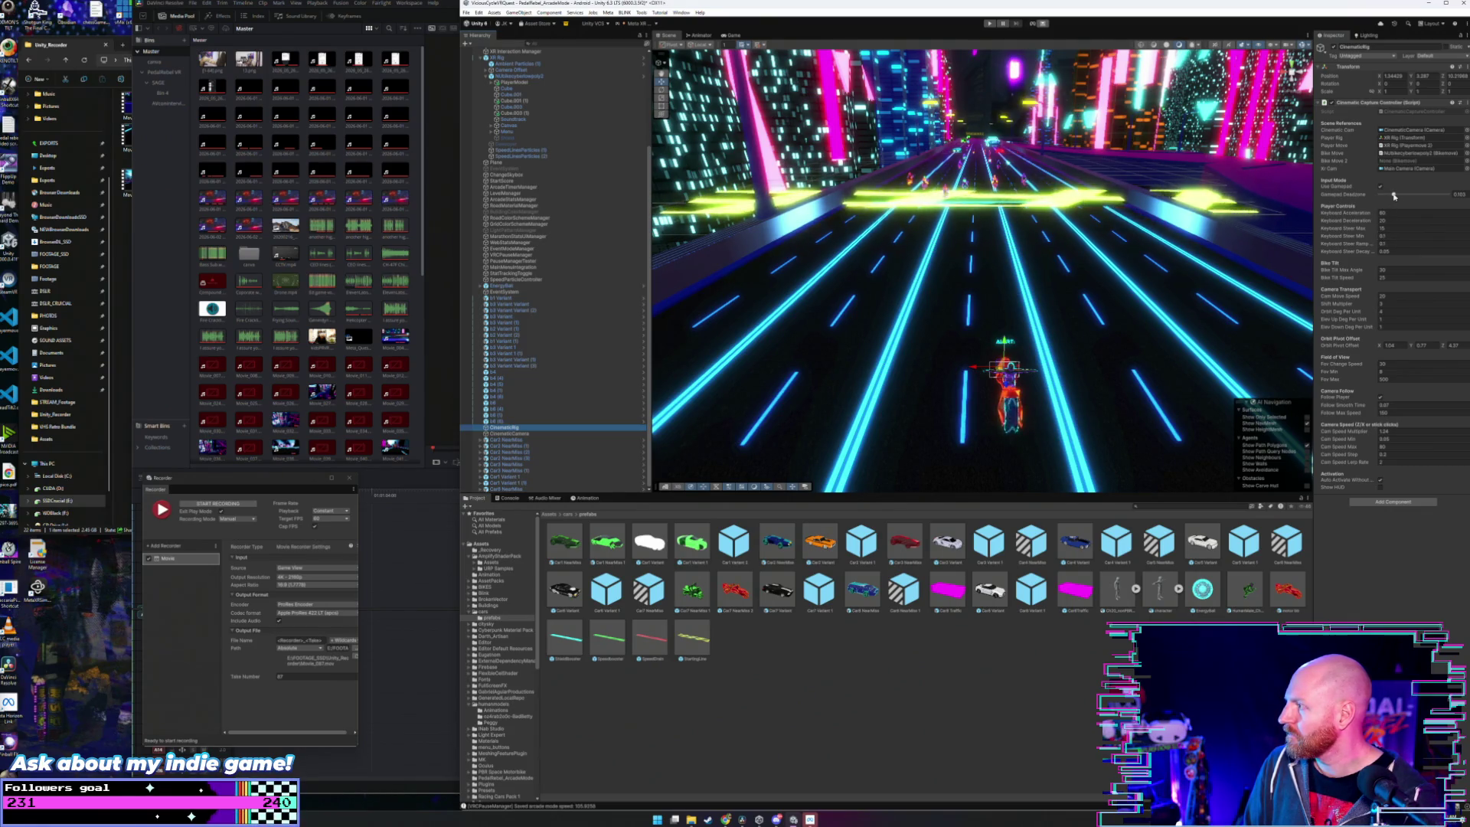
{"action": "left_click_drag", "start_coordinate": [1393, 196], "coordinate": [1389, 196]}
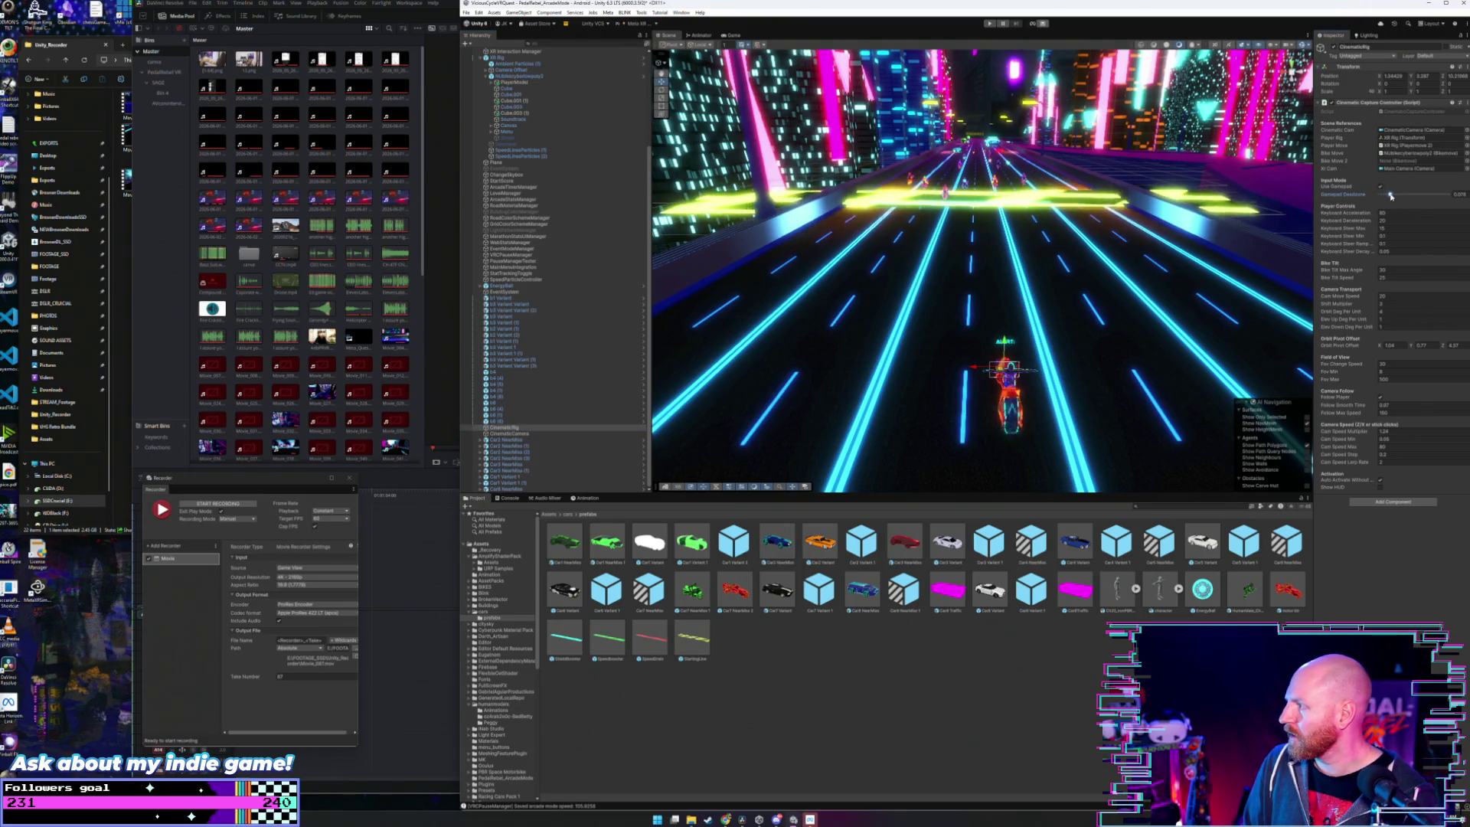
{"action": "left_click", "coordinate": [1387, 252]}
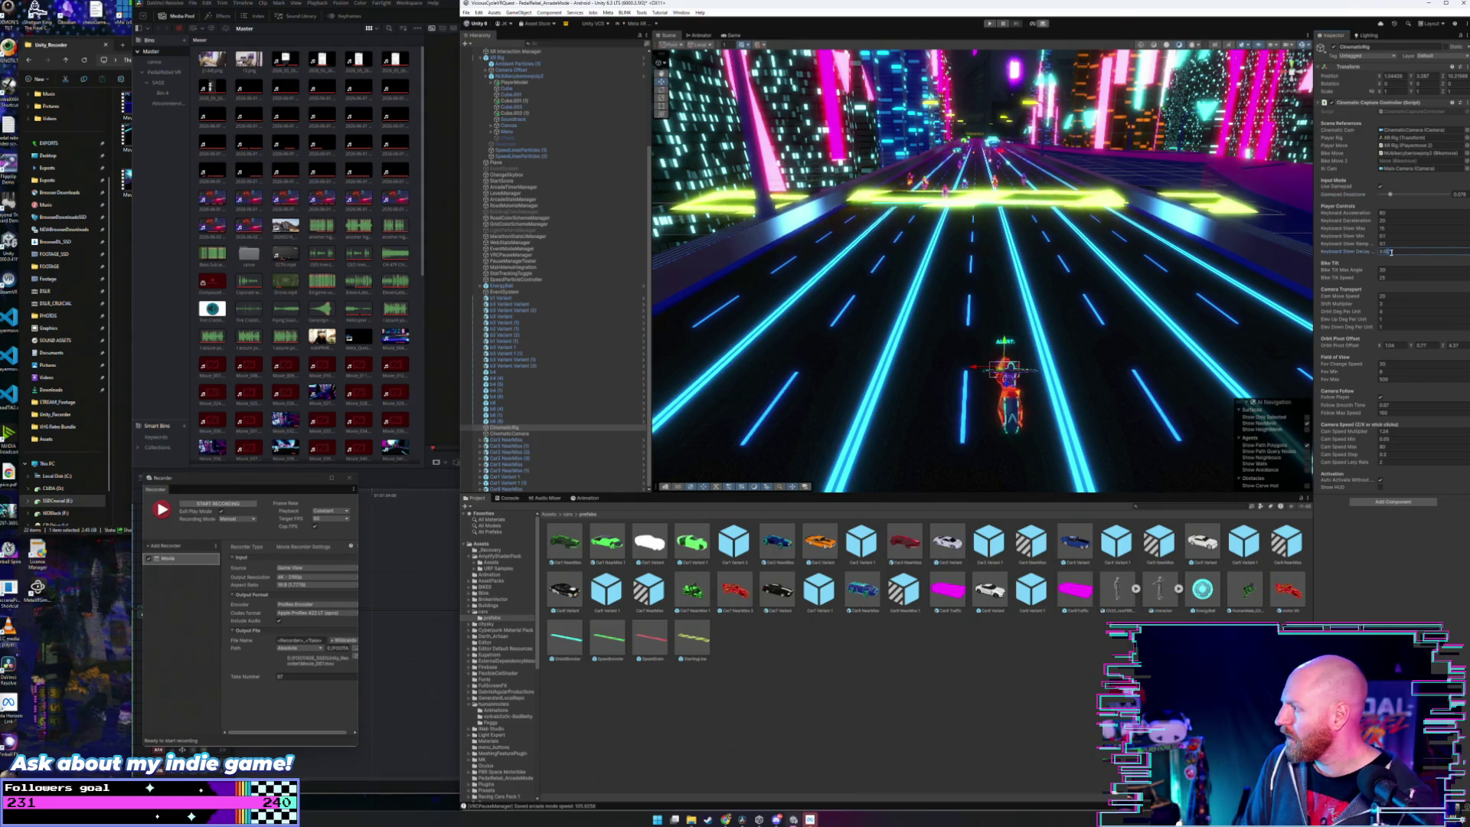
{"action": "type", "text": "0.02"}
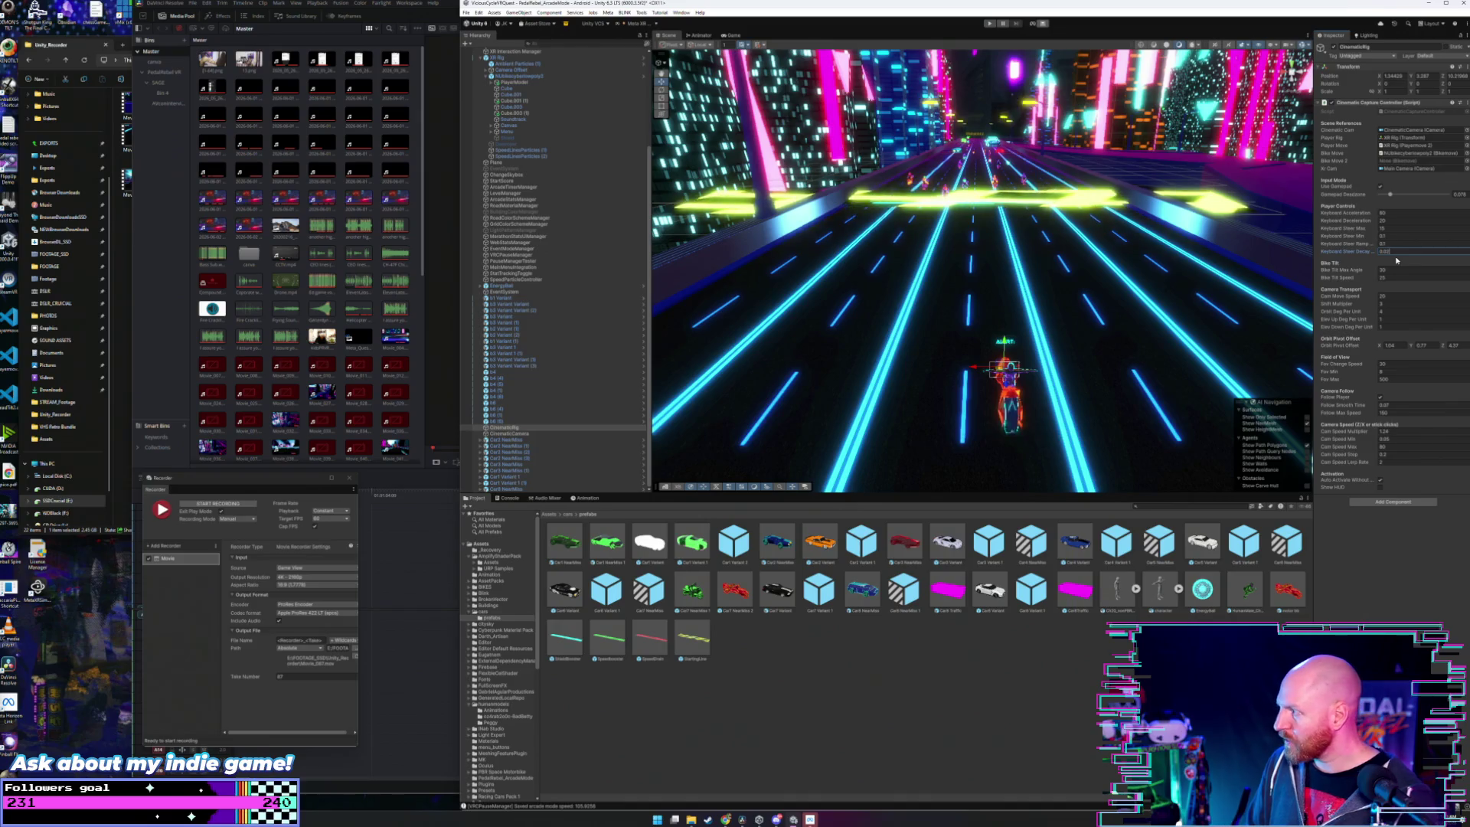
{"action": "left_click", "coordinate": [1382, 228]}
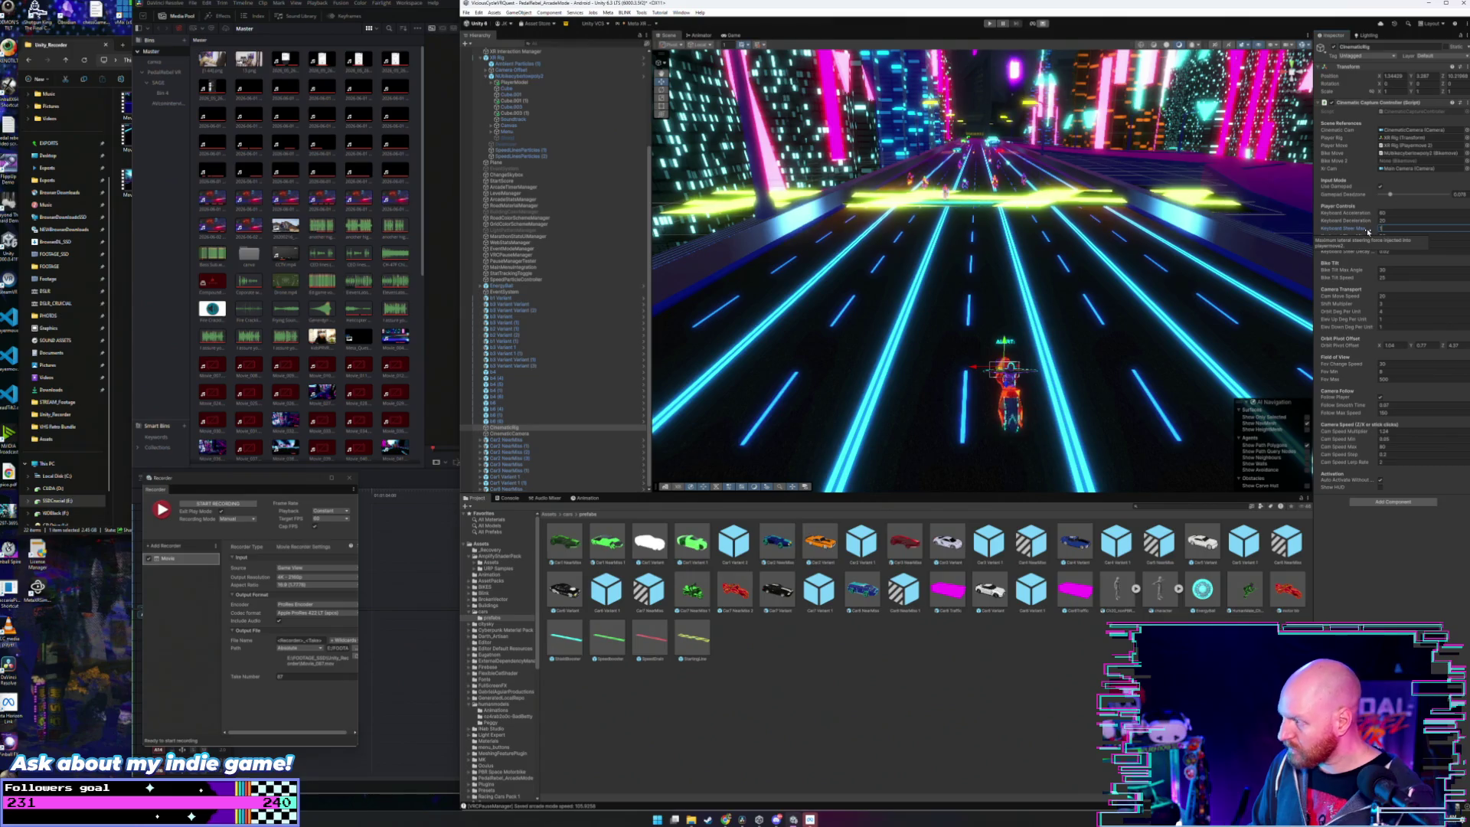
{"action": "type", "text": "10"}
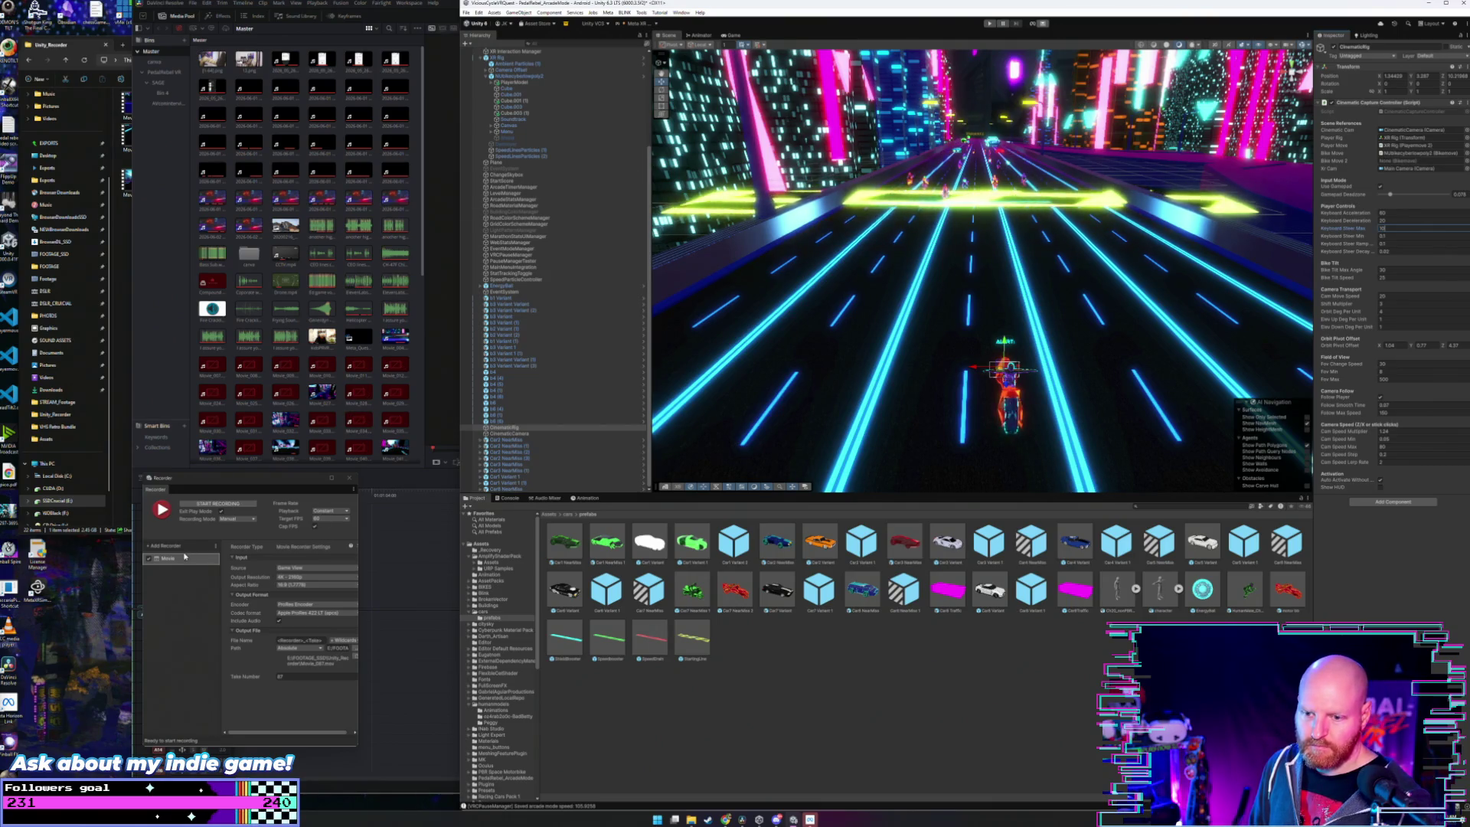
{"action": "left_click", "coordinate": [215, 504]}
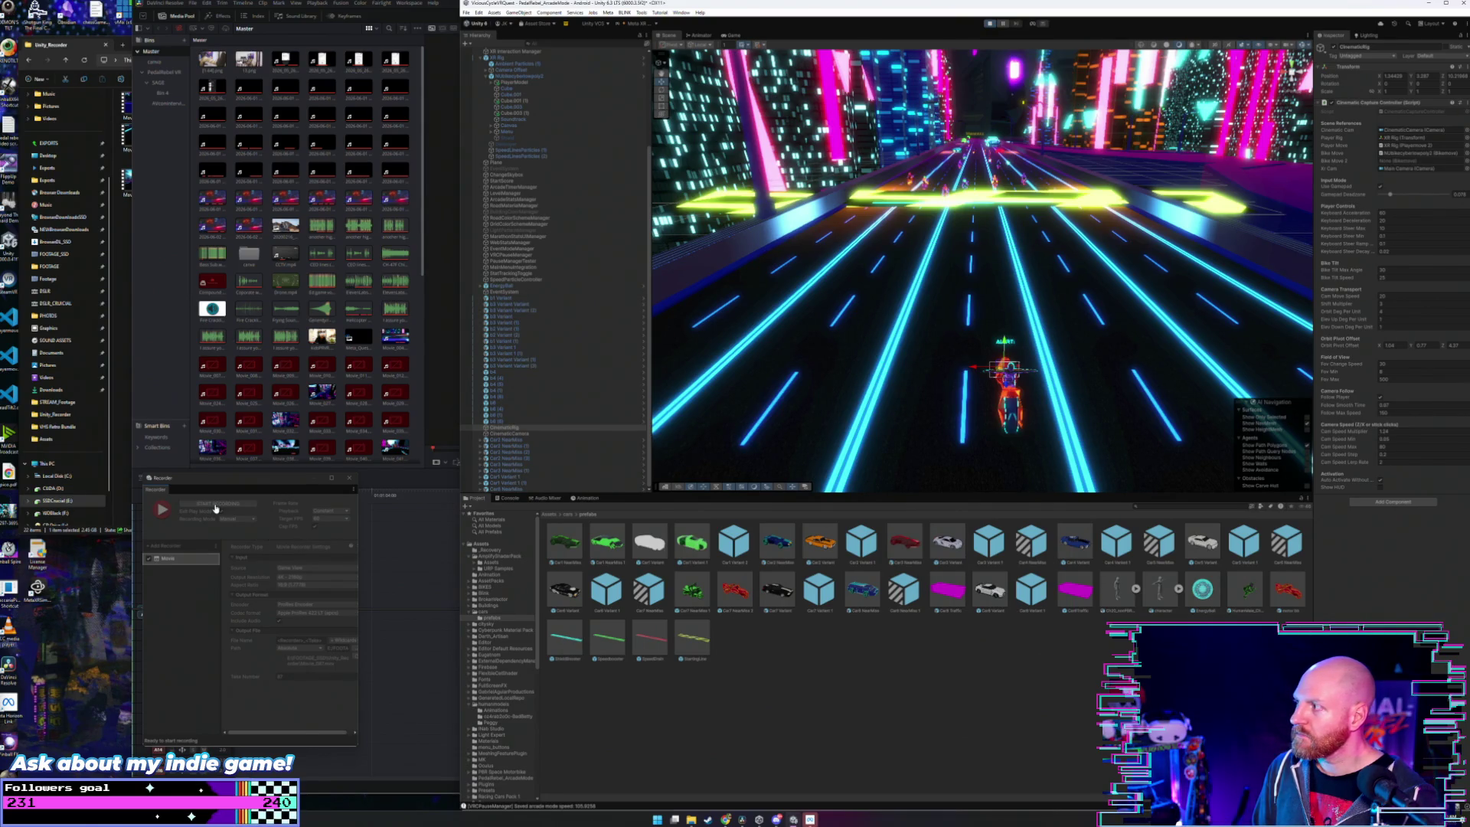
- Run Play mode to capture a take through the hexagon arches with the retuned steering
{"action": "left_click", "coordinate": [215, 505]}
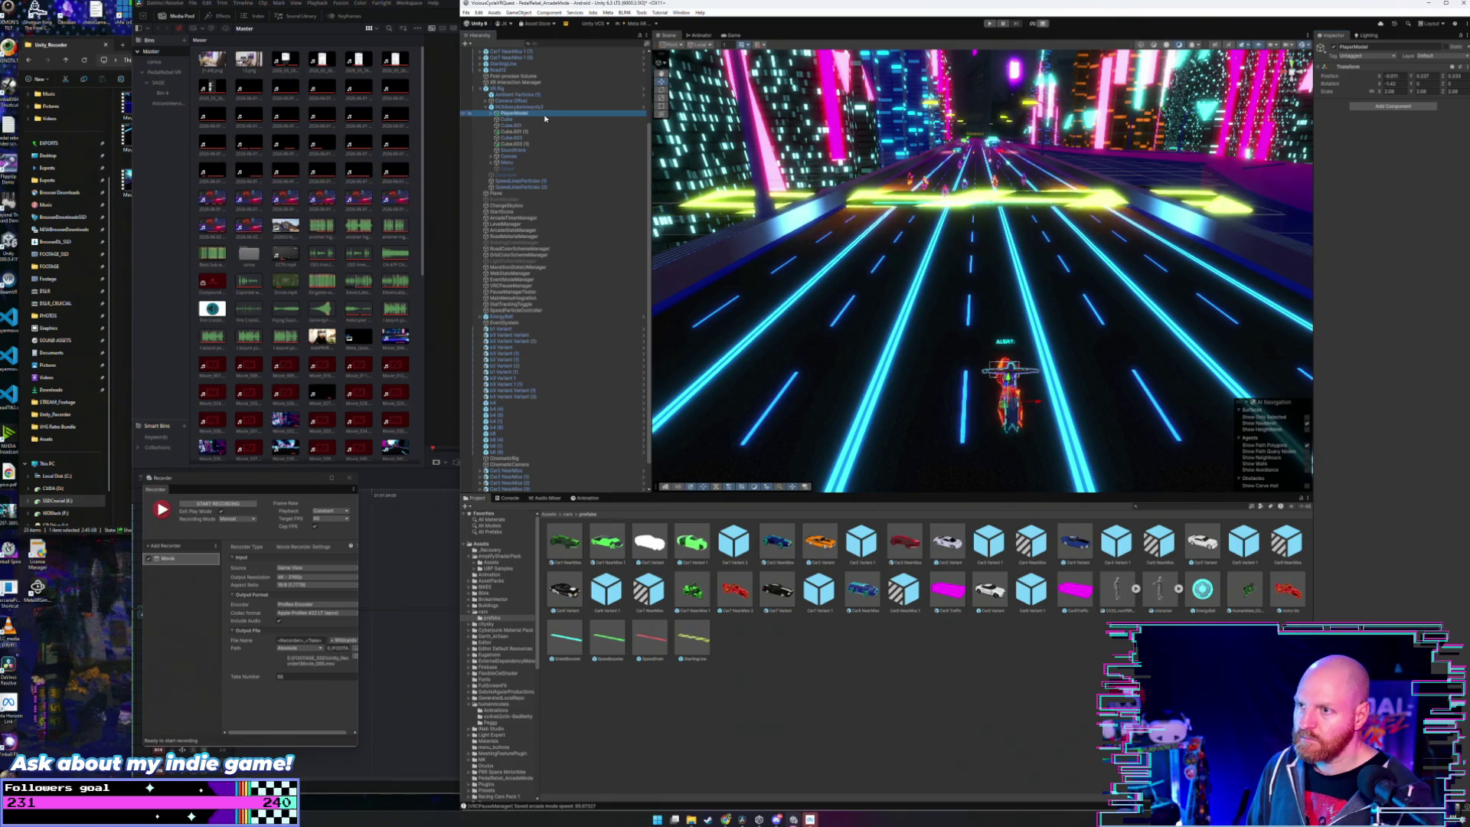
- Select CinematicRig, record and stop another take, then switch to the Unity_Recorder folder
{"action": "scroll", "coordinate": [571, 269], "scroll_direction": "down", "scroll_amount": 1}
{"action": "left_click", "coordinate": [507, 427]}
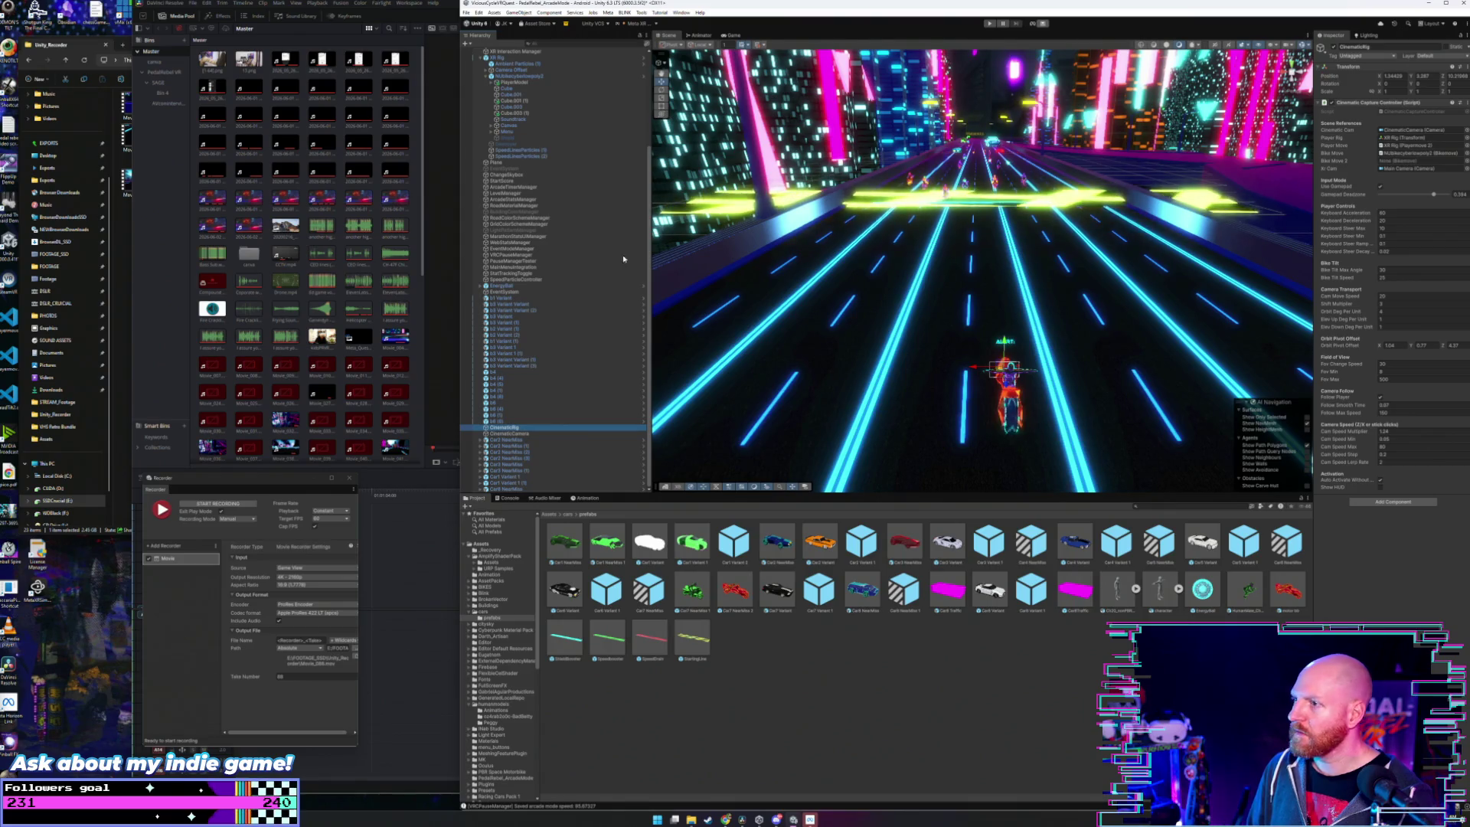
{"action": "left_click", "coordinate": [218, 503]}
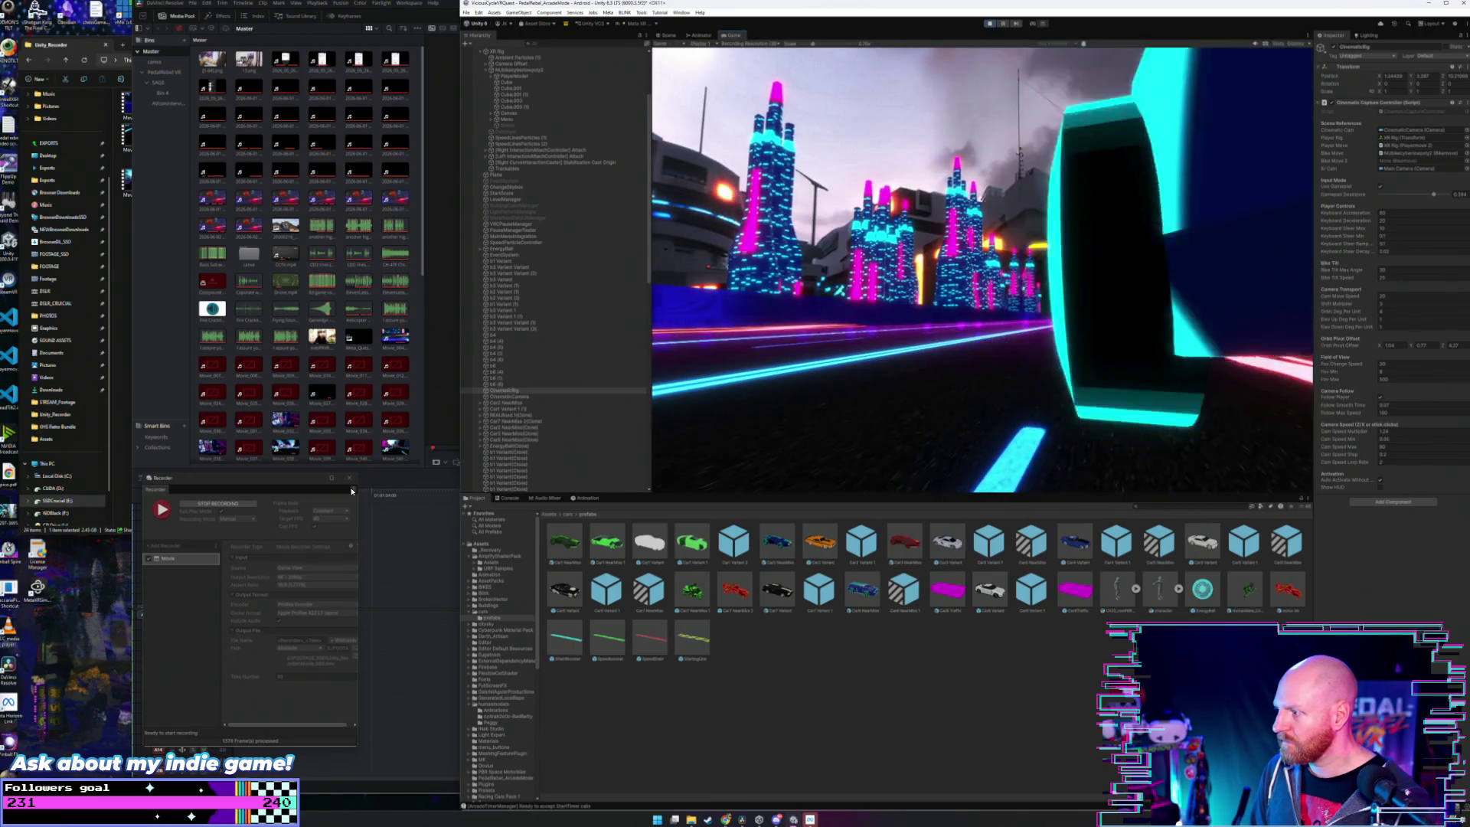
{"action": "left_click", "coordinate": [229, 504]}
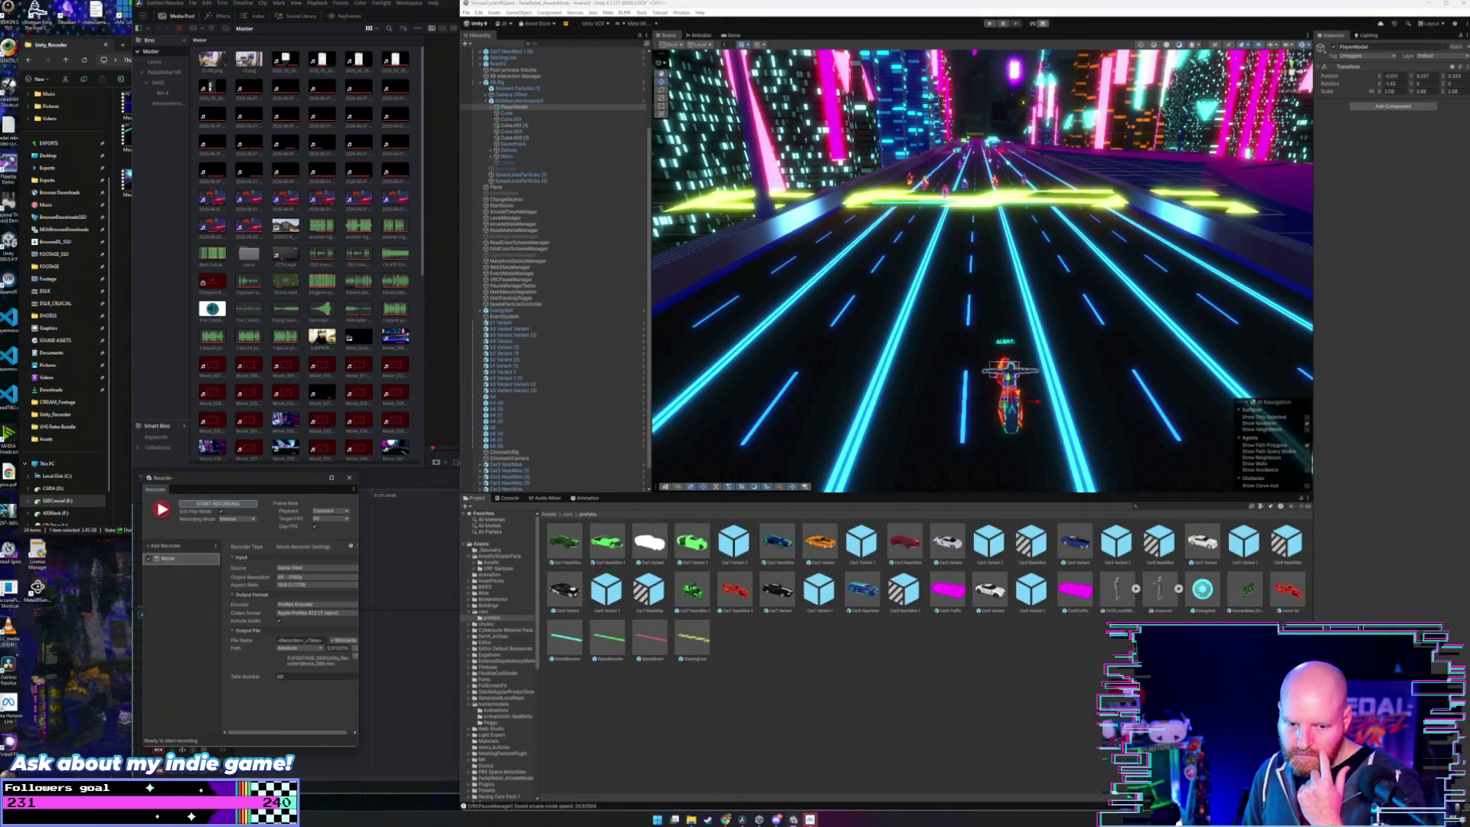
{"action": "key", "text": "alt+Tab"}
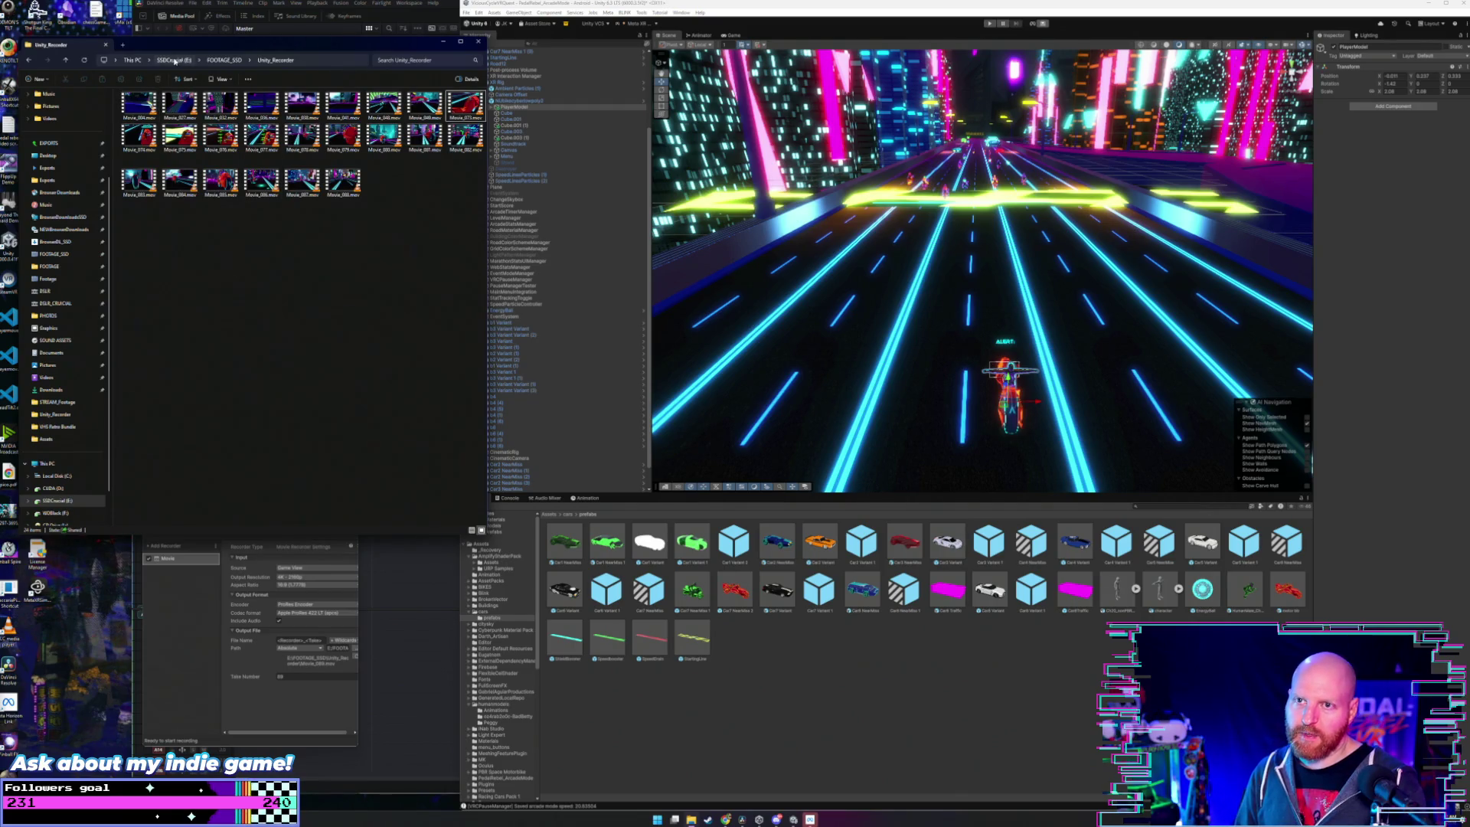
- Refresh the Unity_Recorder folder listing so the newest movie clips appear
{"action": "left_click", "coordinate": [84, 60]}
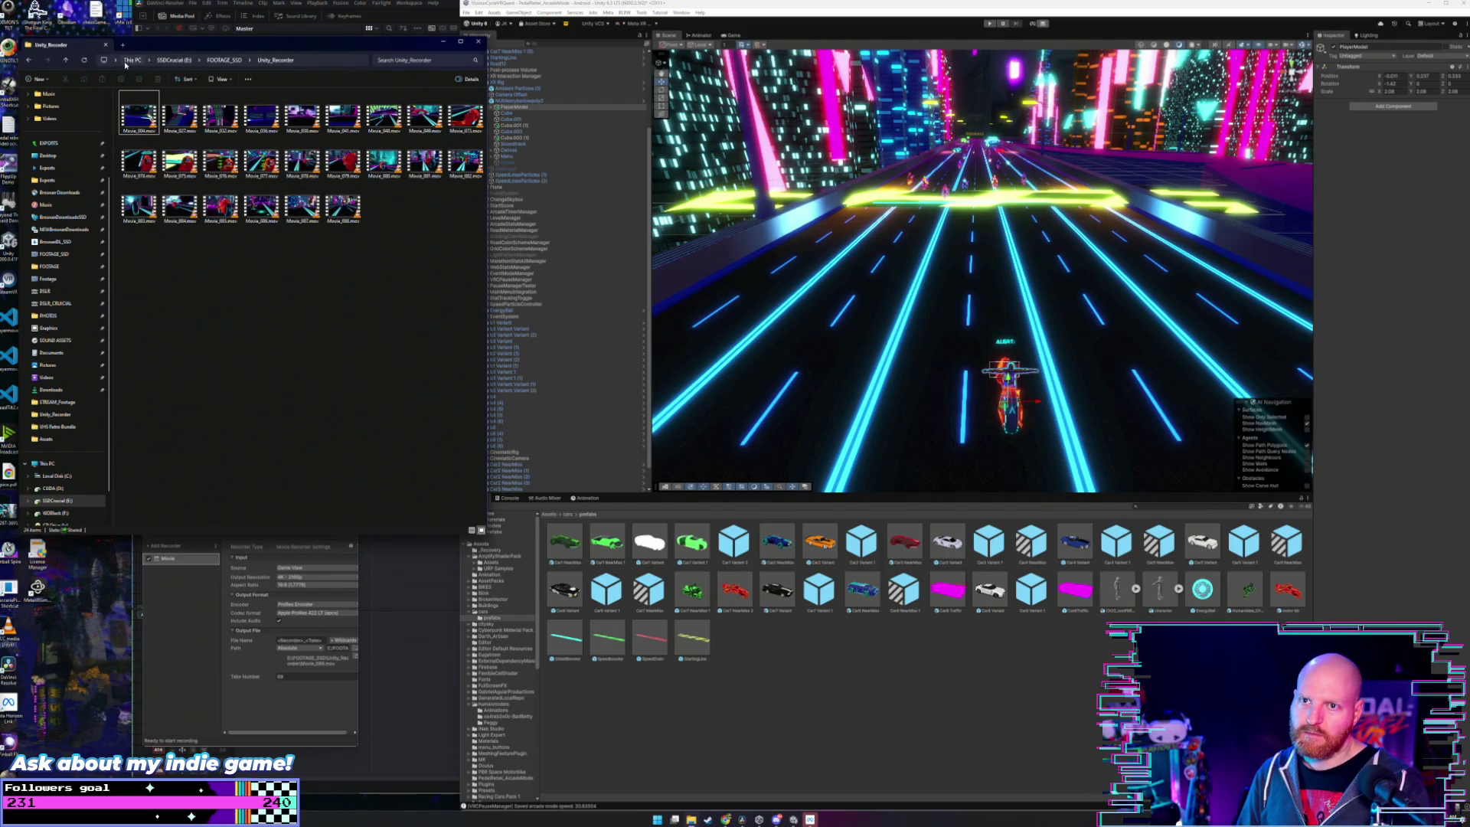
{"action": "left_click", "coordinate": [130, 61]}
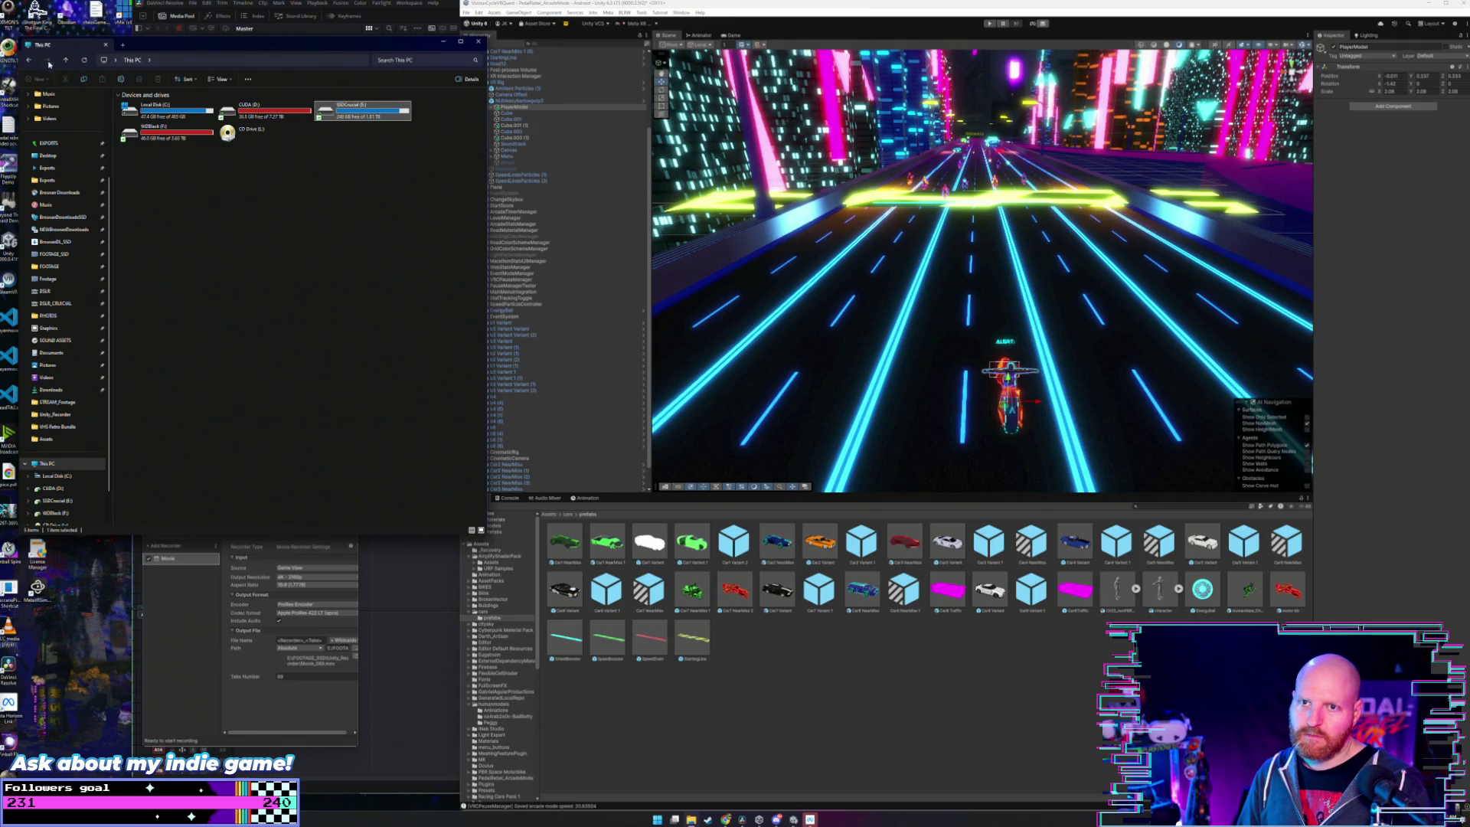
{"action": "left_click", "coordinate": [30, 60]}
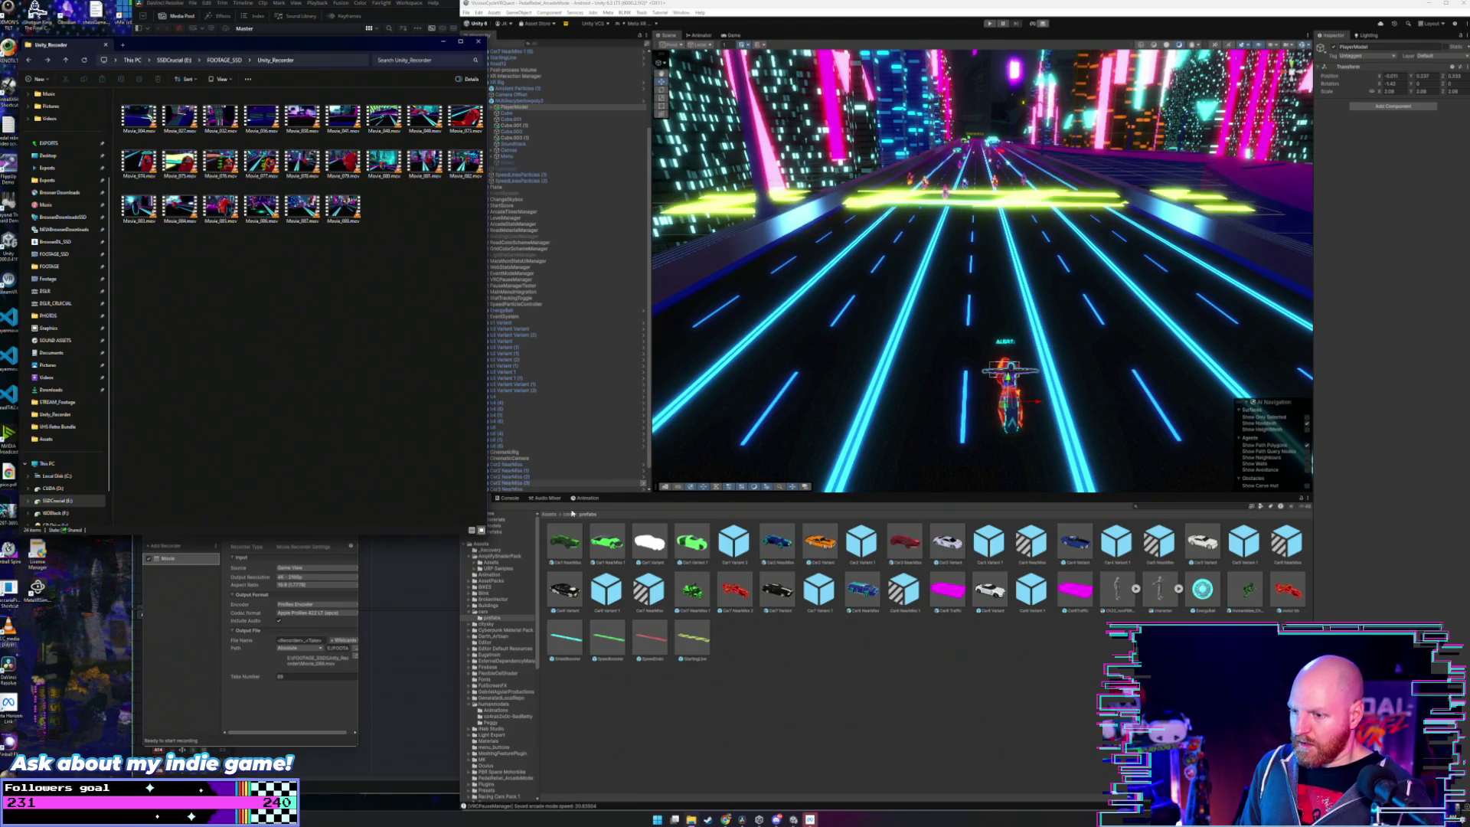
{"action": "scroll", "coordinate": [566, 371], "scroll_direction": "down", "scroll_amount": 2}
- Select CinematicRig and edit its Orbit Pivot Offset X value in the Inspector
{"action": "left_click", "coordinate": [507, 427]}
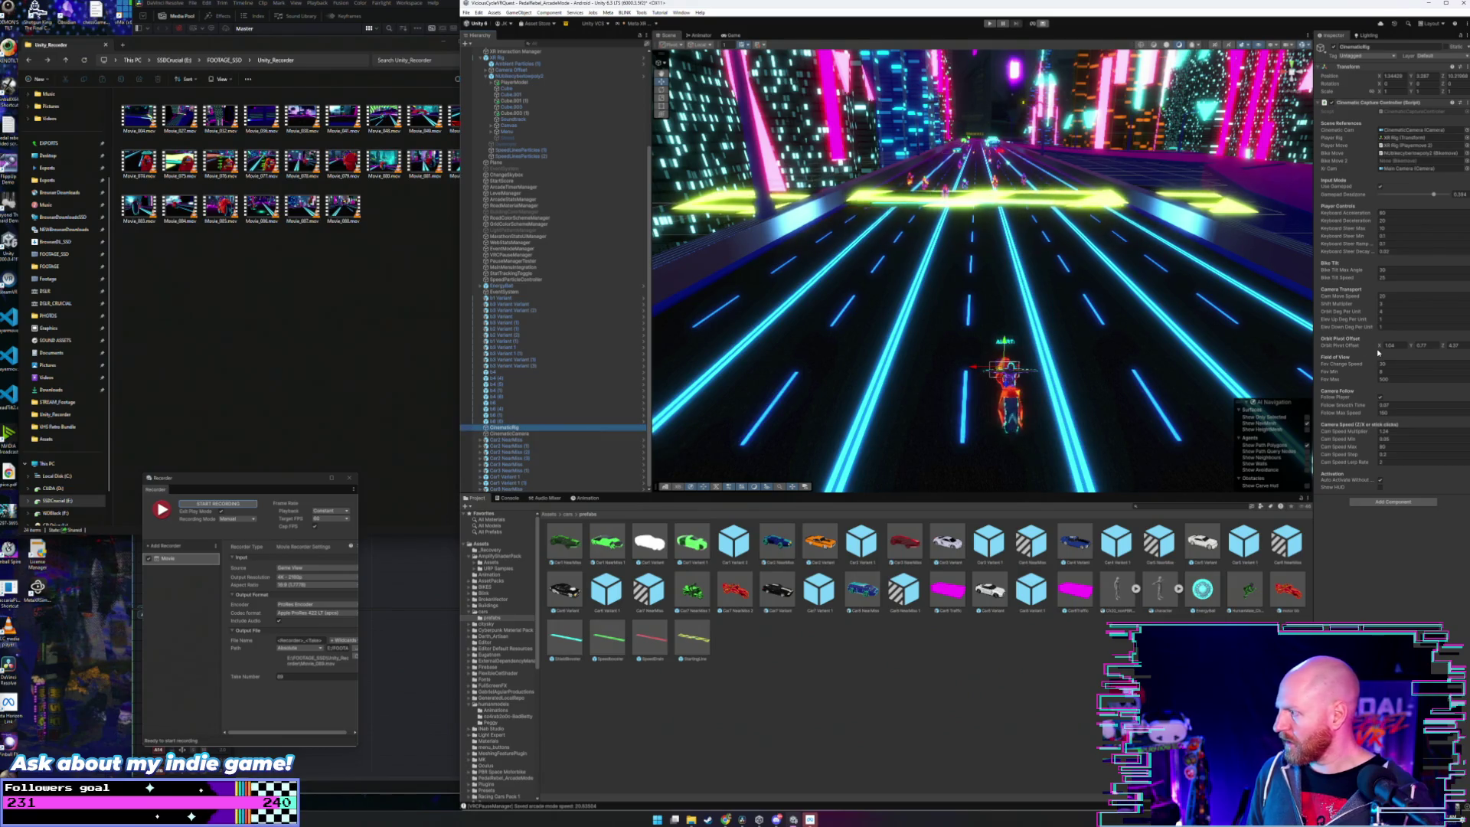
{"action": "left_click", "coordinate": [1380, 345]}
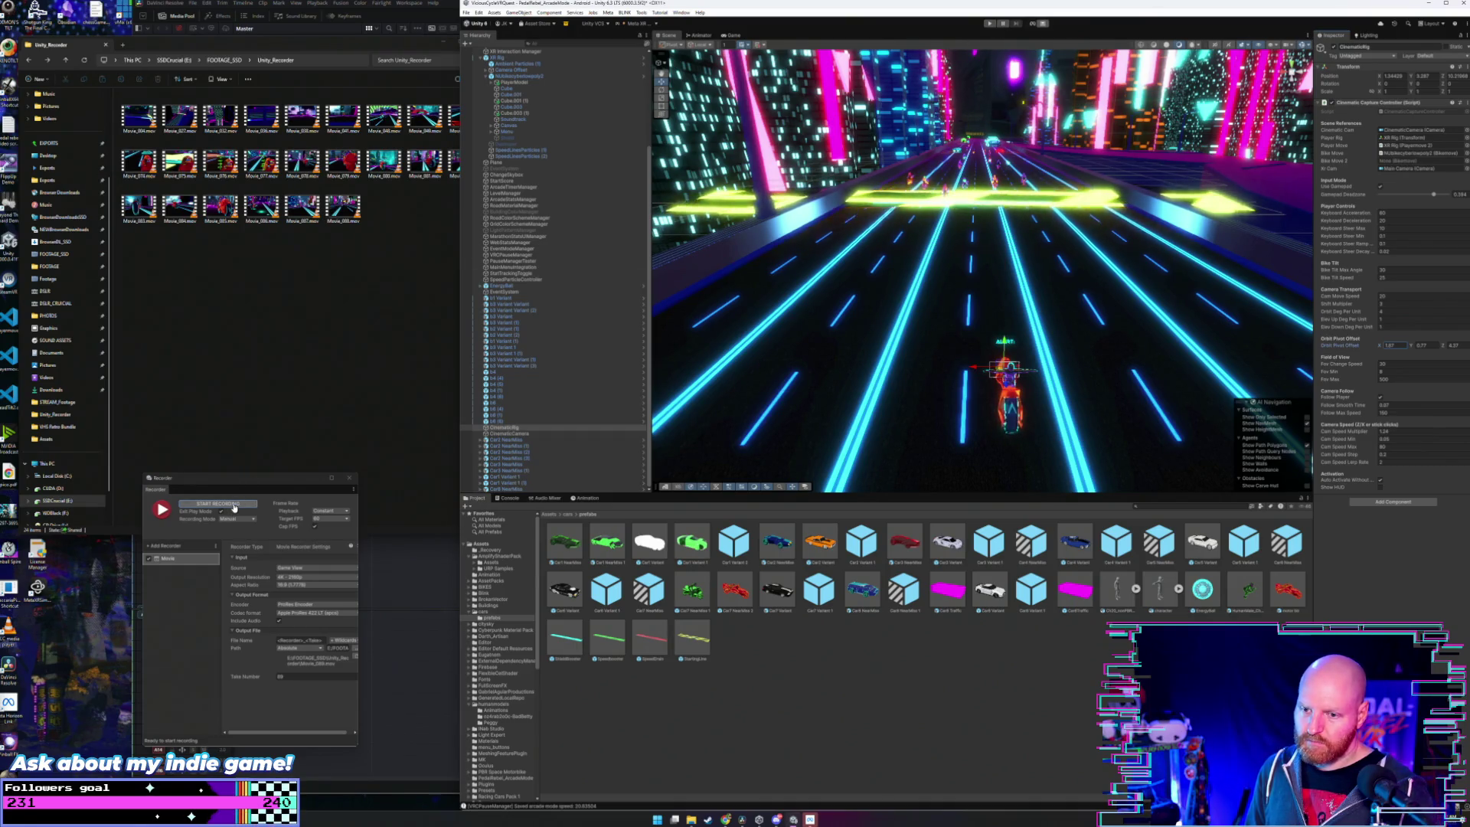
- Record a full gameplay take with the new orbit offset, then stop the recording
{"action": "left_click", "coordinate": [234, 502]}
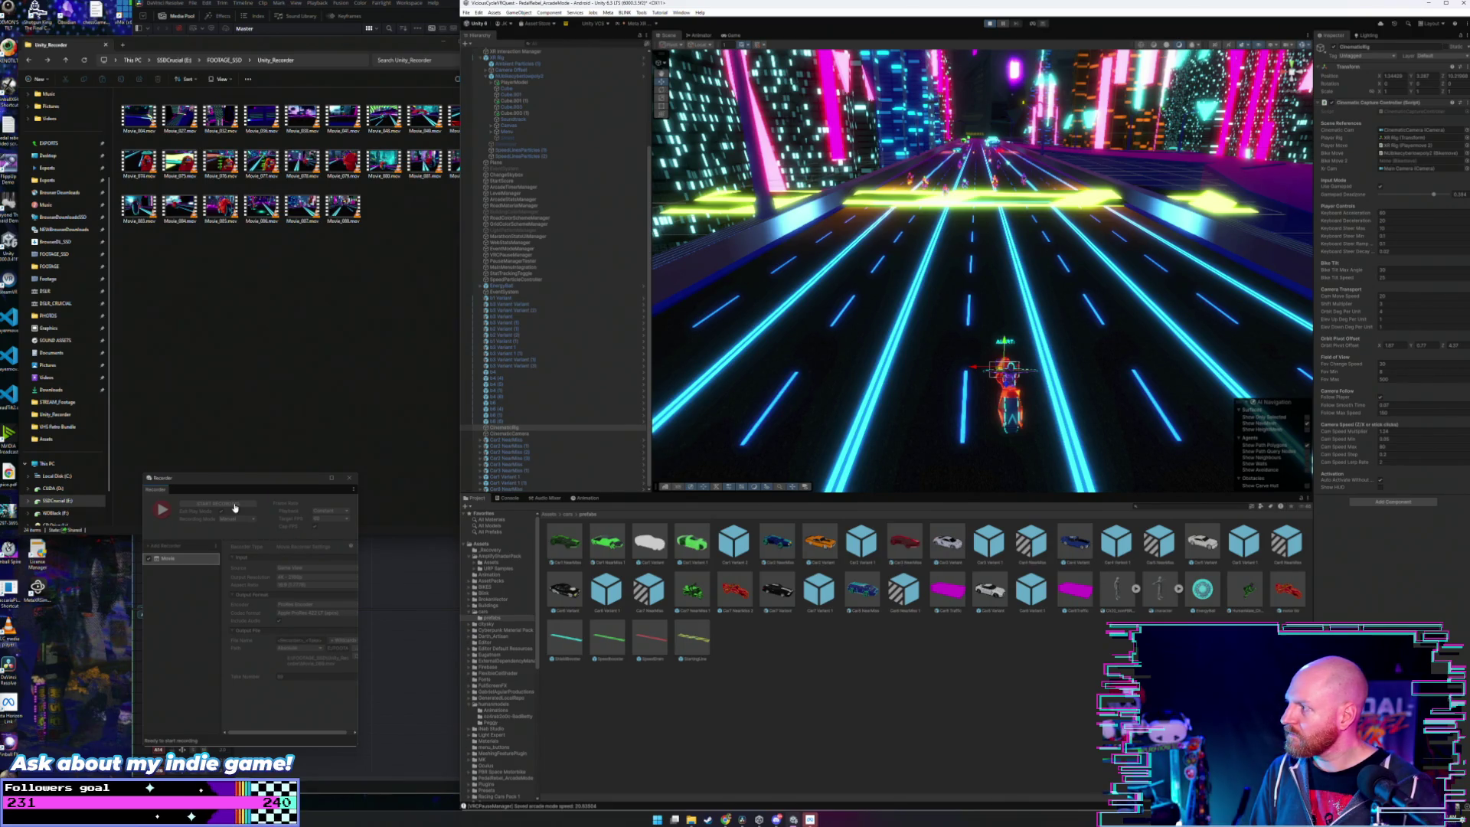
{"action": "left_click", "coordinate": [234, 505]}
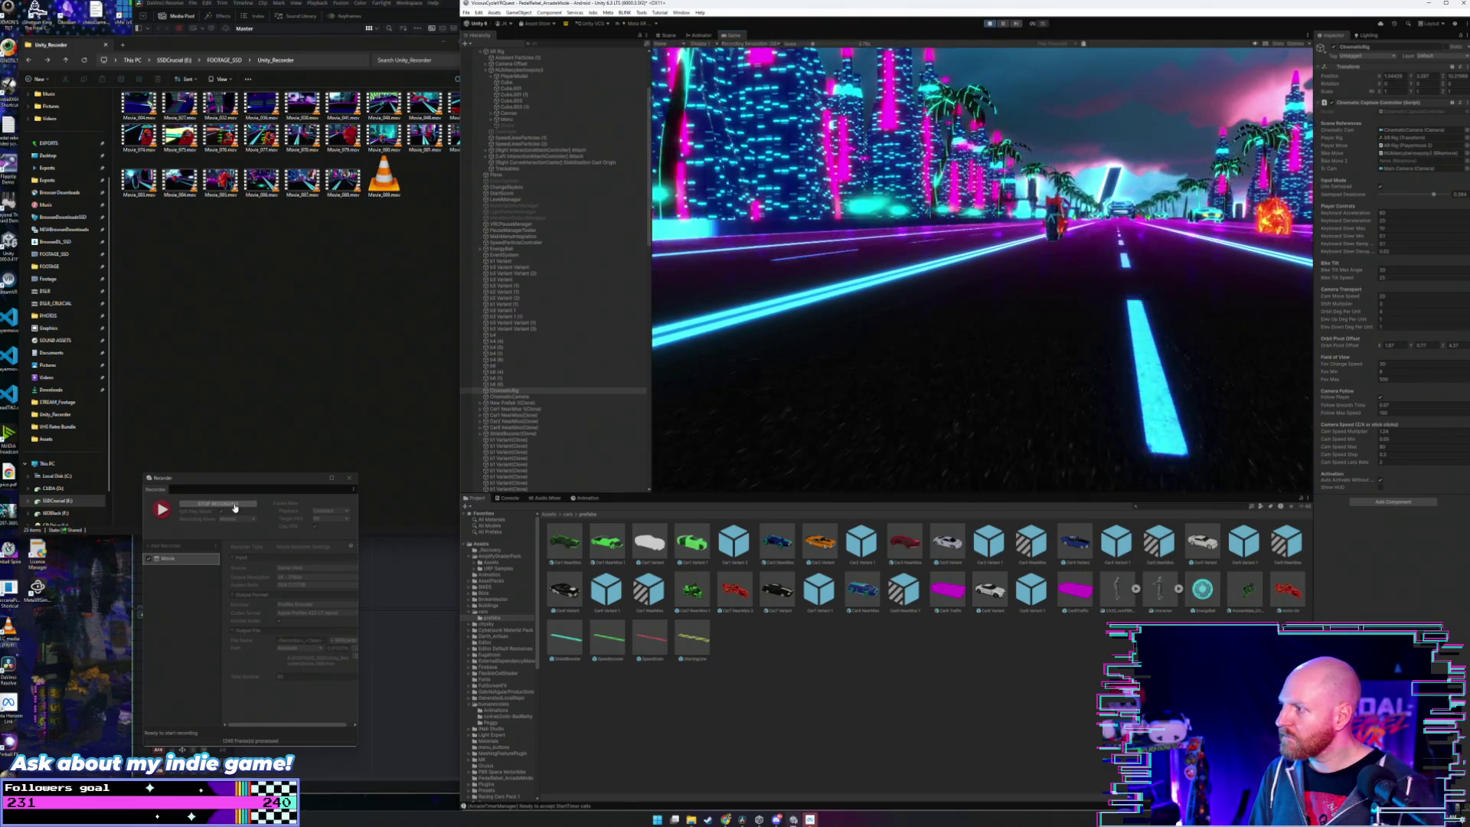
{"action": "left_click", "coordinate": [235, 508]}
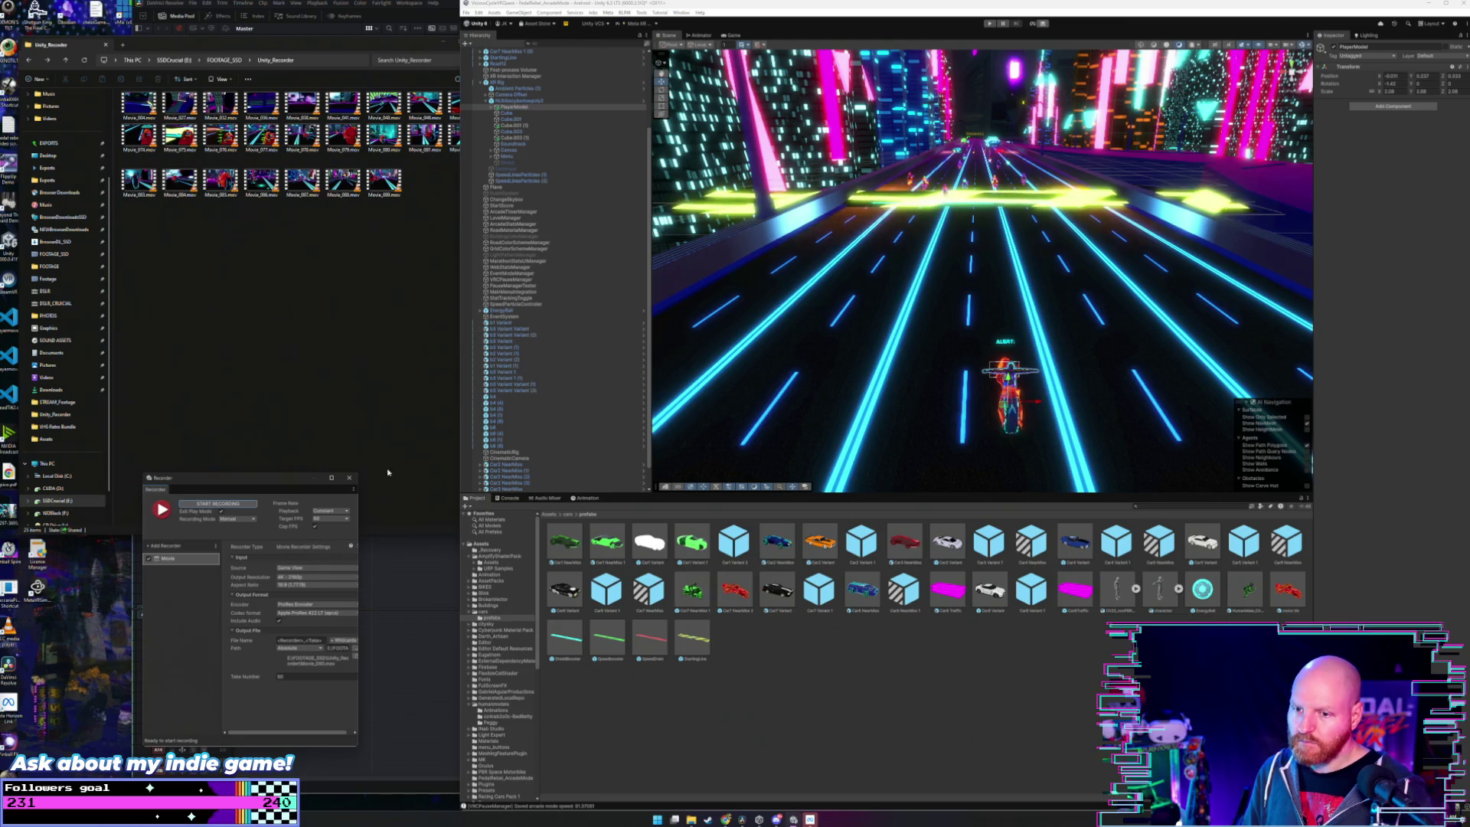
- Record another take of the rider racing past neon cars, then stop the recording
{"action": "left_click", "coordinate": [245, 505]}
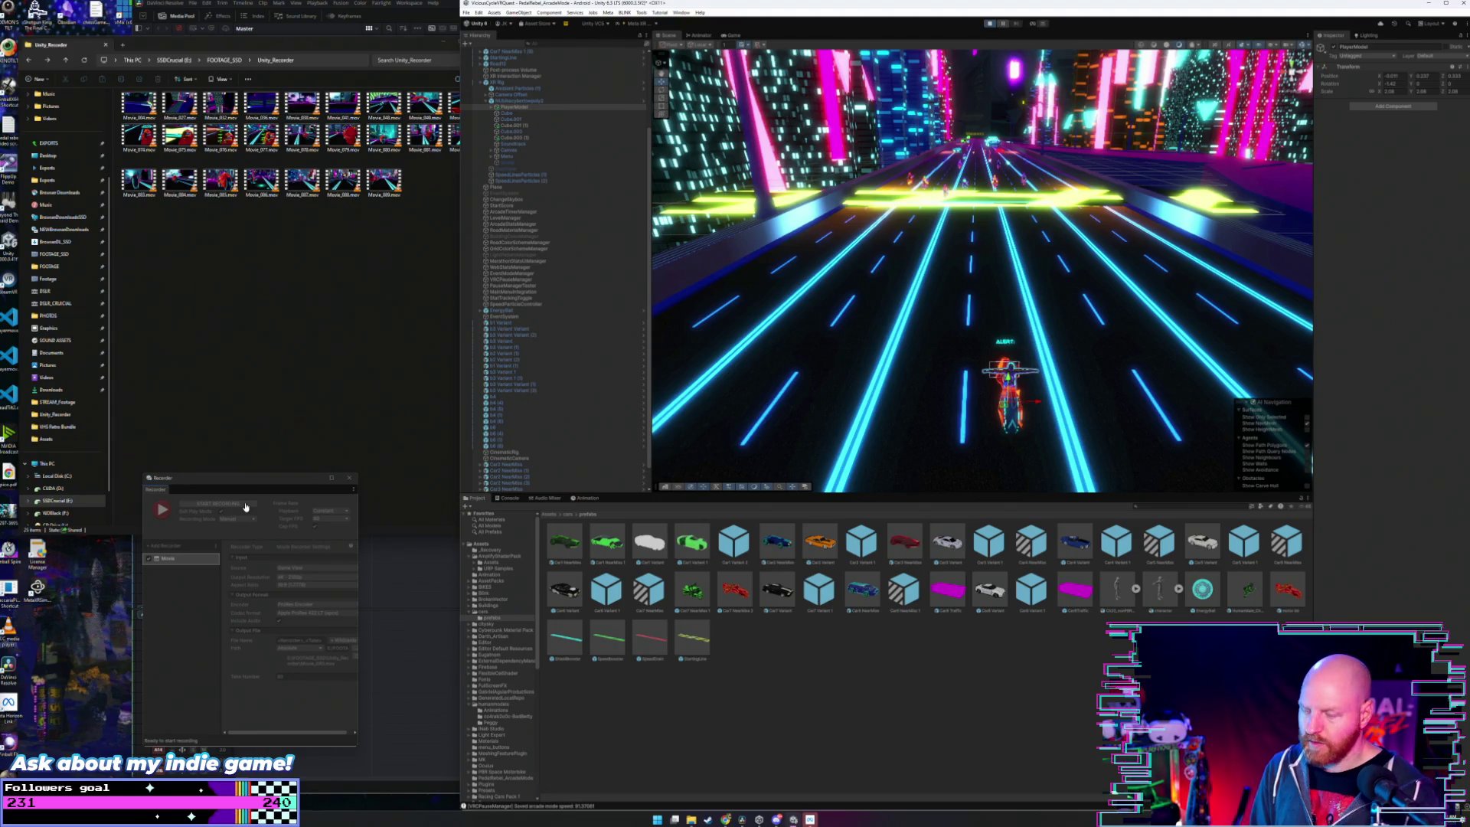
{"action": "left_click", "coordinate": [245, 506]}
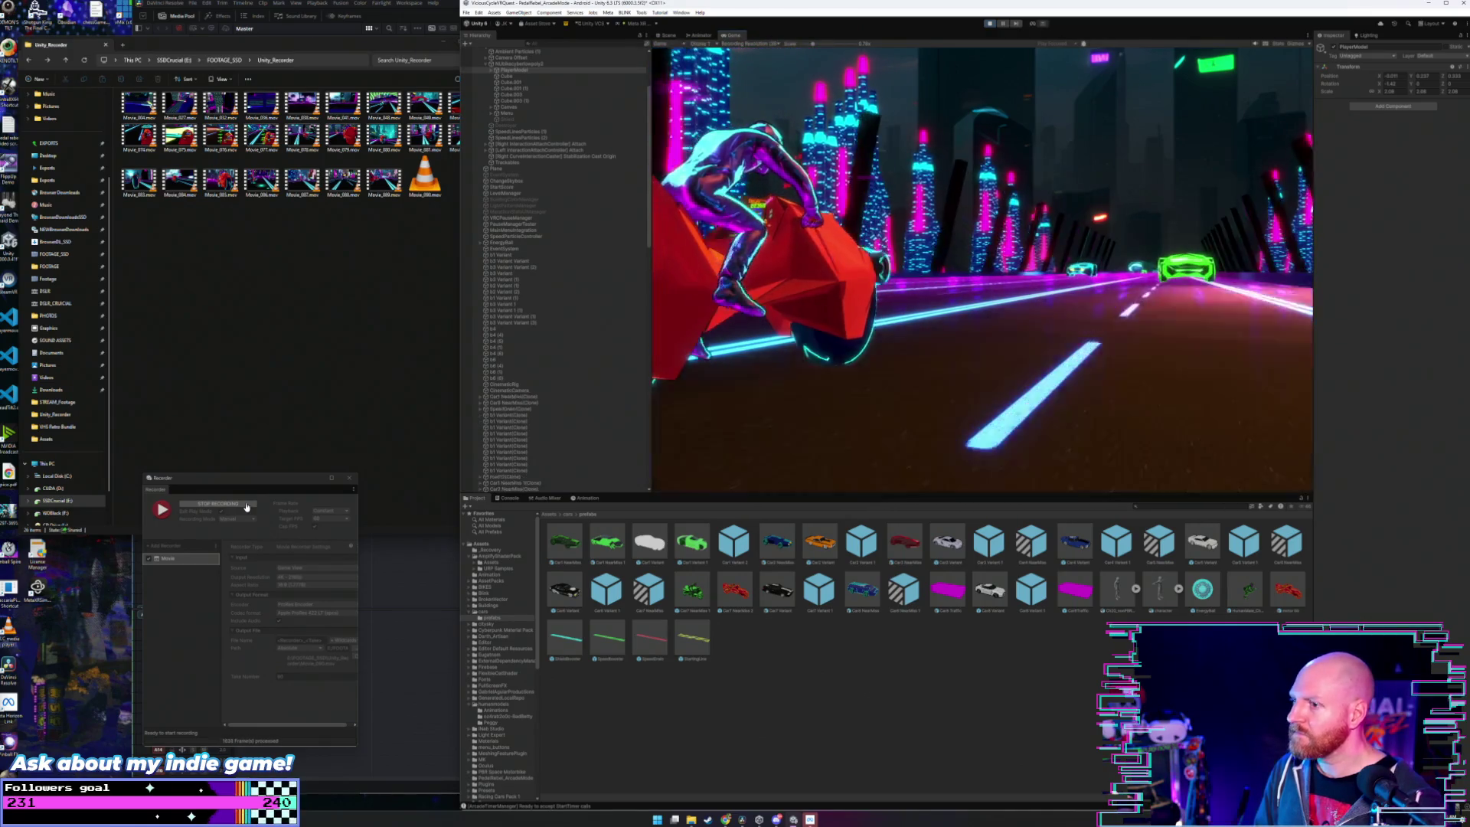
{"action": "left_click", "coordinate": [249, 503]}
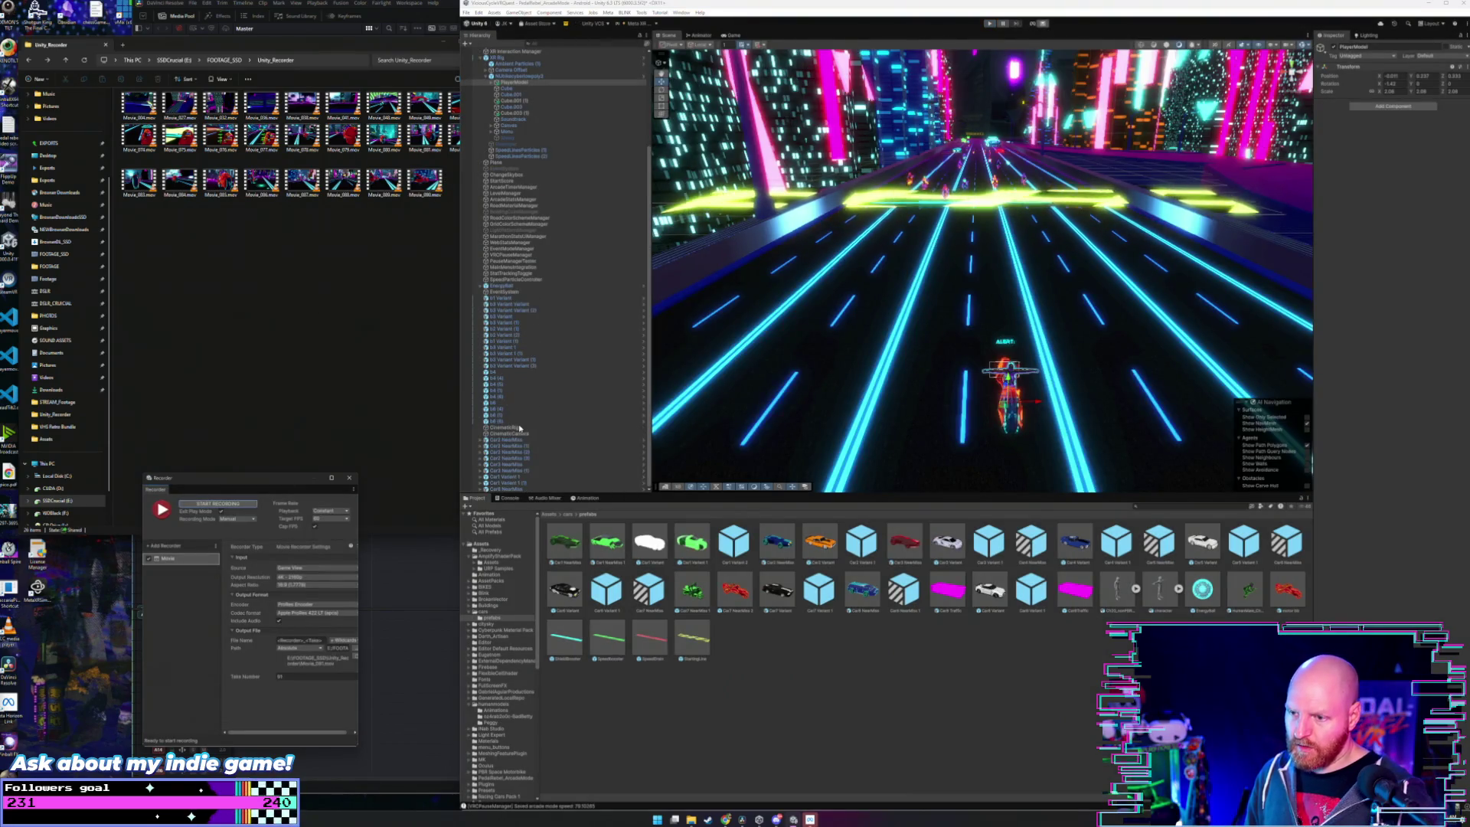
- Toggle Use Gamepad on CinematicRig and deactivate the CinematicCamera object
{"action": "left_click", "coordinate": [518, 427]}
{"action": "left_click", "coordinate": [1380, 186]}
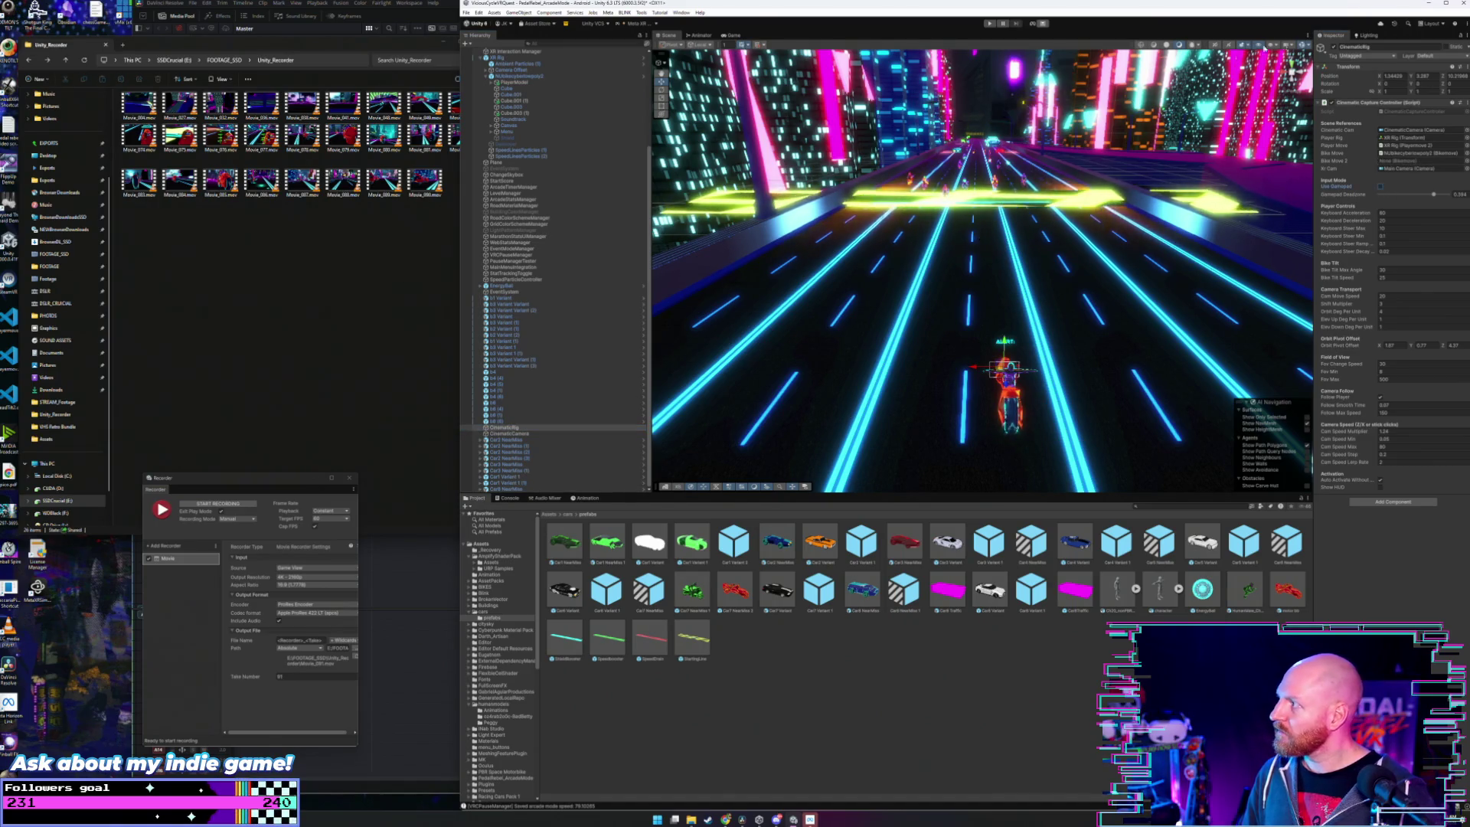
{"action": "left_click", "coordinate": [1253, 208]}
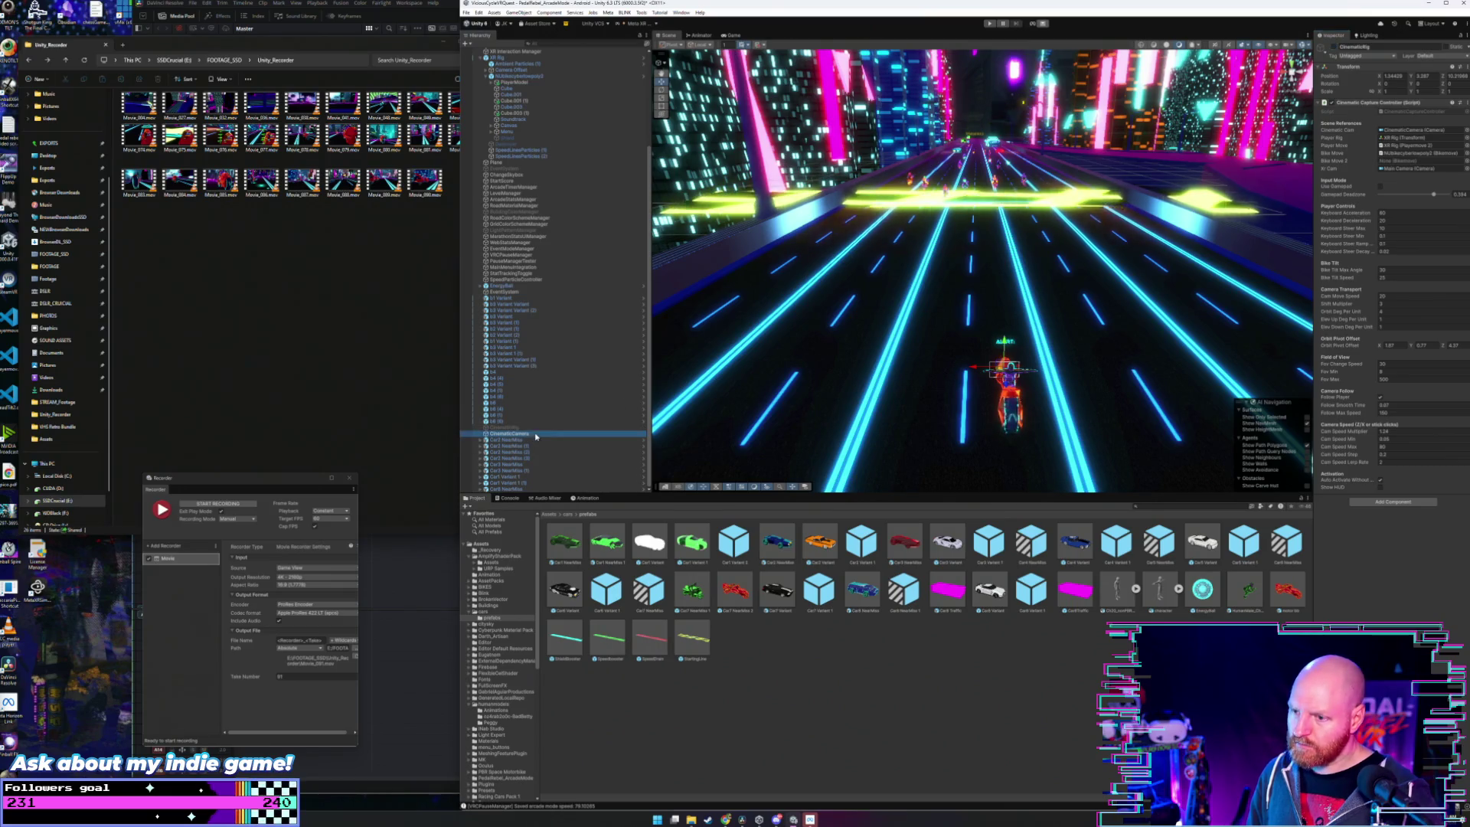
{"action": "left_click", "coordinate": [1334, 47]}
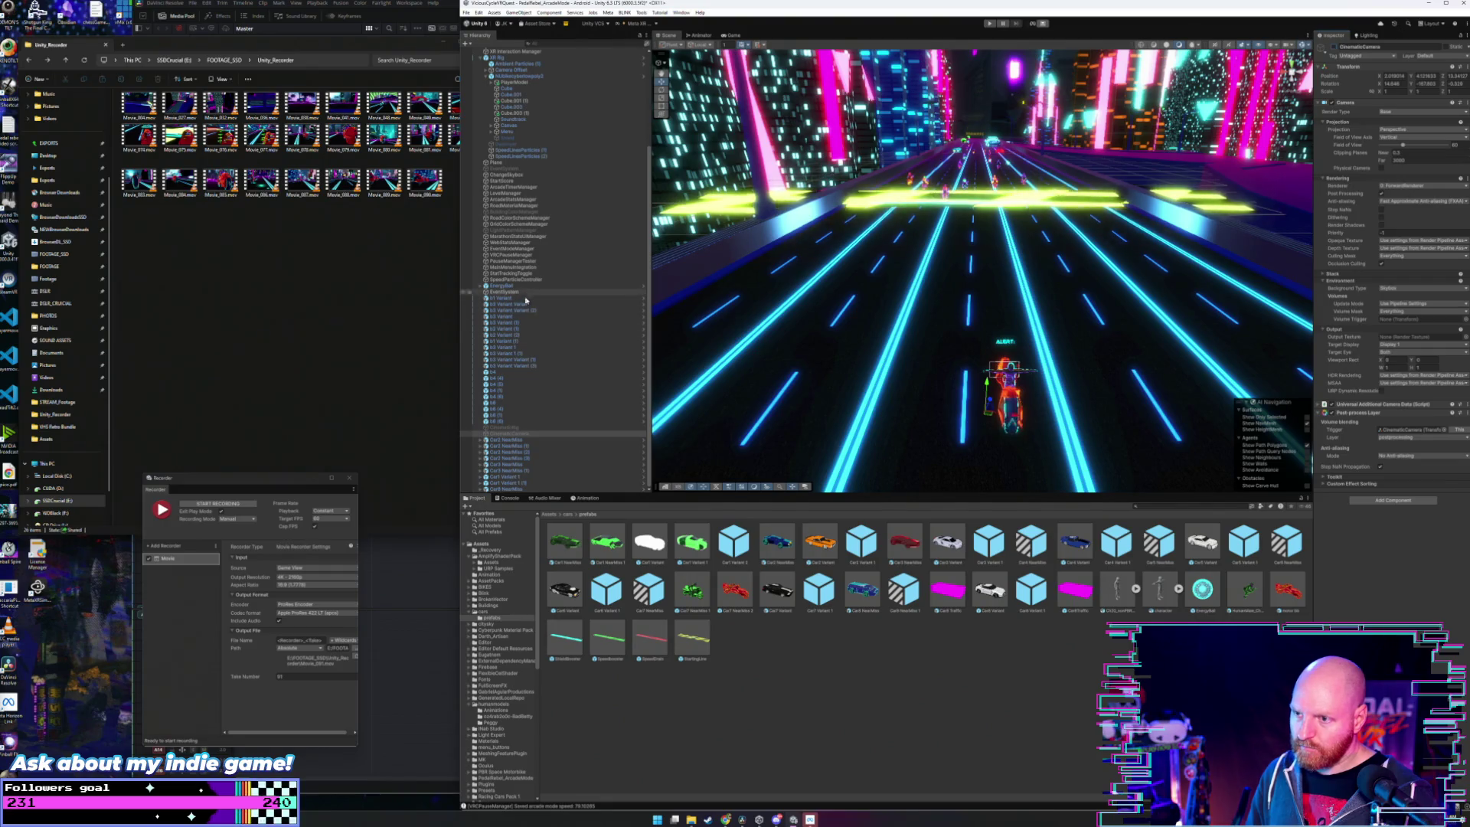
- Enable Is Focus Aware and Show Resume Countdown on the VRCPauseManager
{"action": "scroll", "coordinate": [536, 281], "scroll_direction": "up", "scroll_amount": 1}
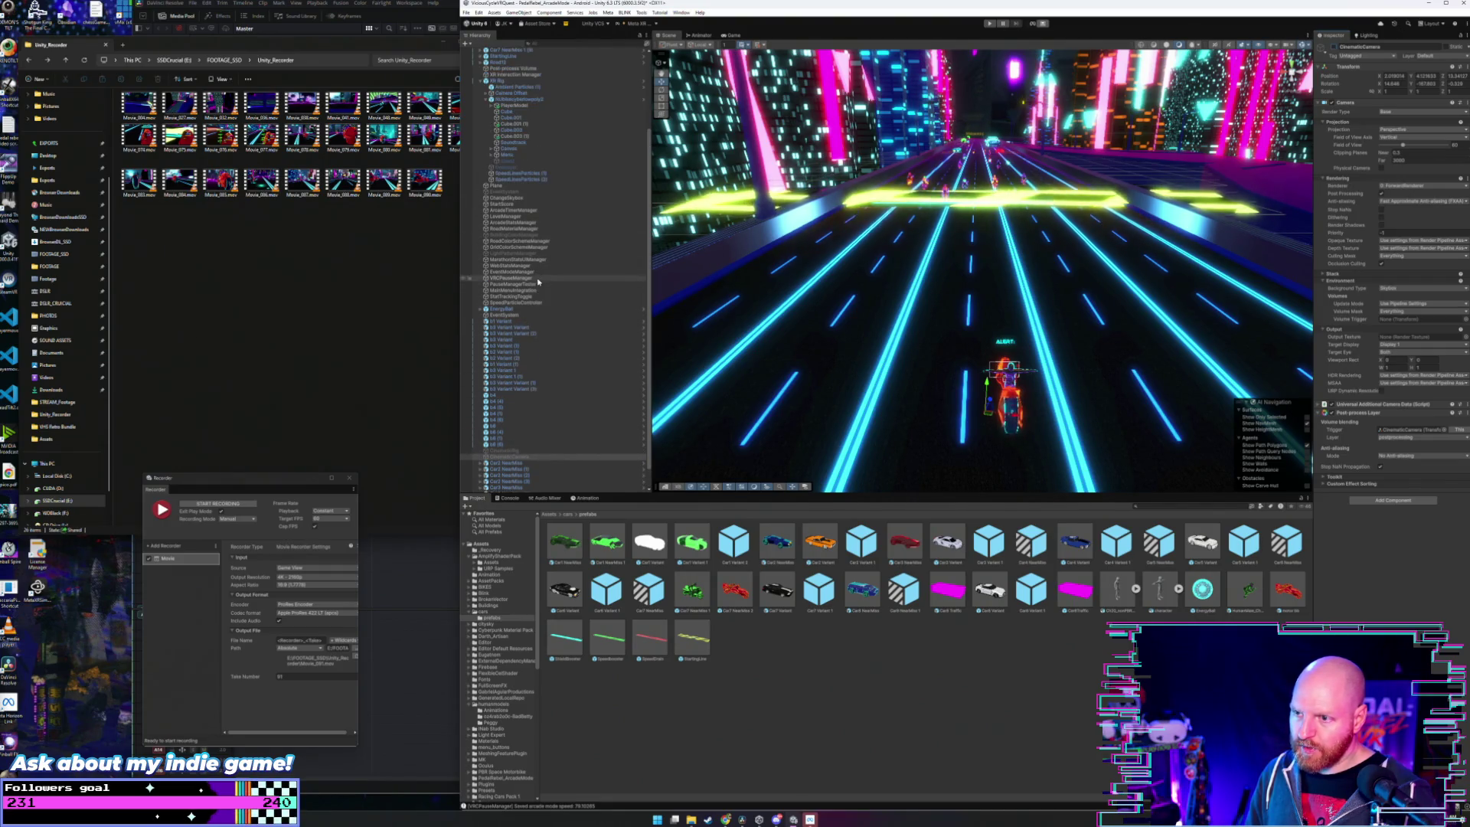
{"action": "left_click", "coordinate": [536, 285]}
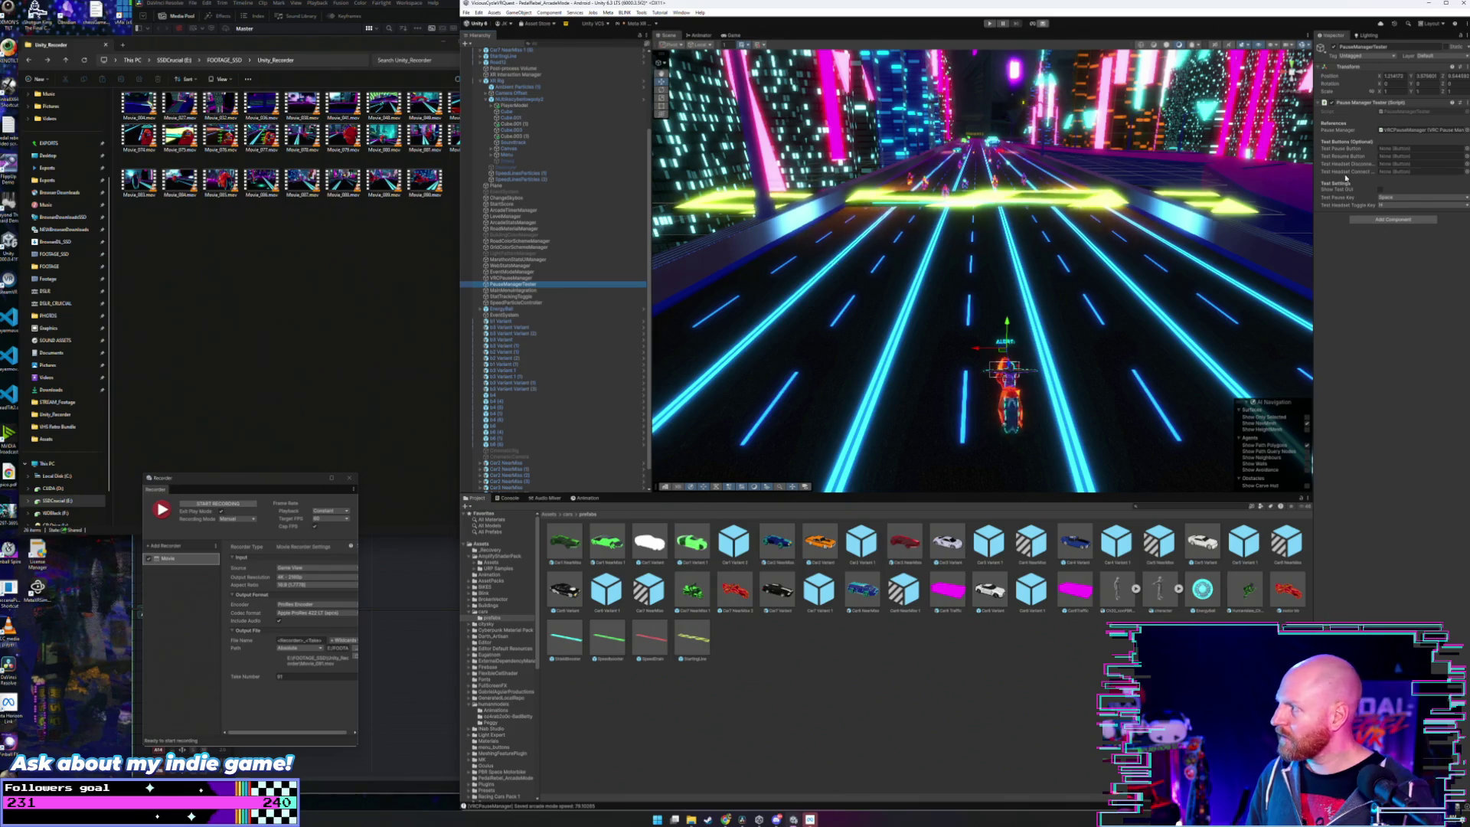
{"action": "left_click", "coordinate": [536, 278]}
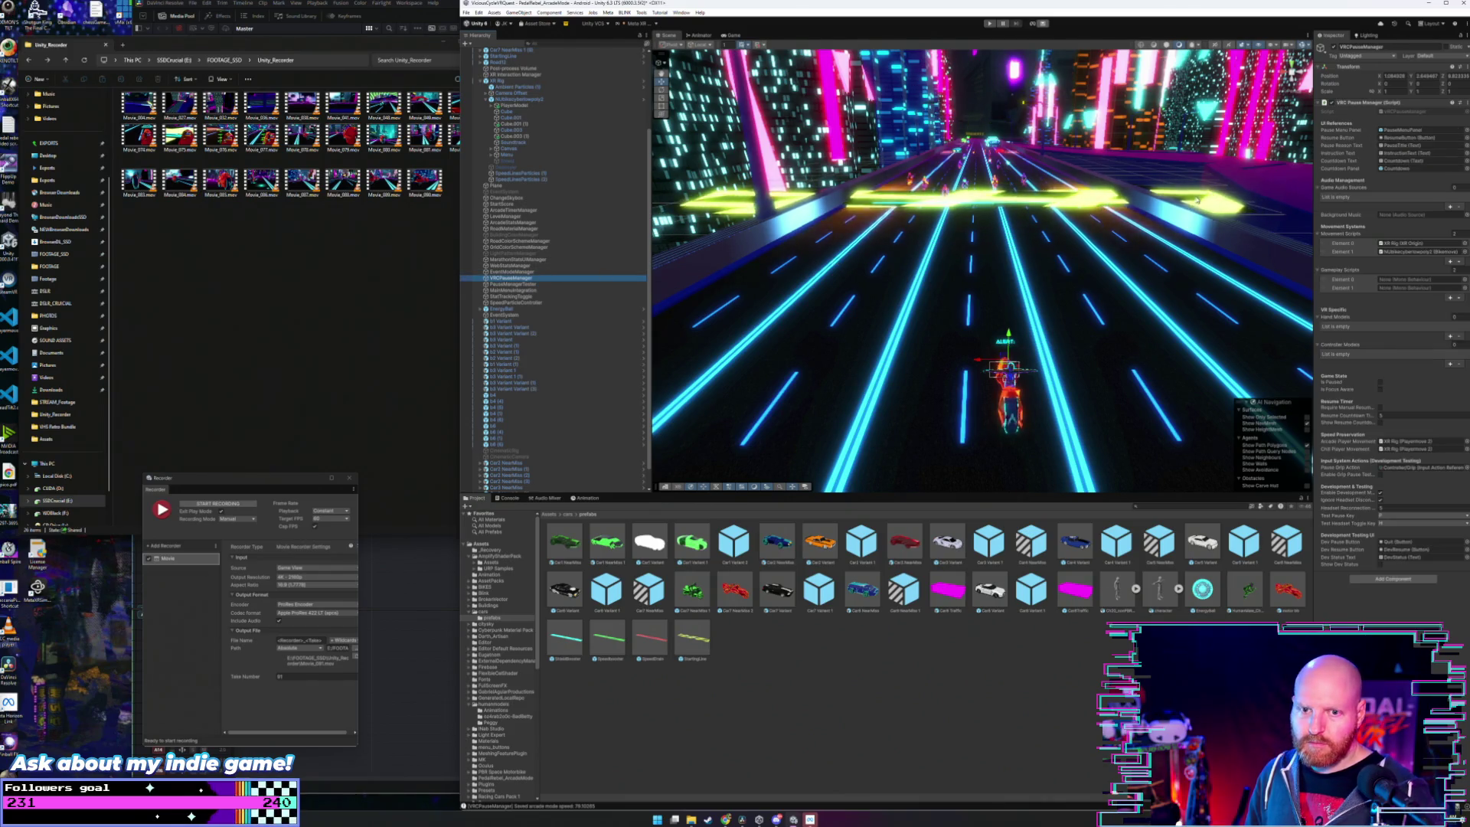
{"action": "left_click", "coordinate": [1380, 389]}
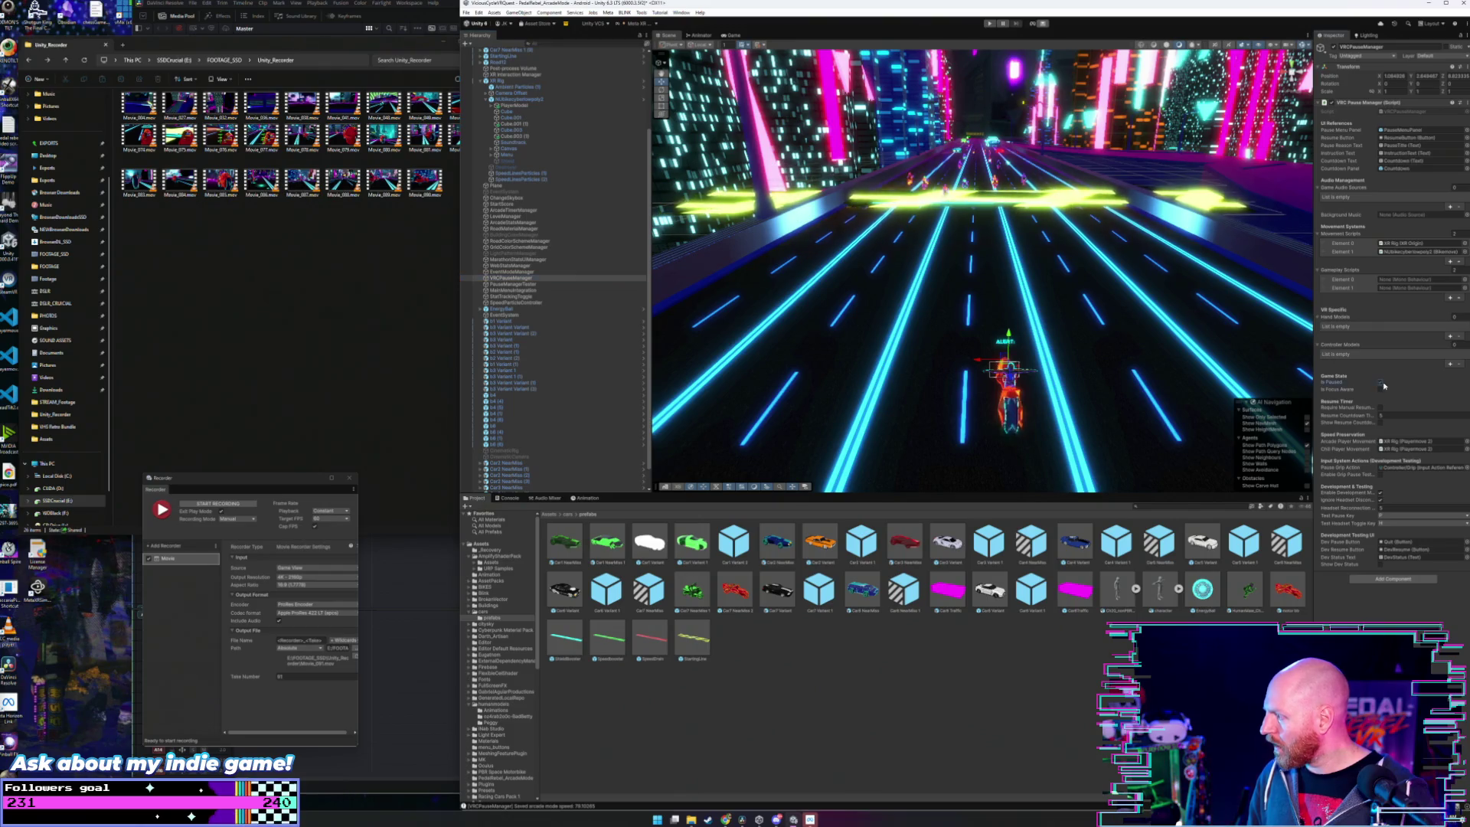
{"action": "left_click", "coordinate": [1380, 422]}
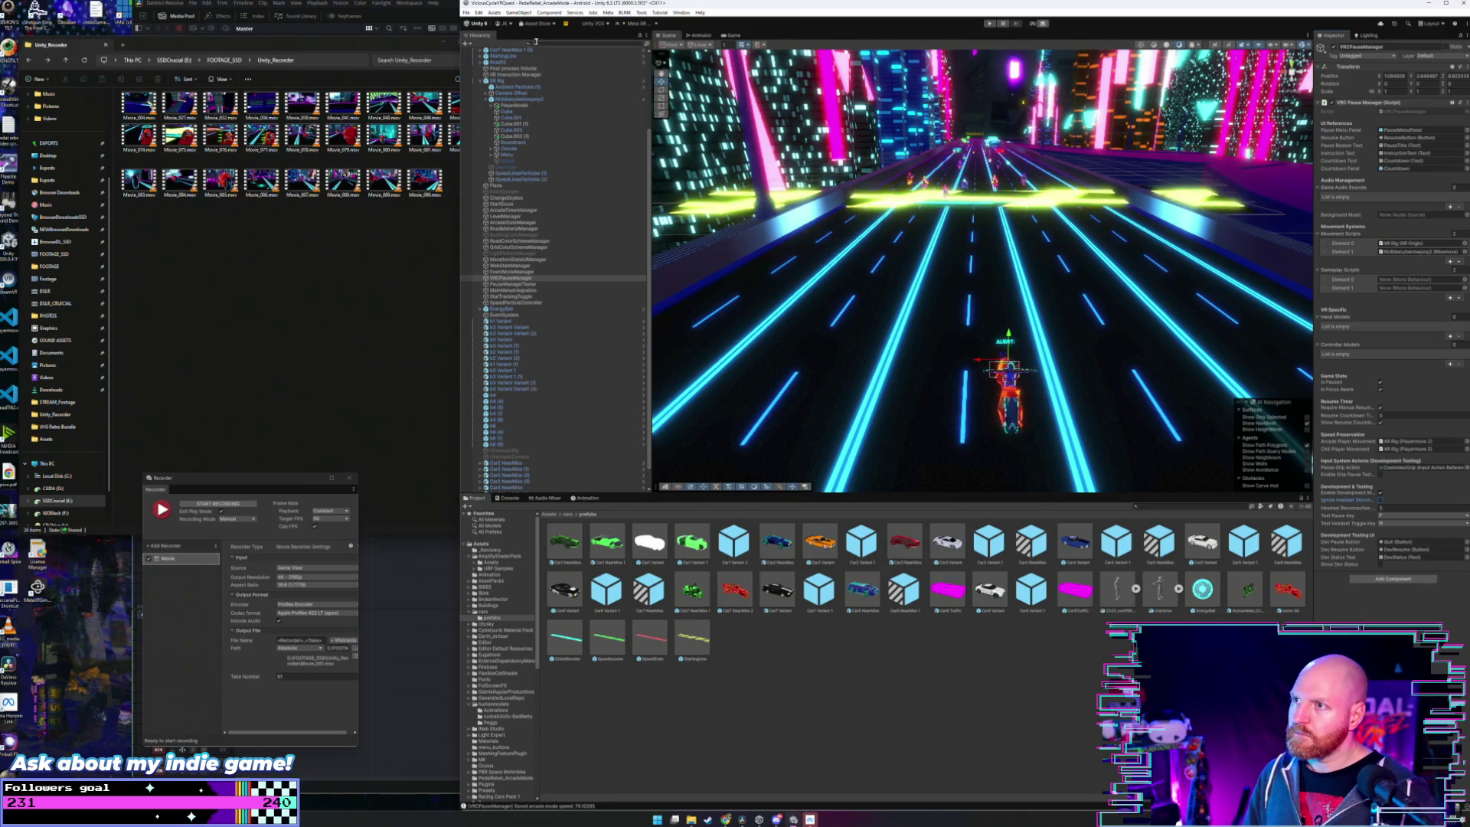
- Briefly check the trailer timeline in DaVinci Resolve, then return to Unity
{"action": "left_click", "coordinate": [466, 12]}
{"action": "key", "text": "Escape"}
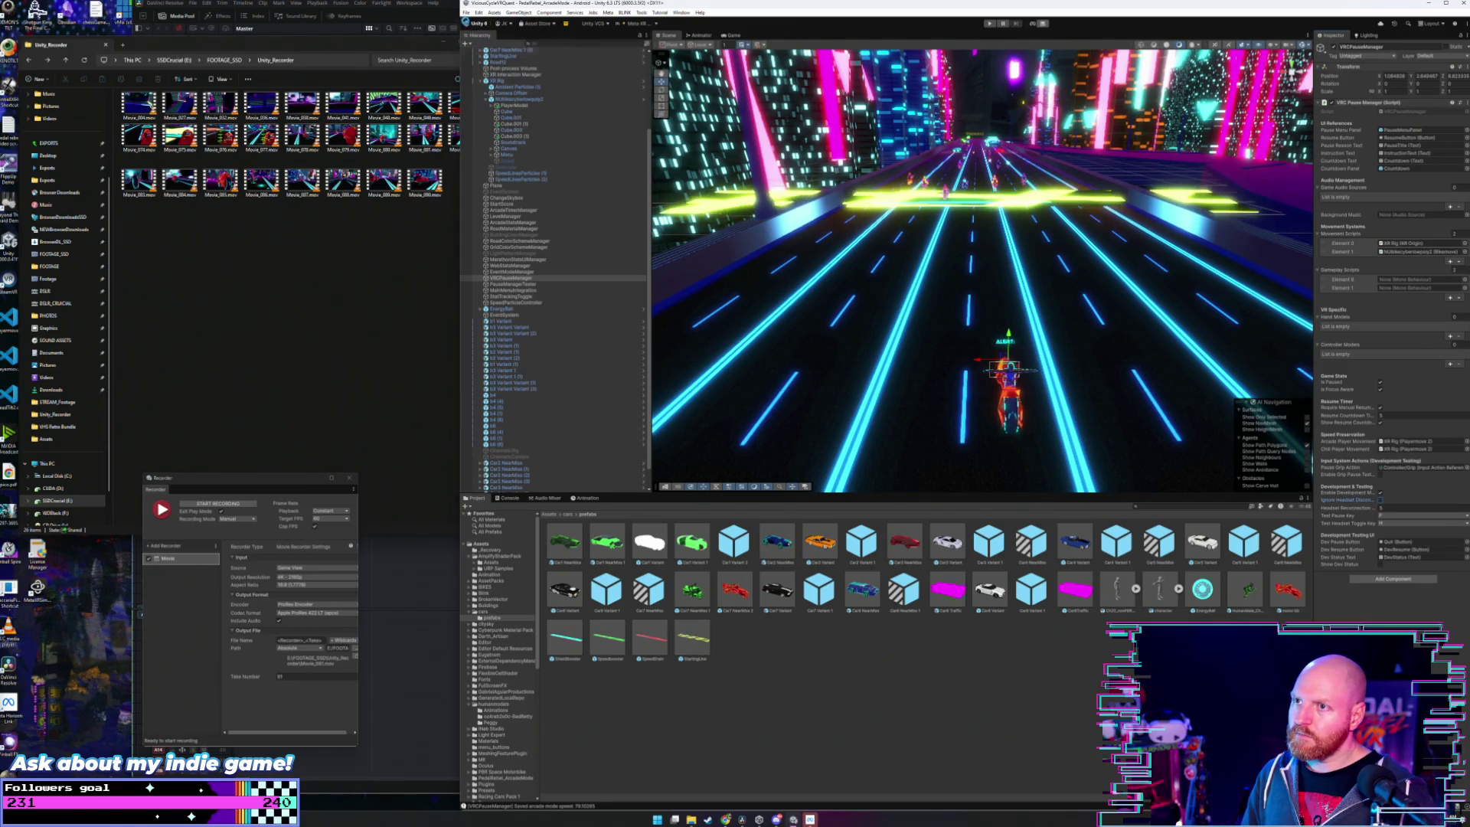
{"action": "left_click", "coordinate": [467, 13]}
{"action": "left_click", "coordinate": [668, 6]}
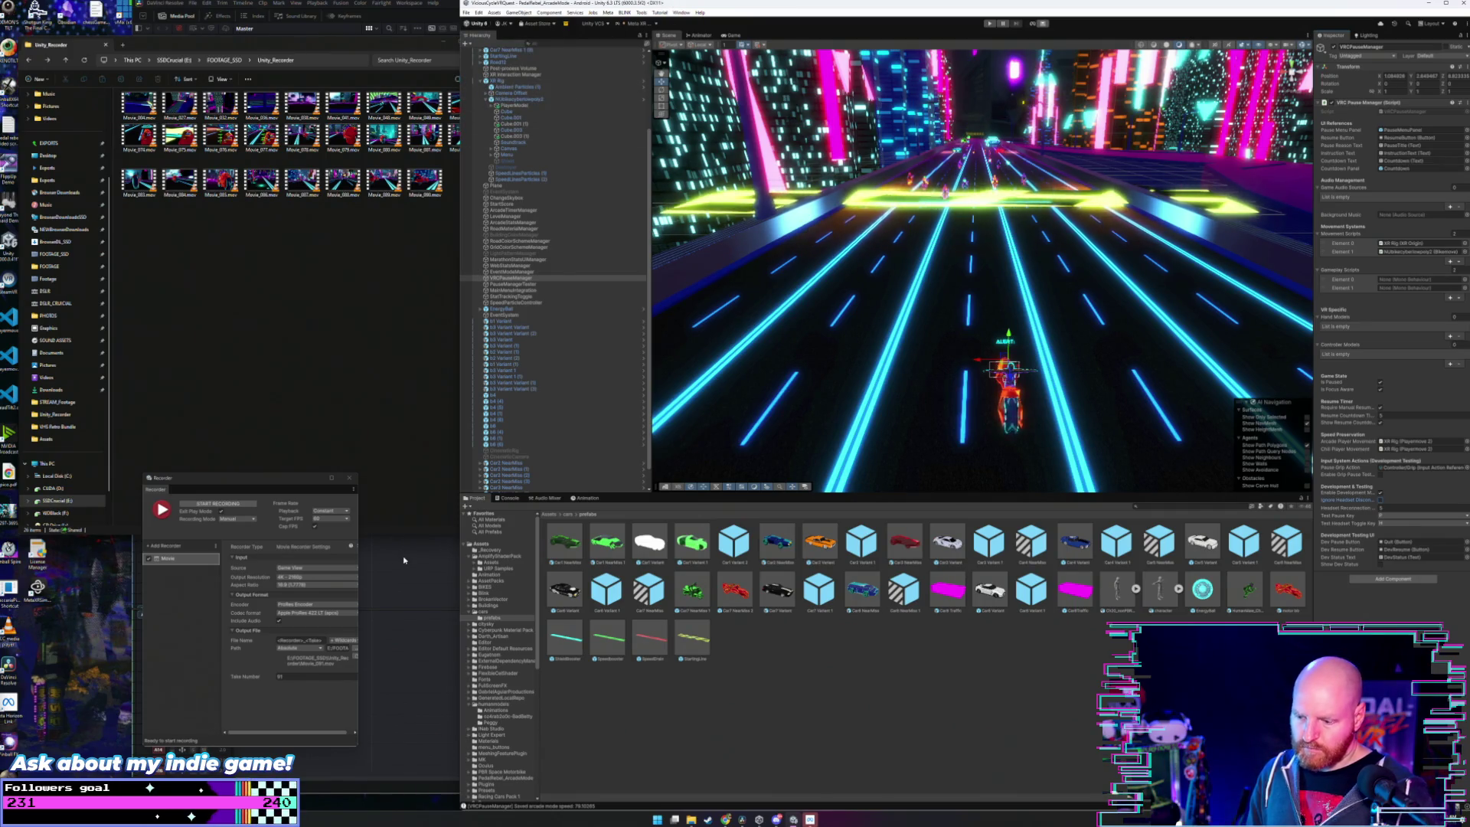
{"action": "key", "text": "alt+Tab"}
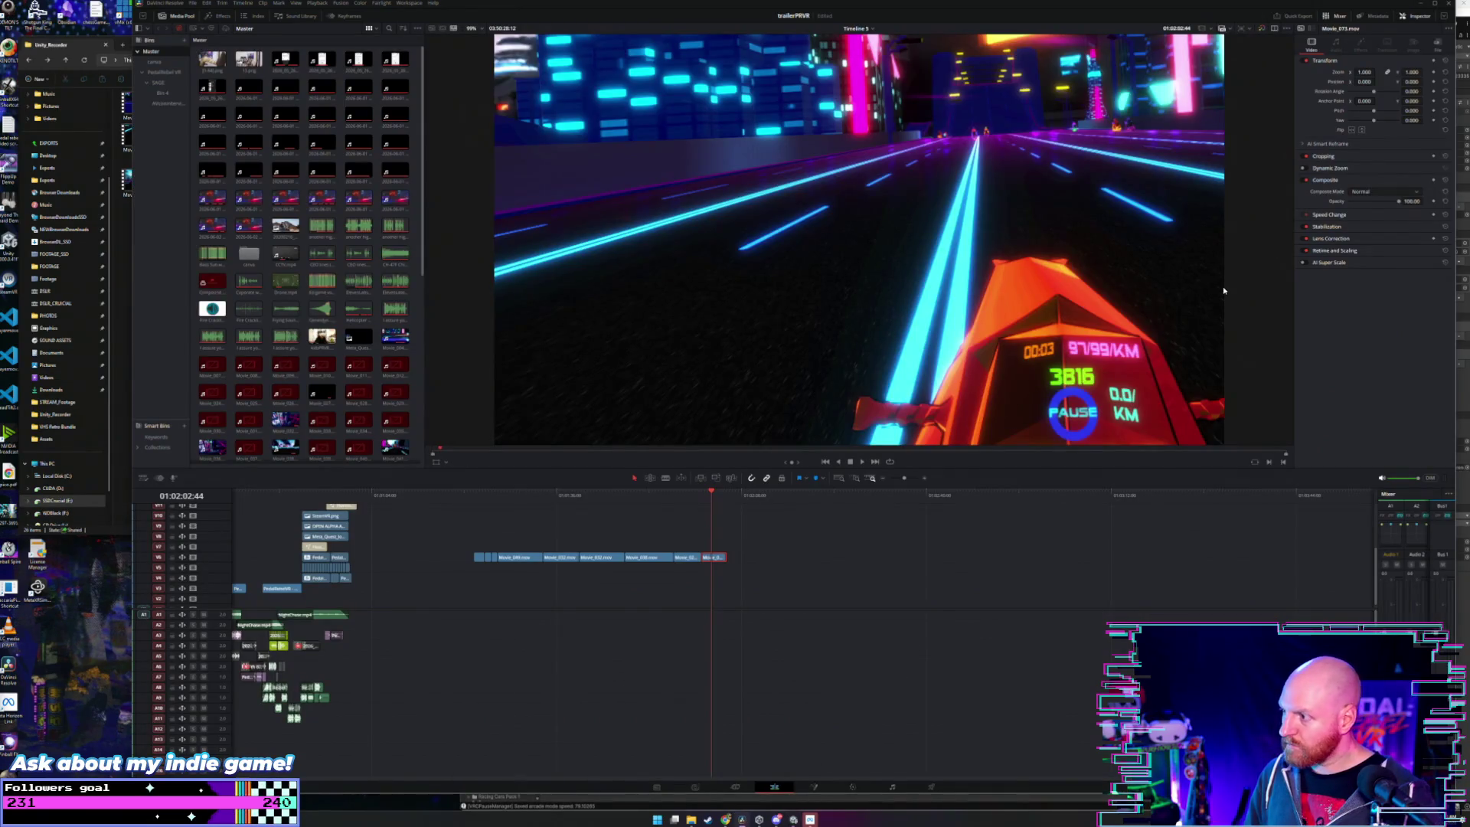
{"action": "left_click", "coordinate": [1448, 4]}
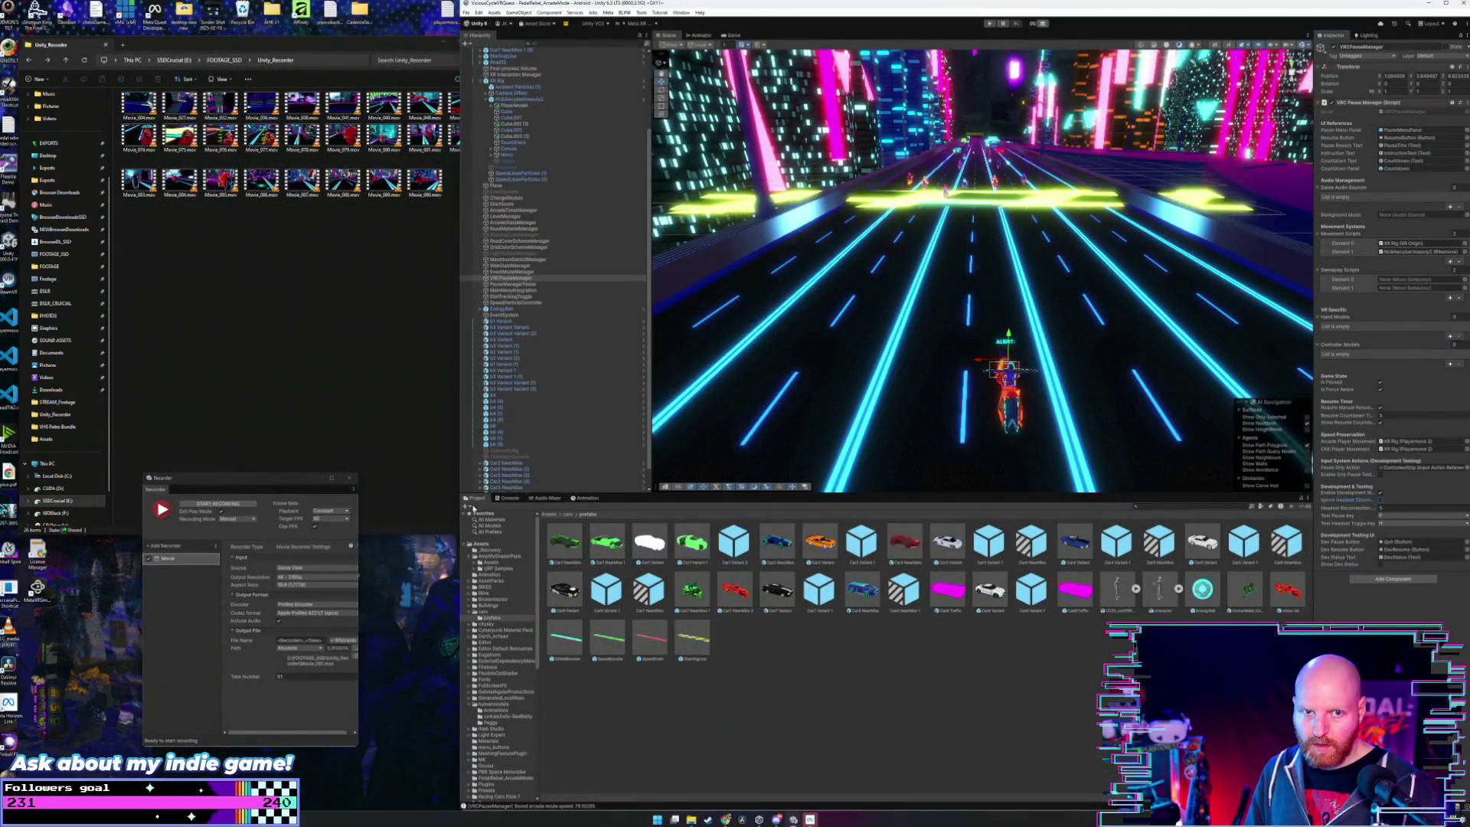
- Focus the Recorder window and start play mode with the rider at the highway start
{"action": "left_click", "coordinate": [286, 485]}
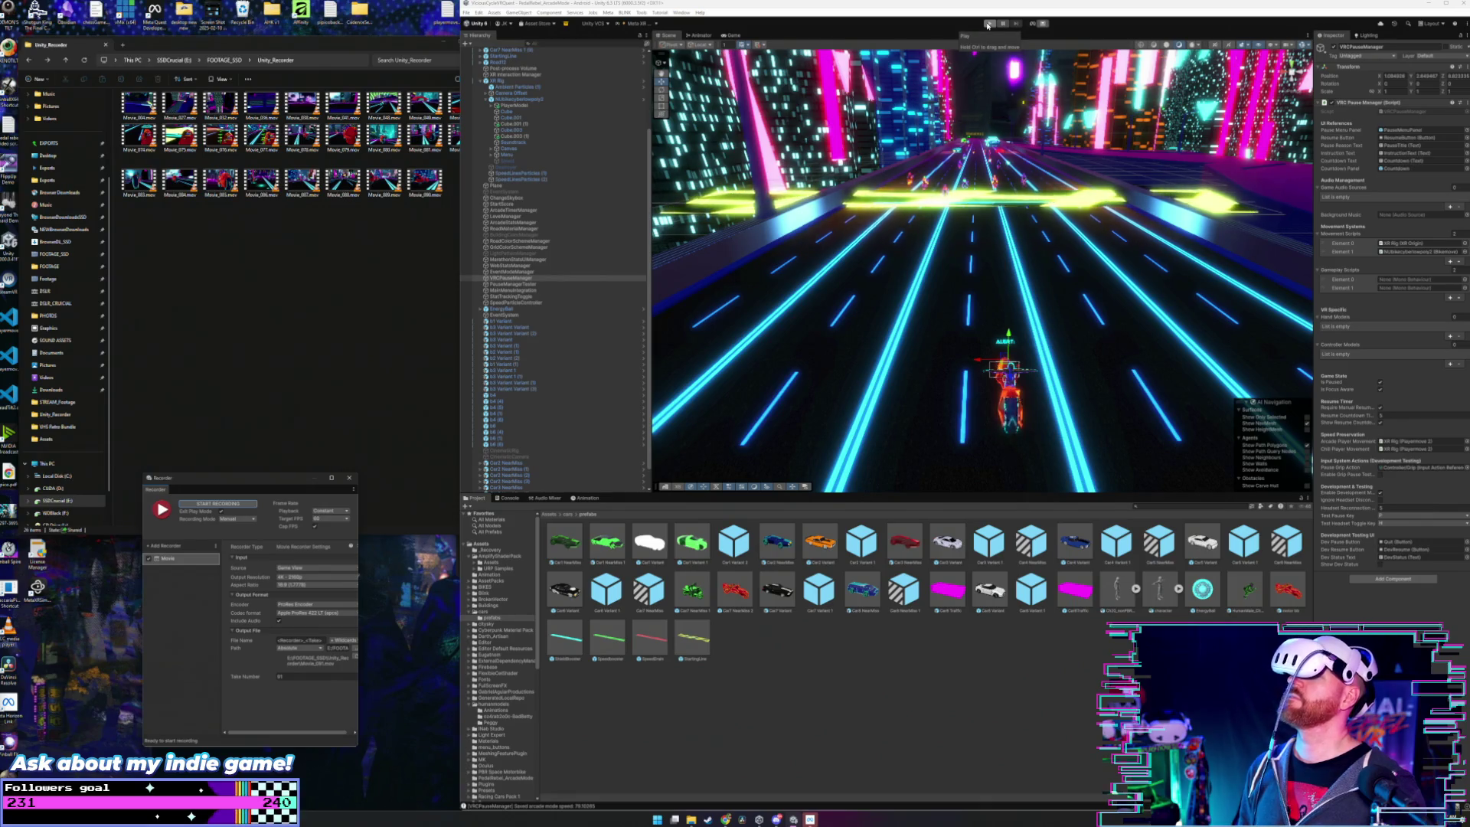
{"action": "left_click", "coordinate": [988, 25]}
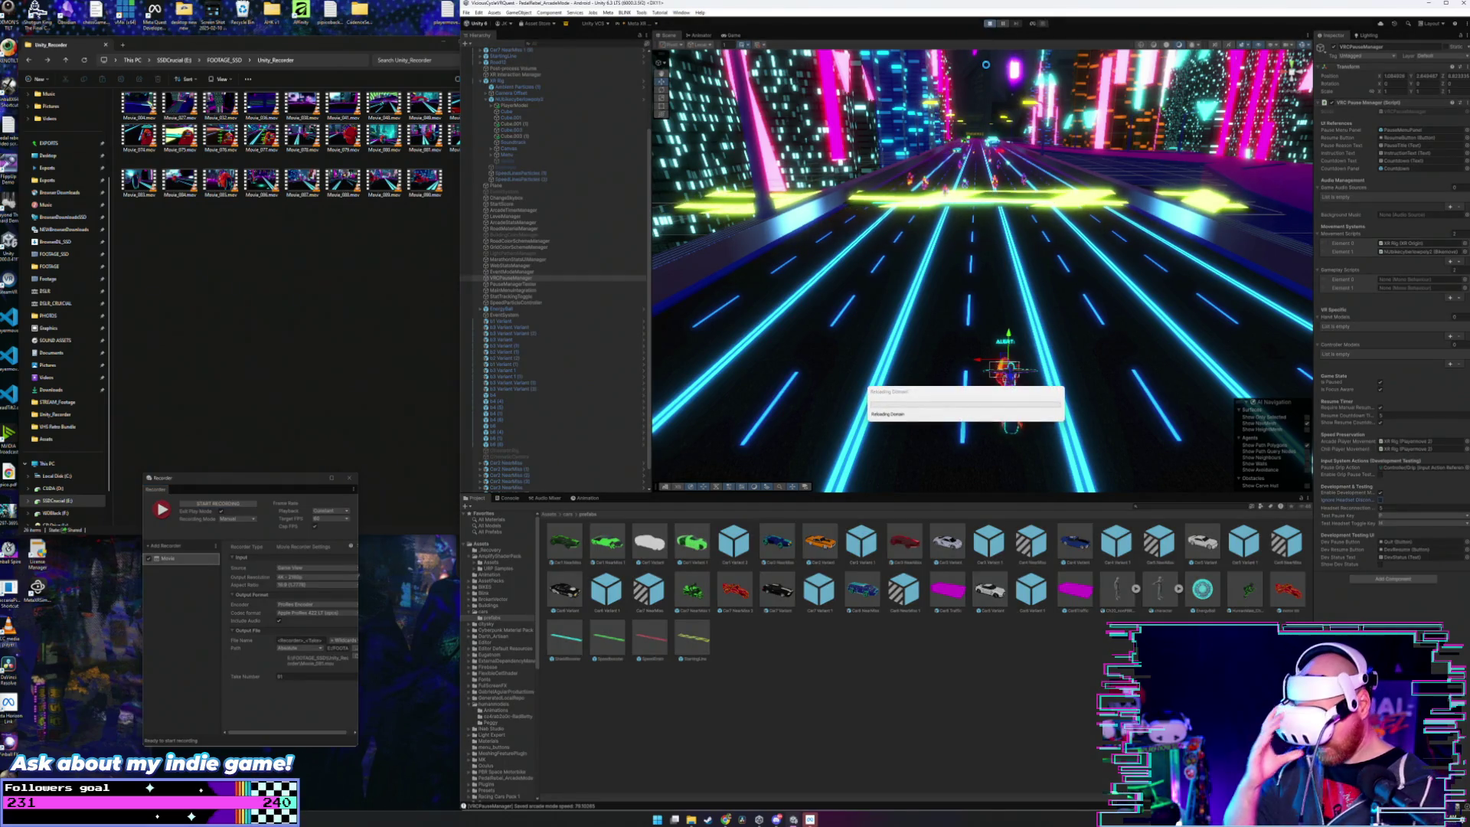
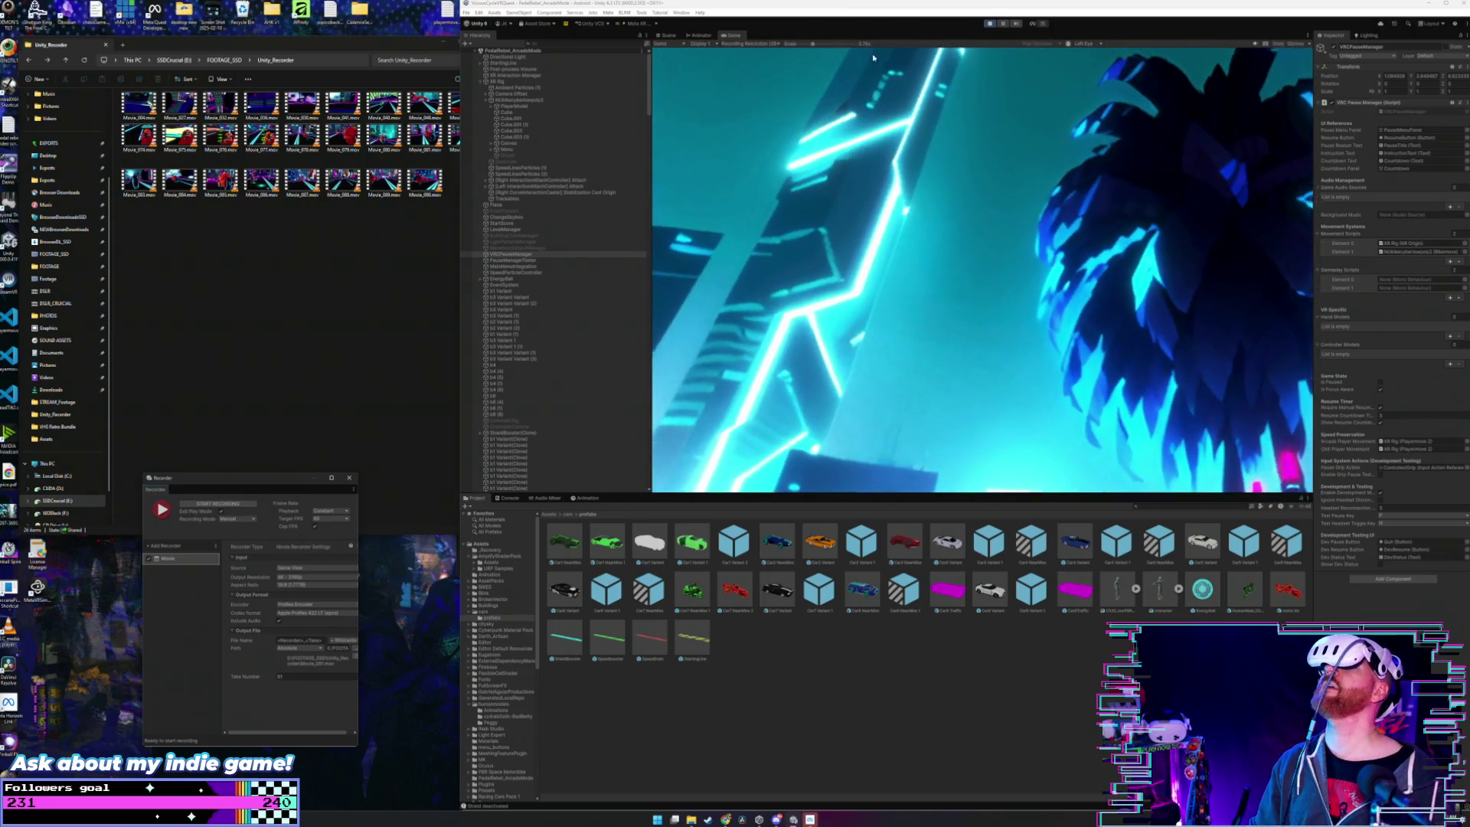
- Exit Play mode so the motorcycle scene is editable again
{"action": "left_click", "coordinate": [992, 25]}
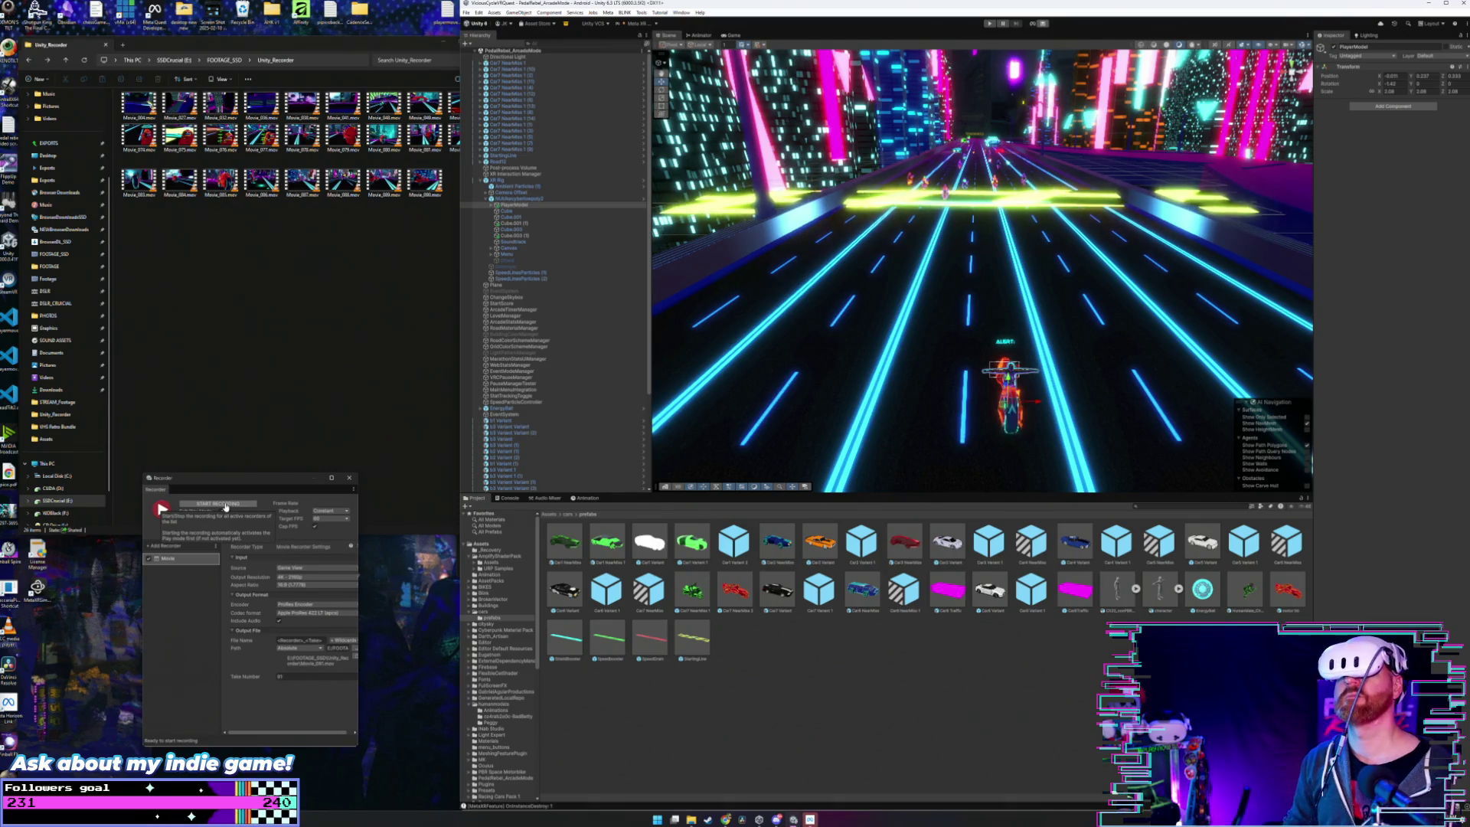
- Record one neon highway gameplay run as a Movie clip, then stop the capture
{"action": "left_click", "coordinate": [226, 506]}
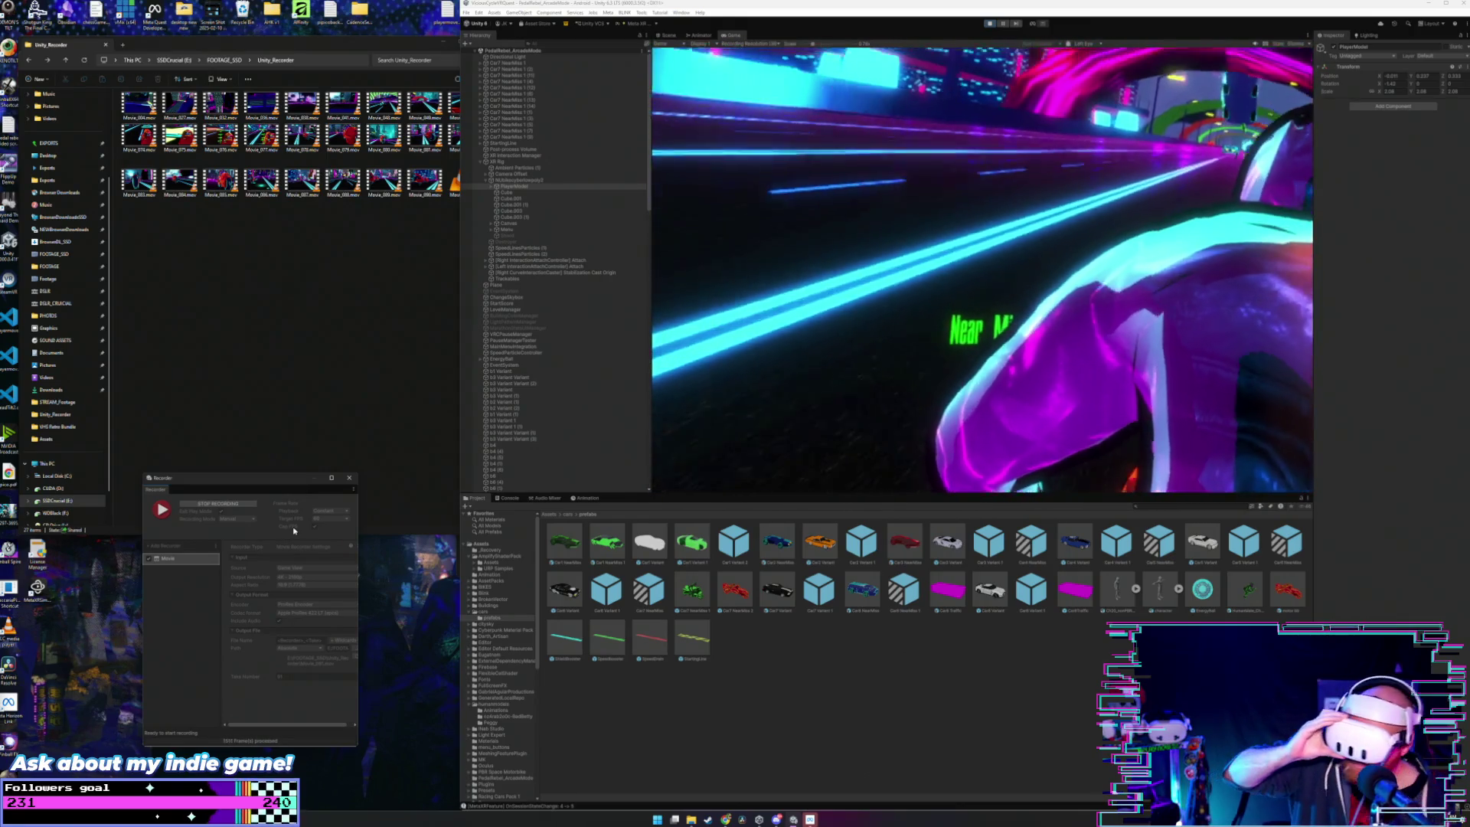
{"action": "left_click", "coordinate": [229, 508]}
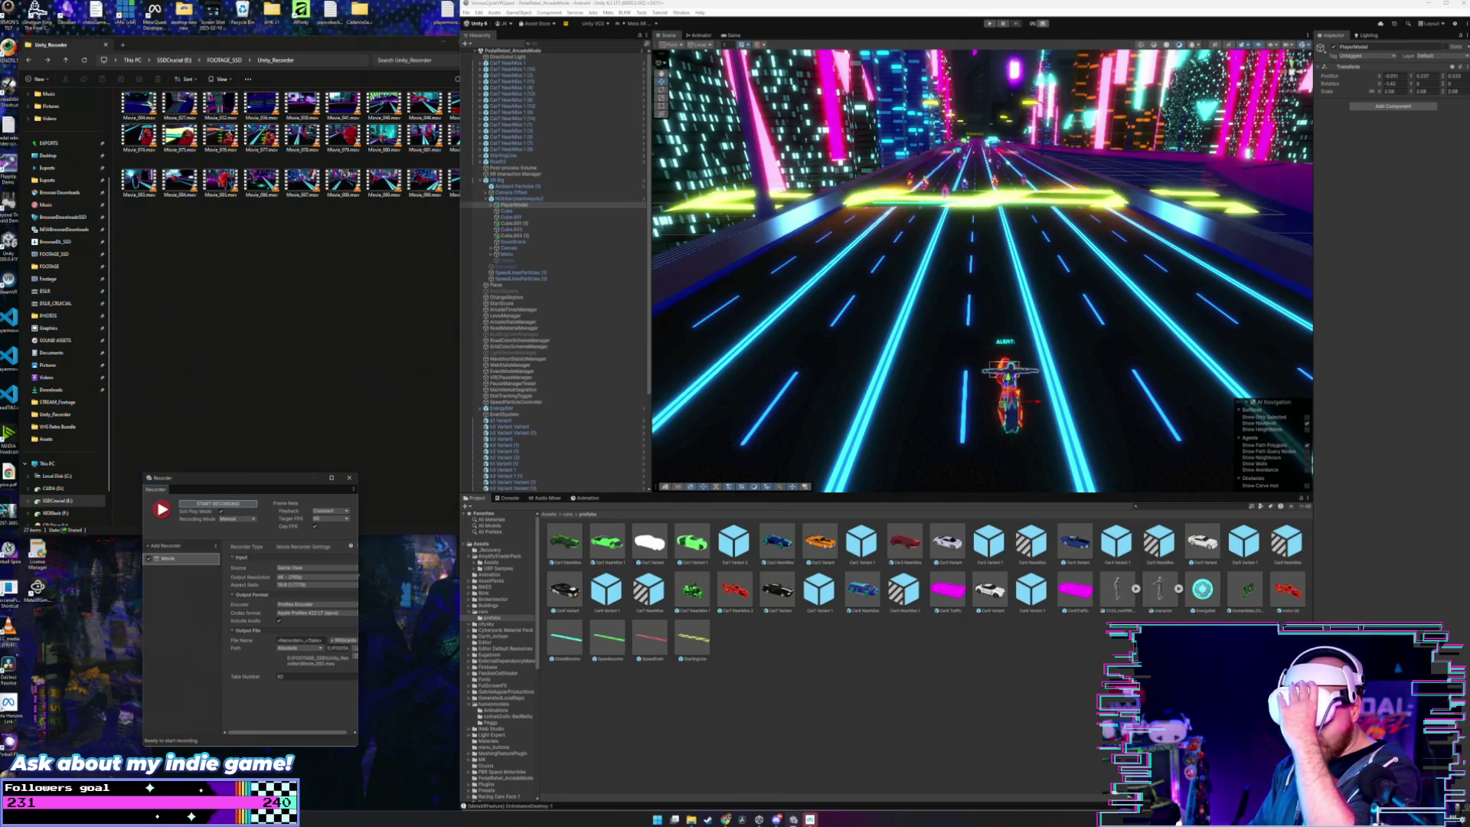
- Open Meta Quest Link, minimize it, and bring the Unity_Recorder folder forward
{"action": "left_click", "coordinate": [810, 819]}
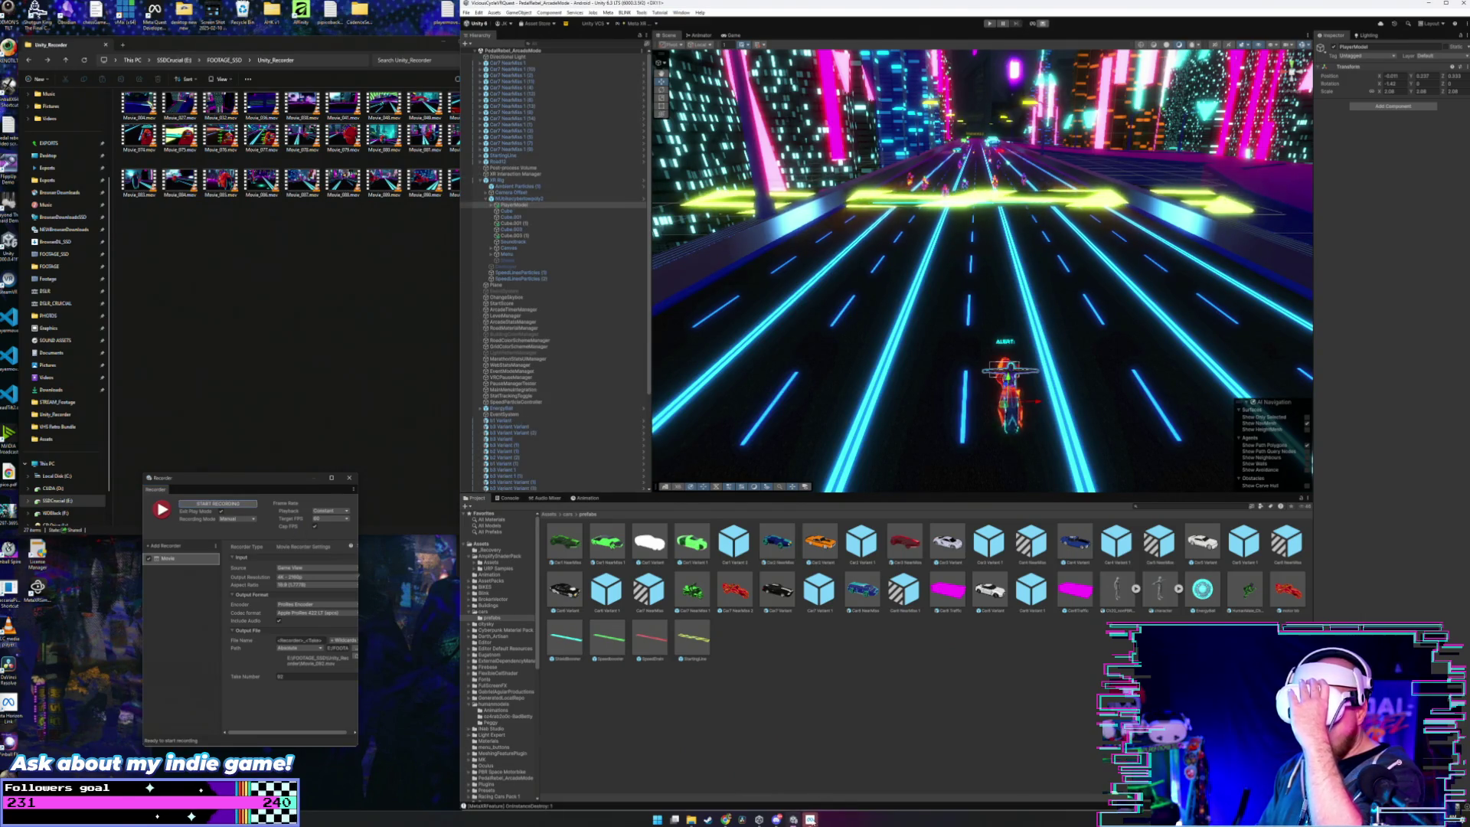
{"action": "left_click", "coordinate": [964, 242]}
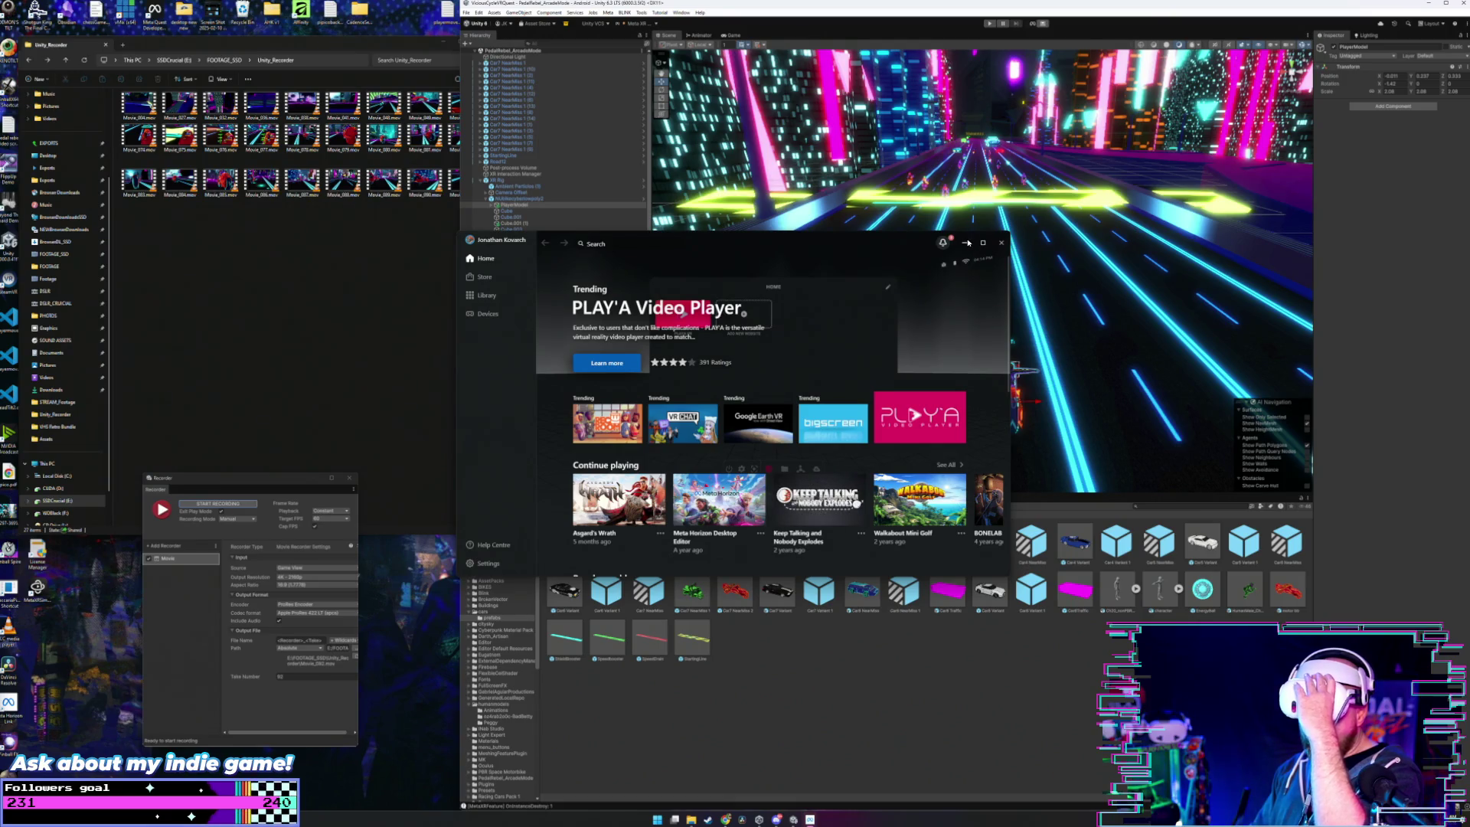
{"action": "left_click", "coordinate": [291, 279]}
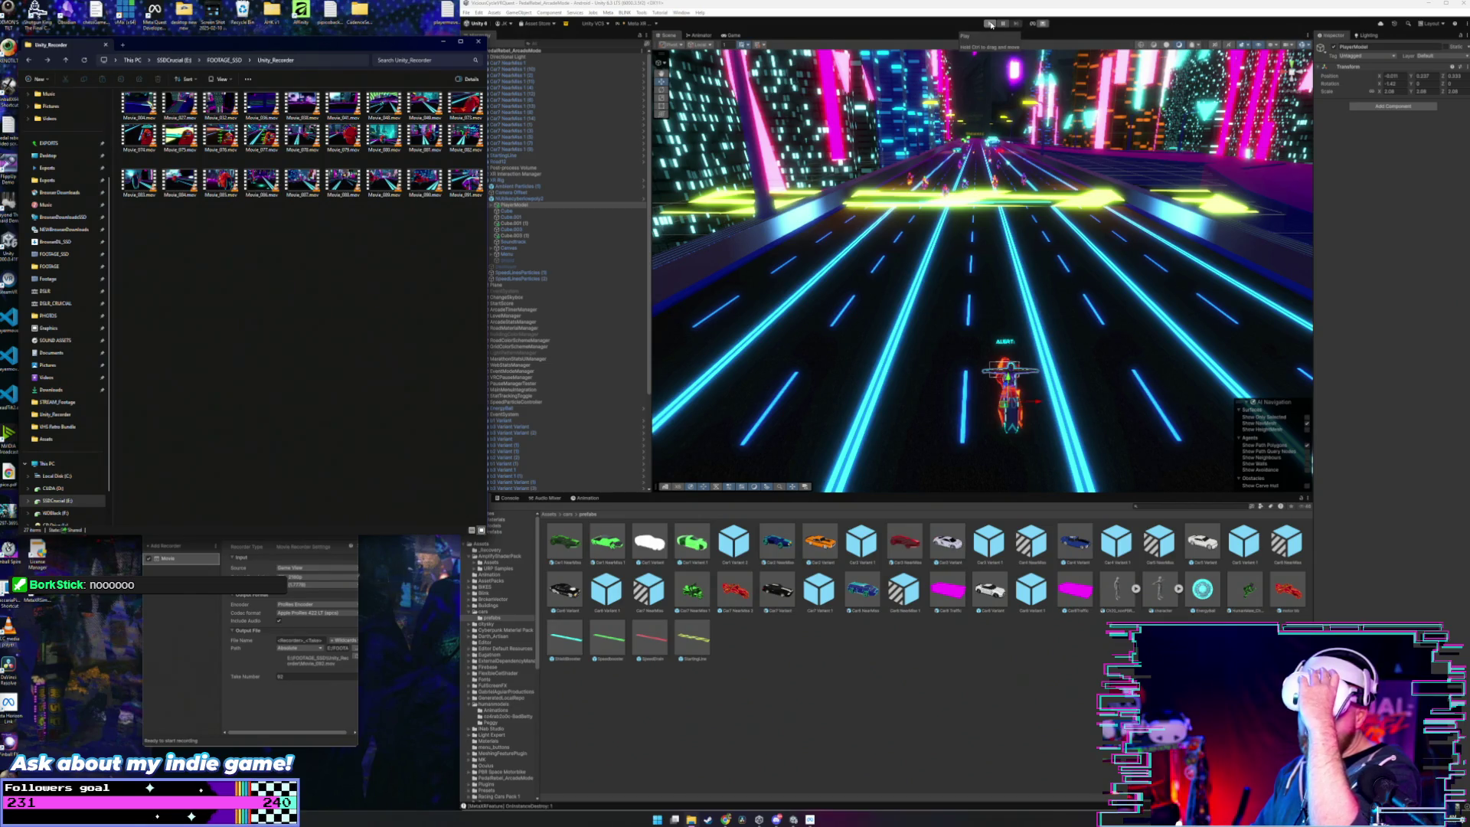
- Enter Play mode with the Game view showing the motorcycle game
{"action": "left_click", "coordinate": [991, 24]}
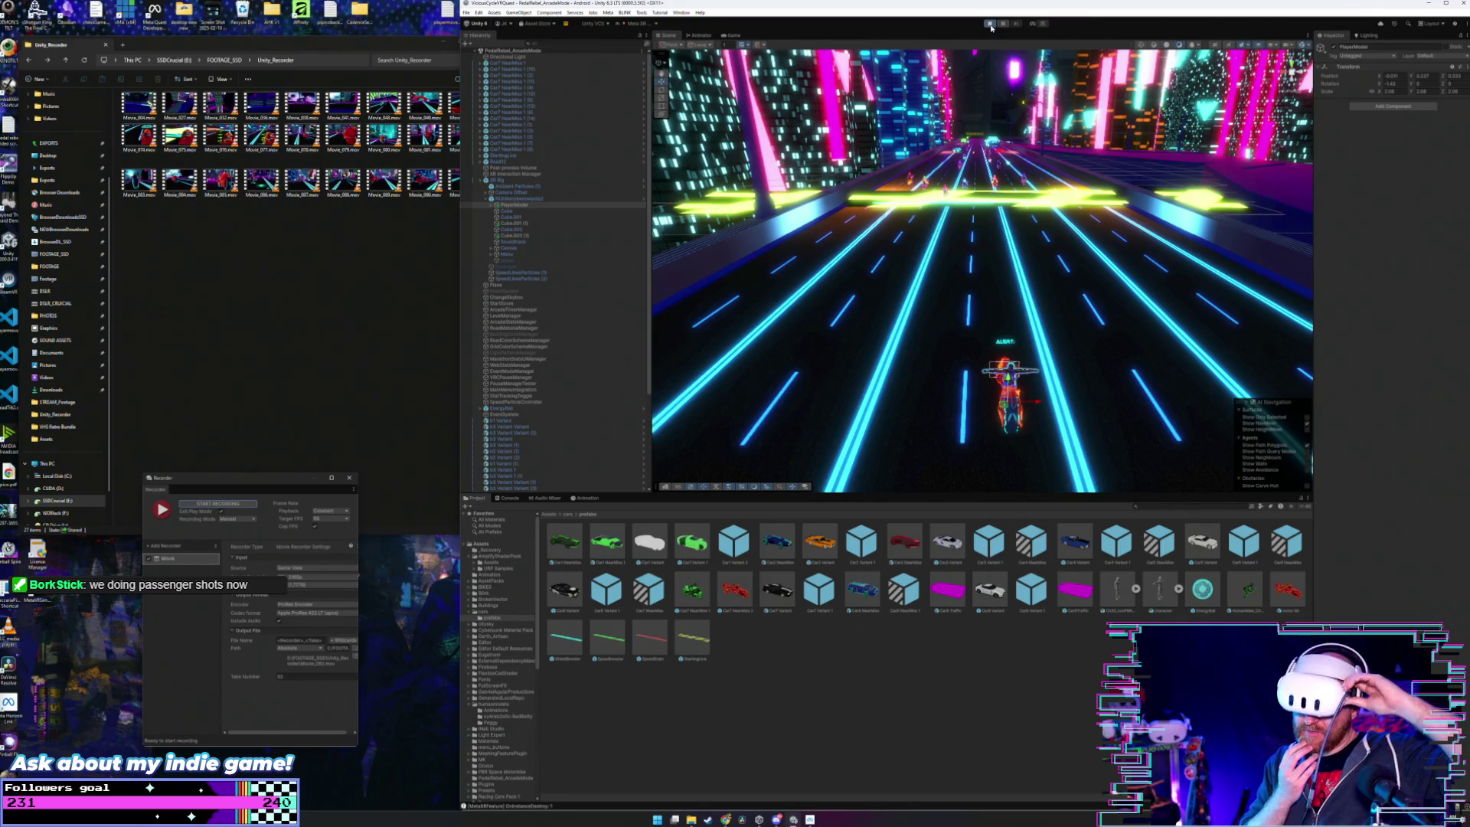
{"action": "left_click", "coordinate": [990, 25]}
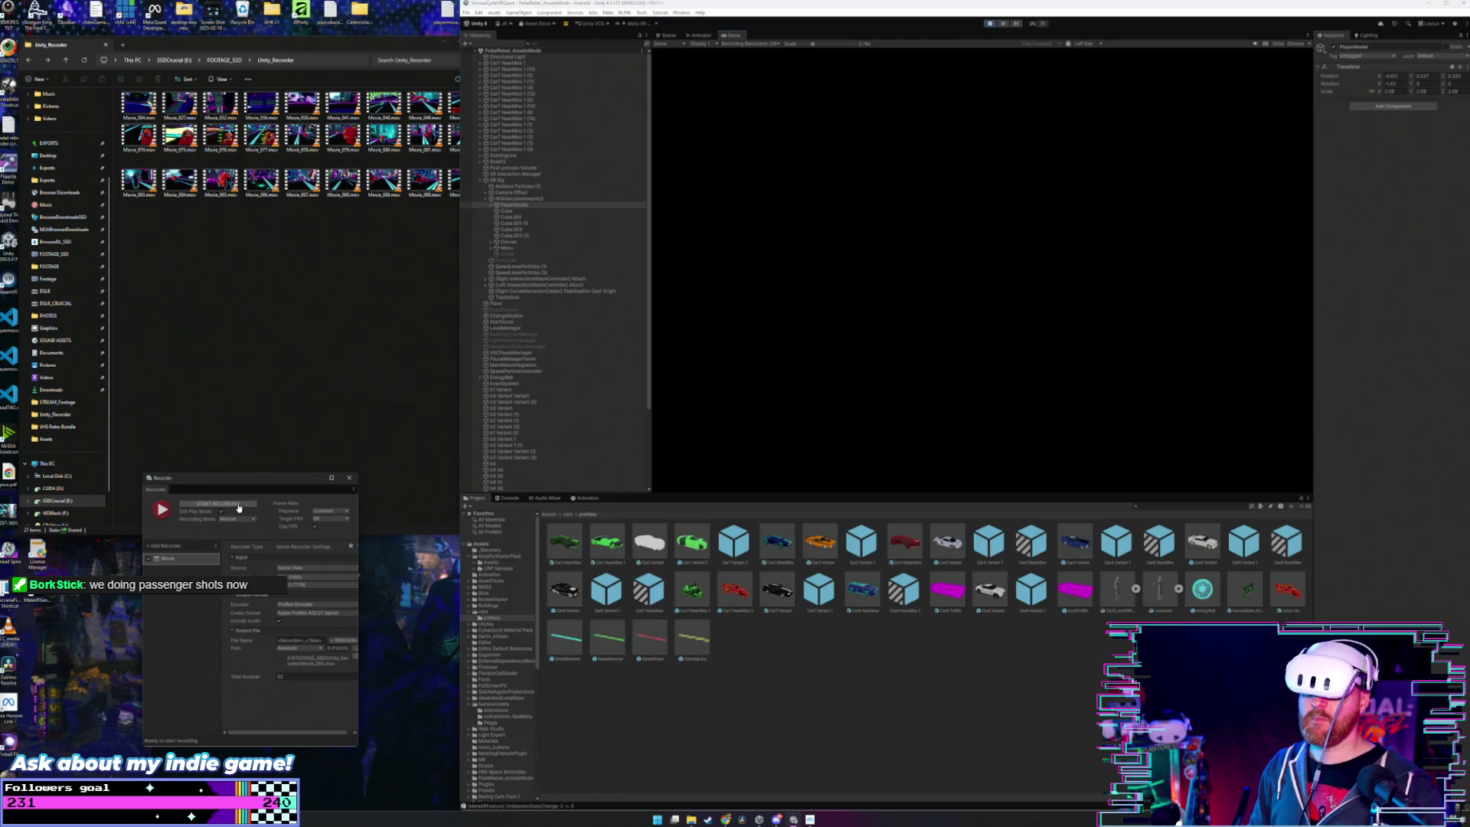
- Capture one gameplay clip, stop it, and immediately start recording the next take
{"action": "left_click", "coordinate": [238, 506]}
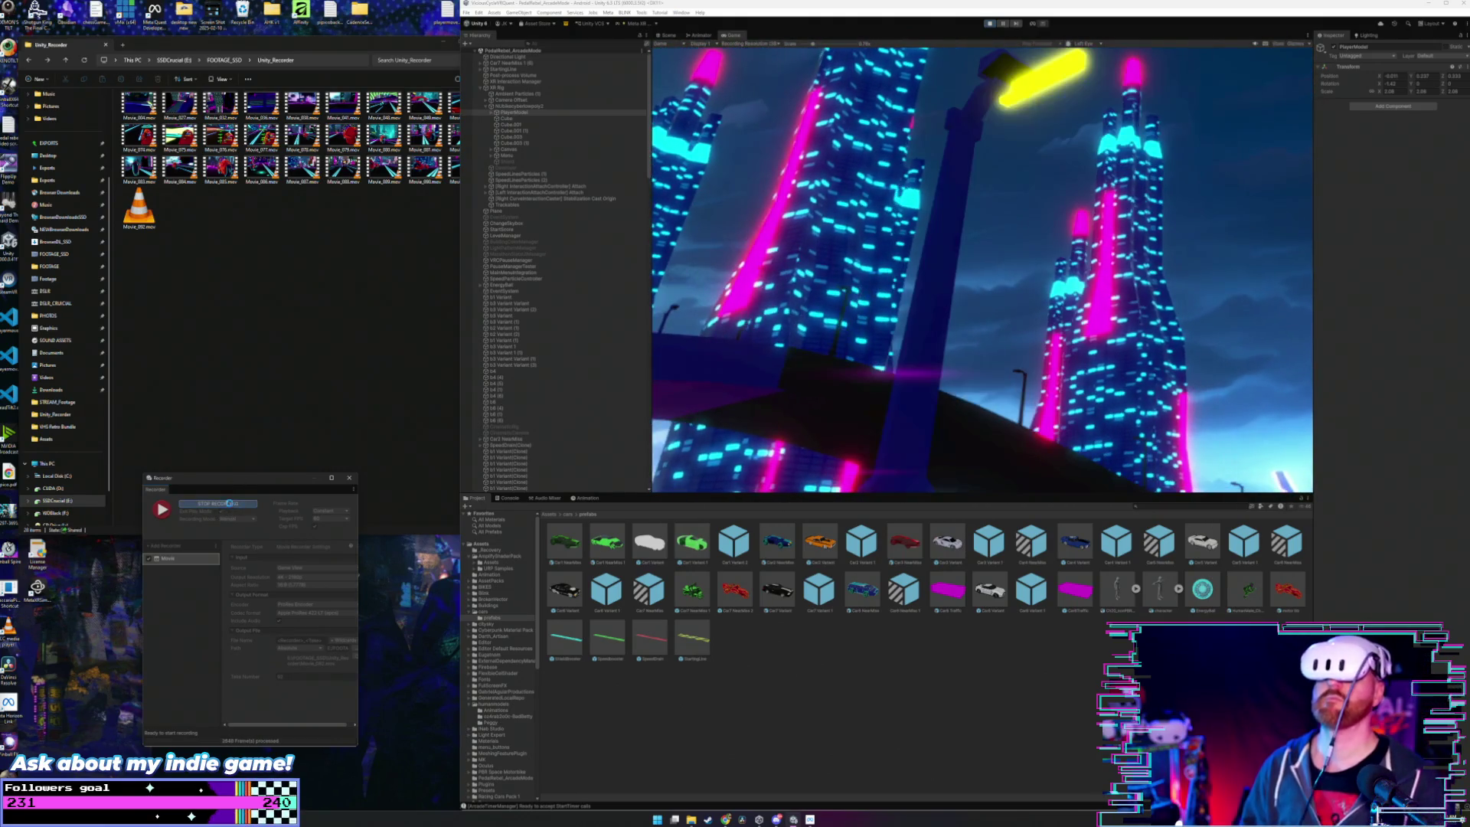
{"action": "left_click", "coordinate": [238, 507]}
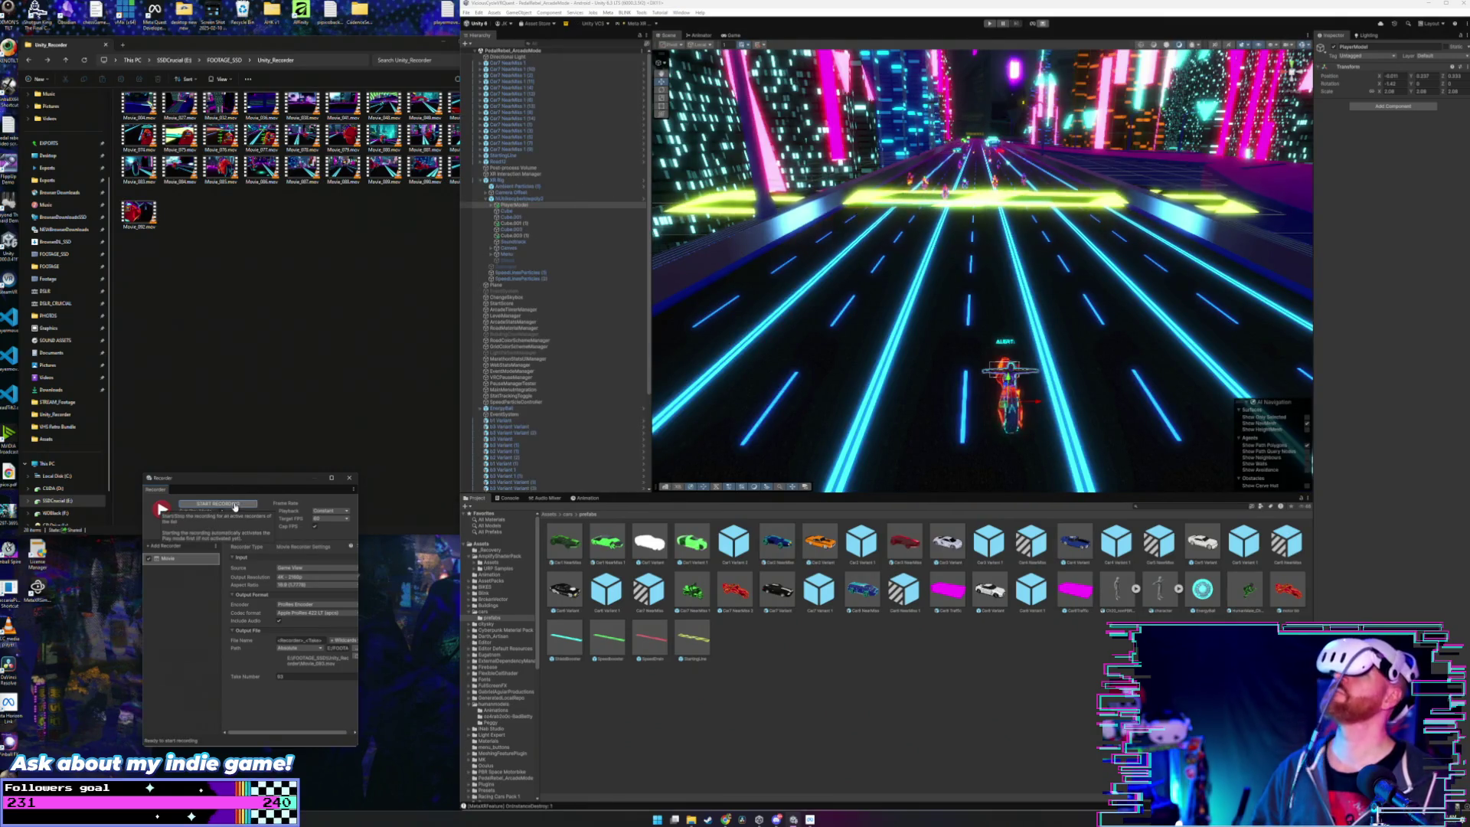
{"action": "left_click", "coordinate": [235, 505]}
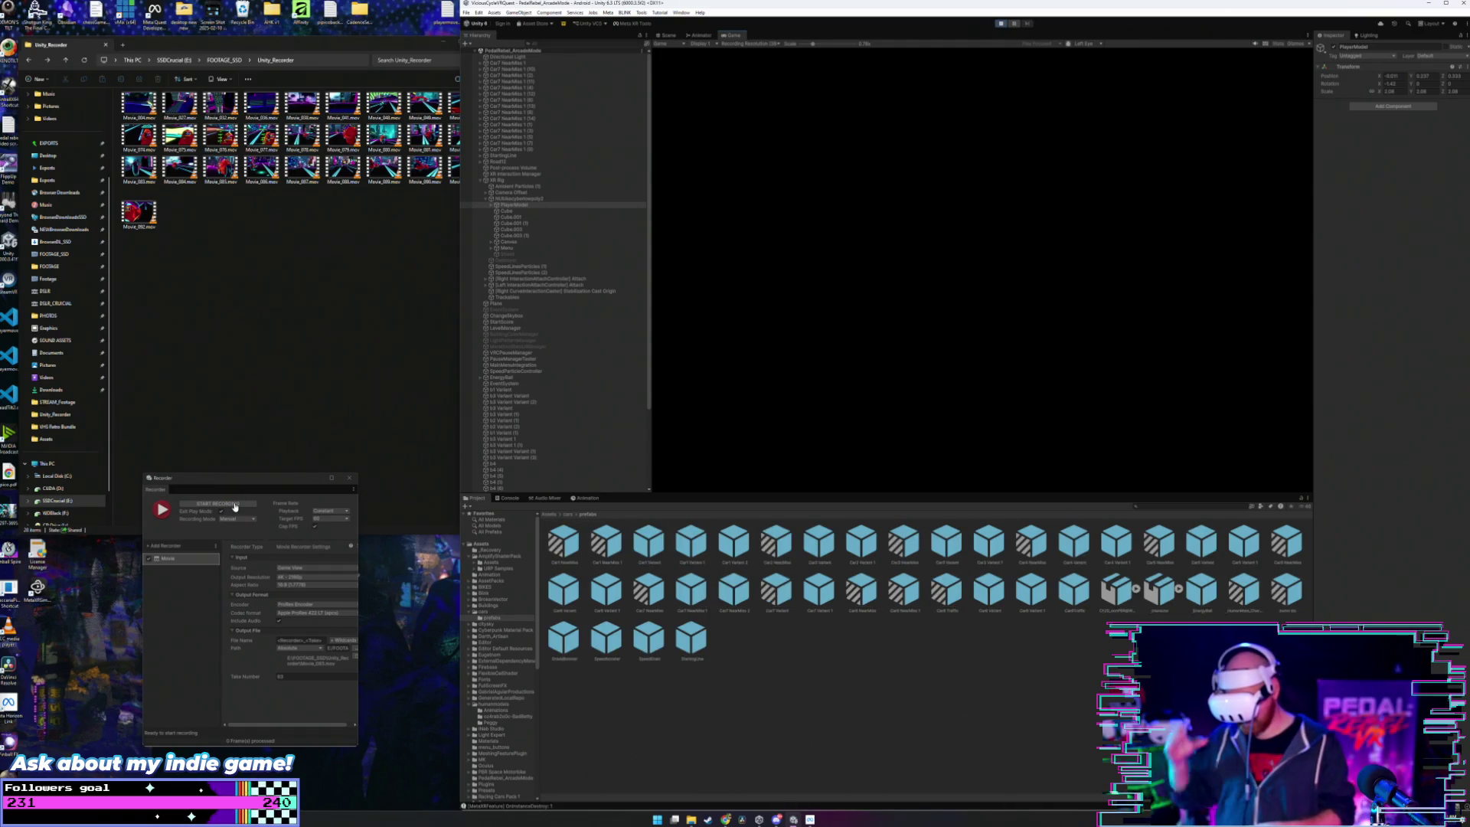
- Record a gameplay run and stop it so Movie_093 is saved
{"action": "left_click", "coordinate": [235, 505]}
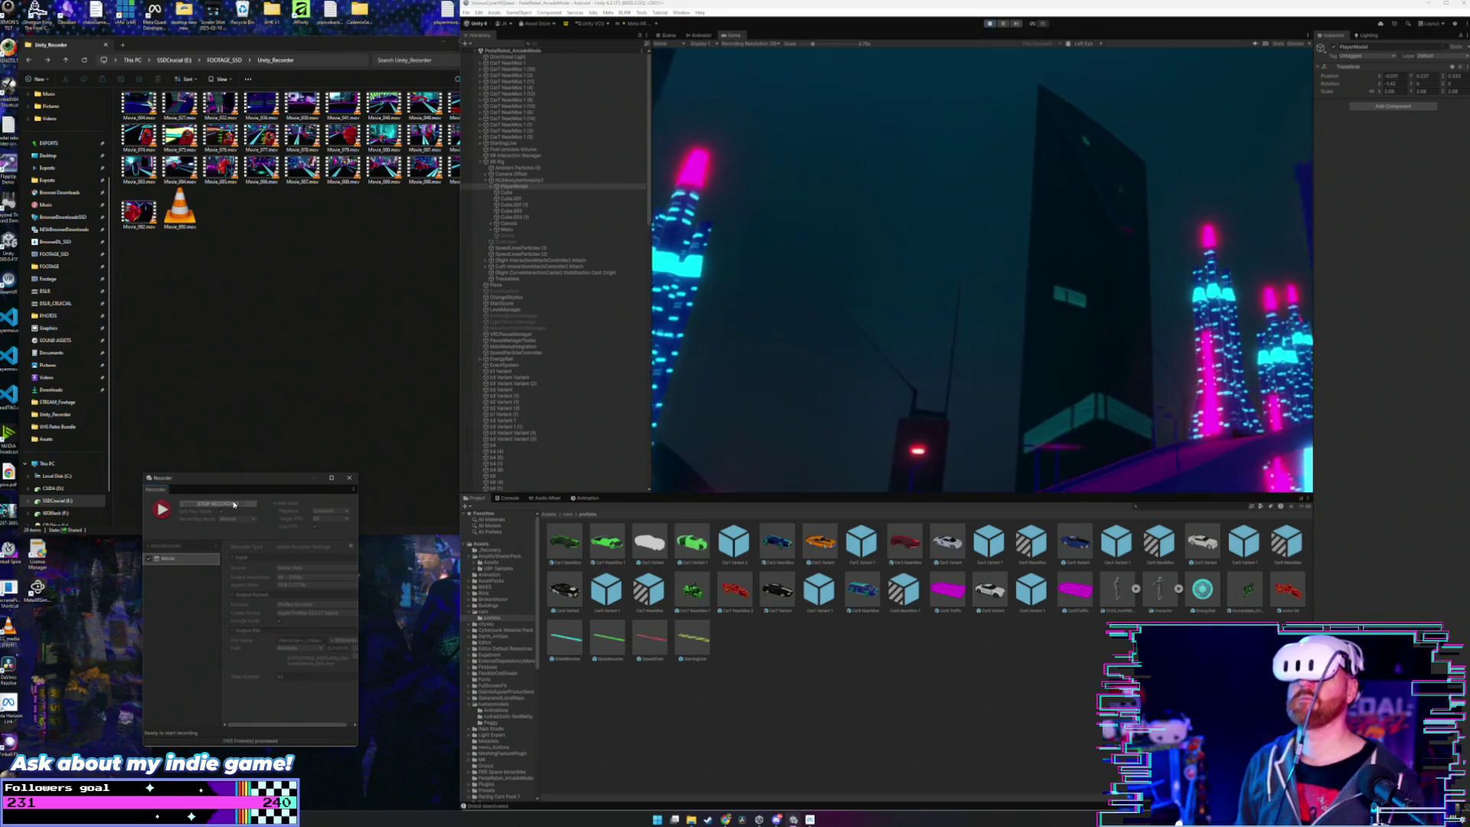
{"action": "left_click", "coordinate": [231, 511]}
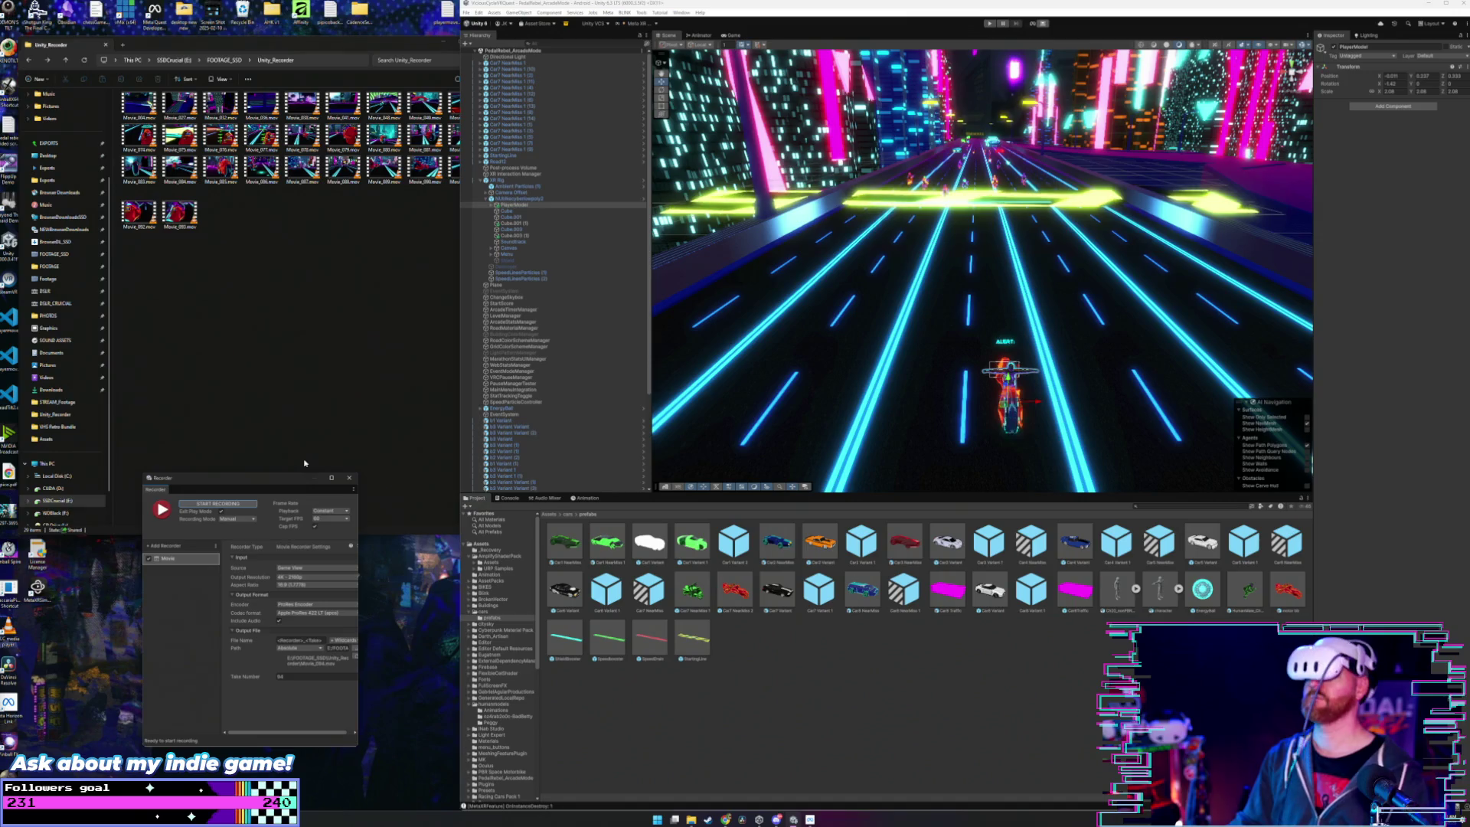
- Start a new Recorder take of the neon highway run and keep playing
{"action": "left_click", "coordinate": [240, 503]}
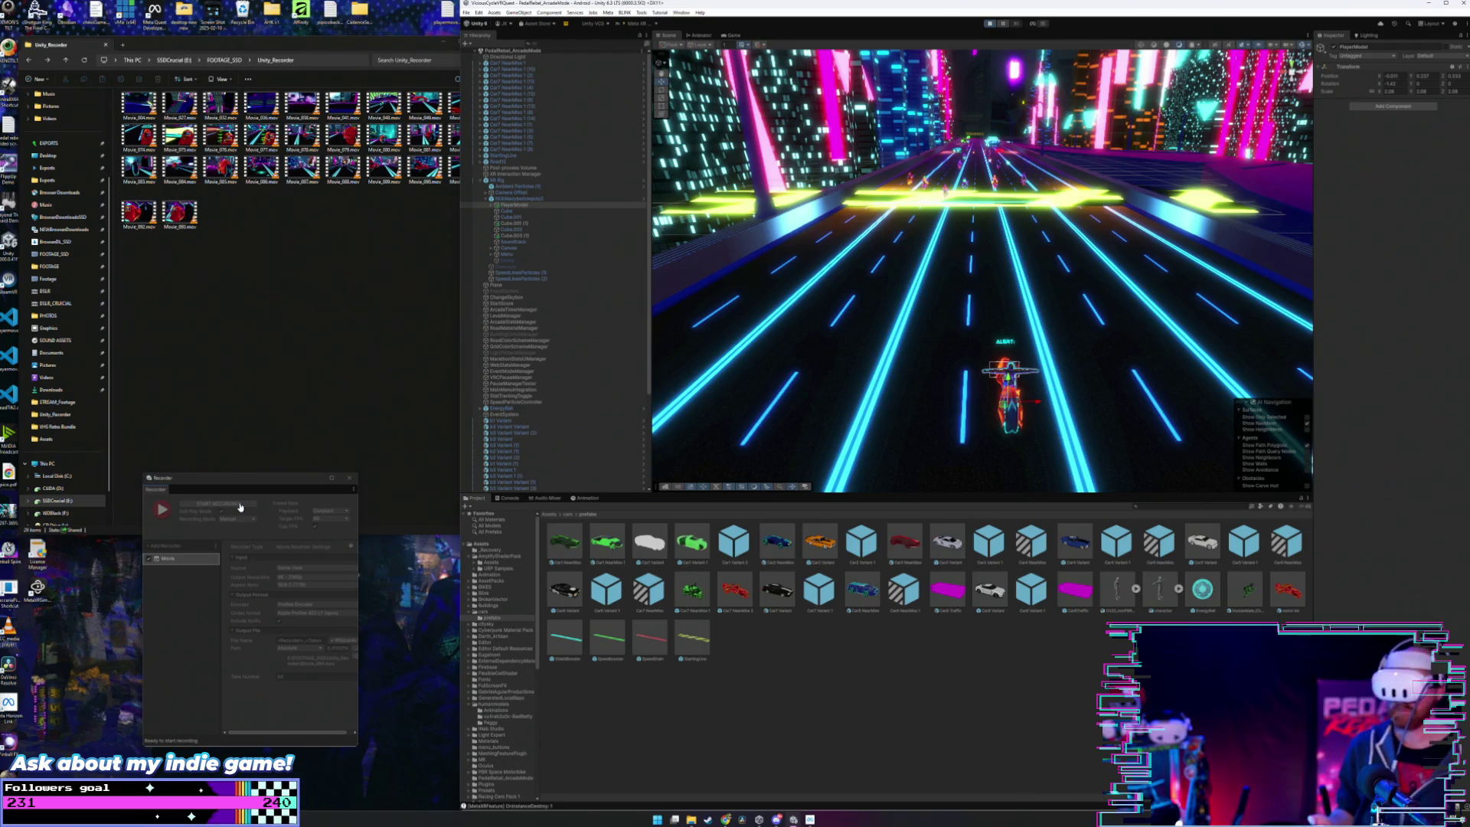
{"action": "left_click", "coordinate": [238, 504]}
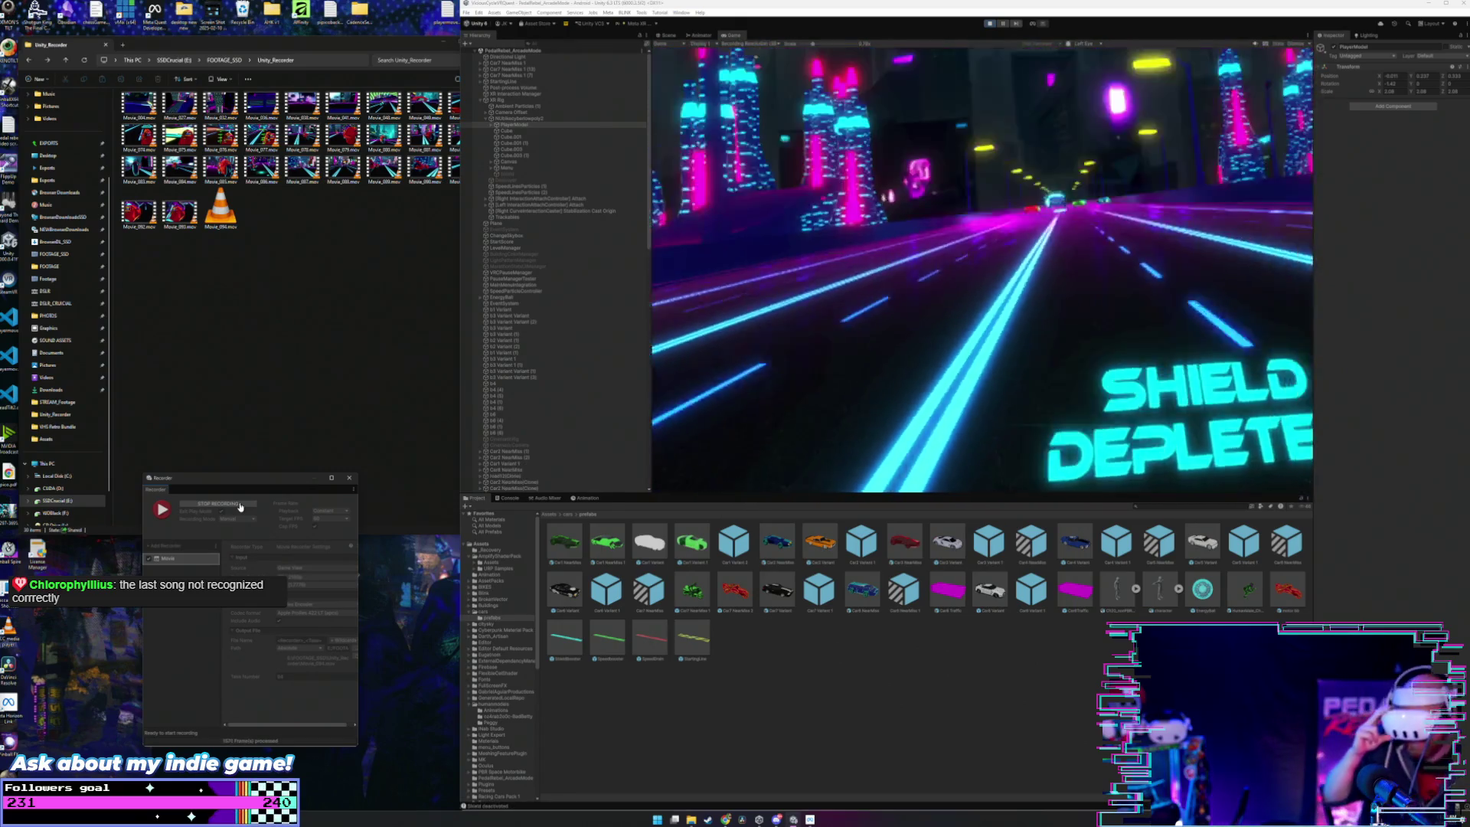
- Stop the current take to save the third movie, then start another recording
{"action": "left_click", "coordinate": [240, 507]}
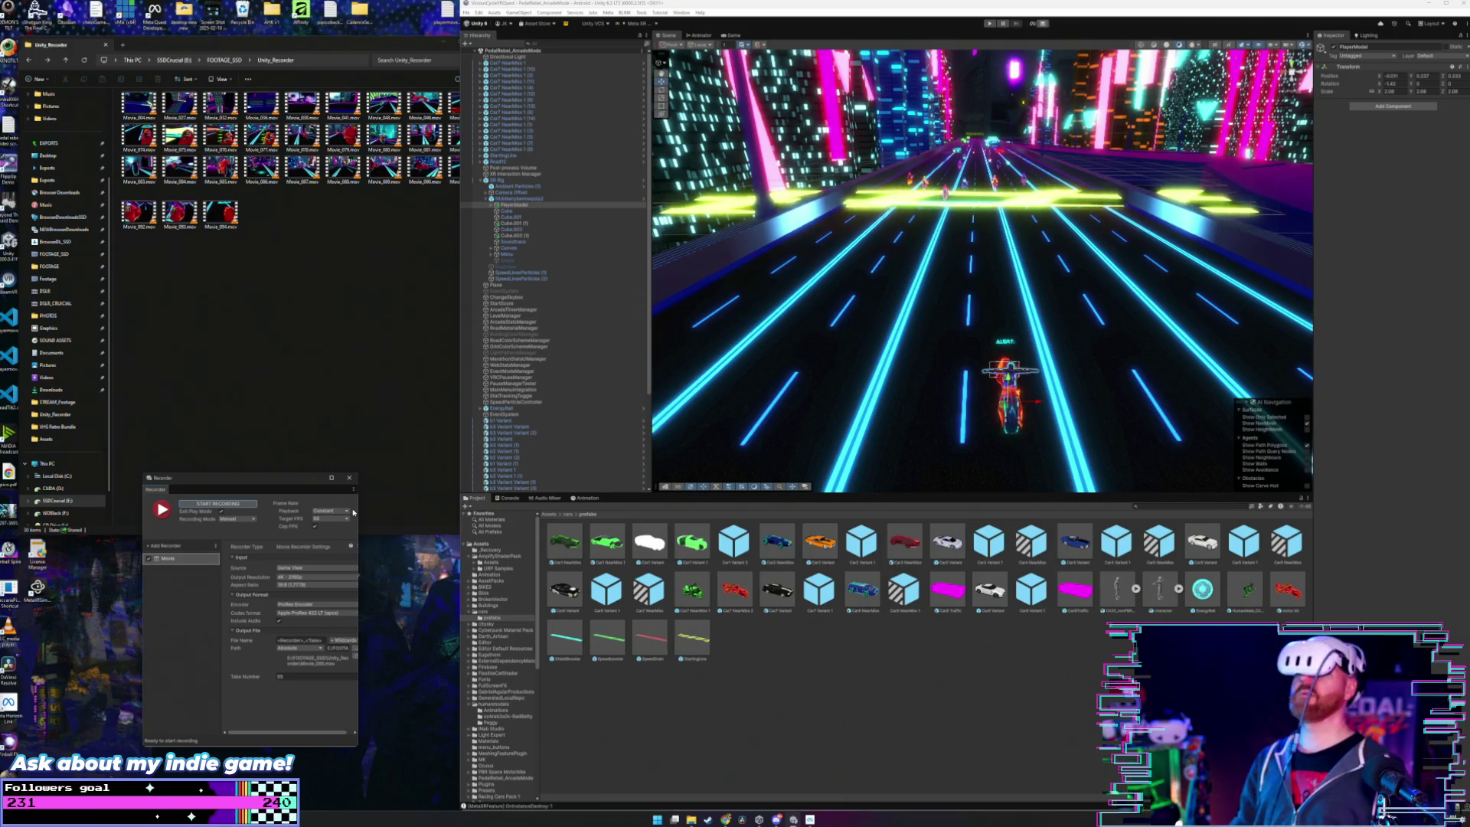
{"action": "left_click", "coordinate": [233, 506]}
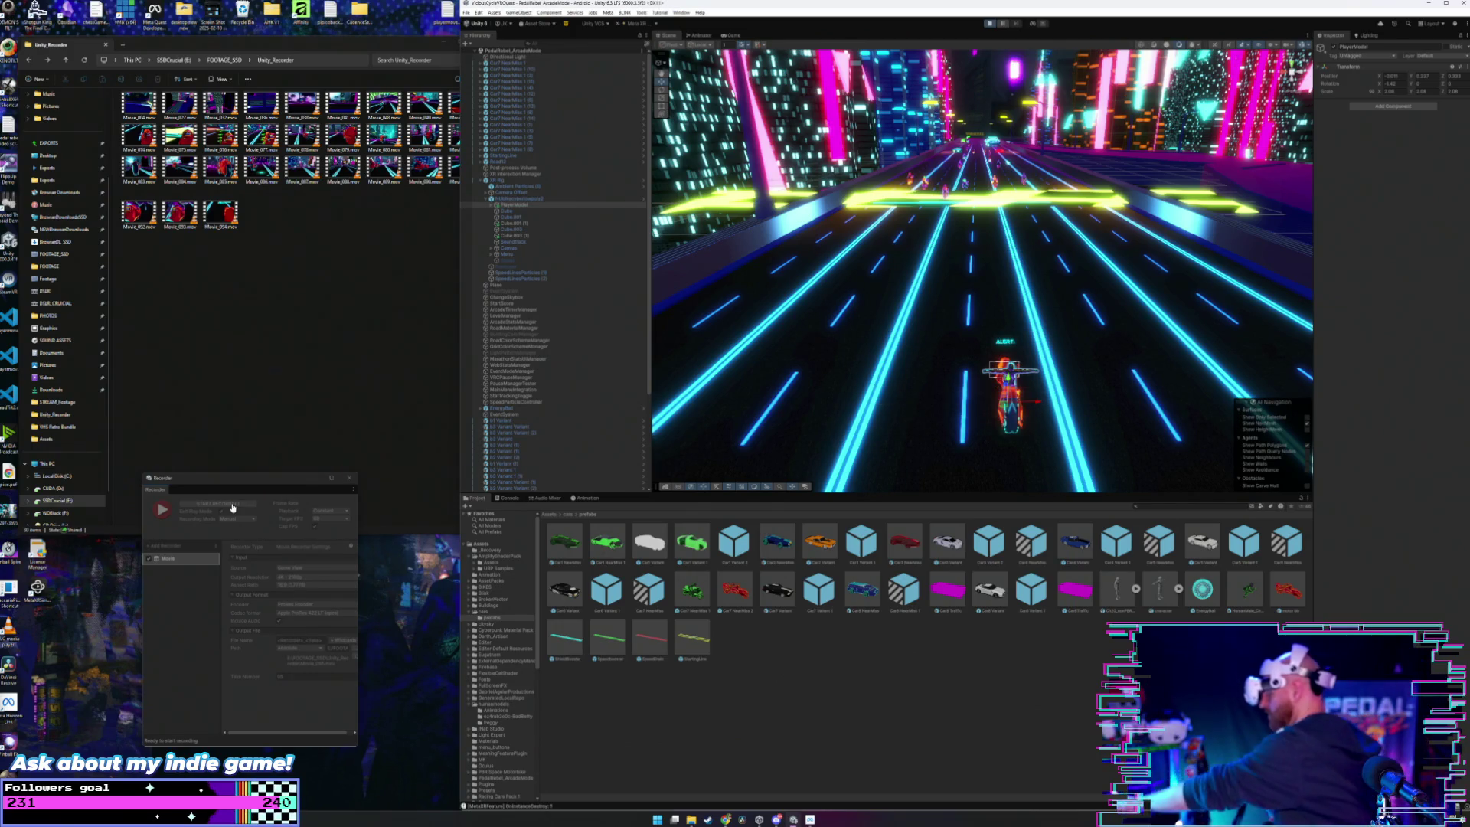
- Play through the neon highway run while the Recorder captures it to a movie
{"action": "left_click", "coordinate": [232, 504]}
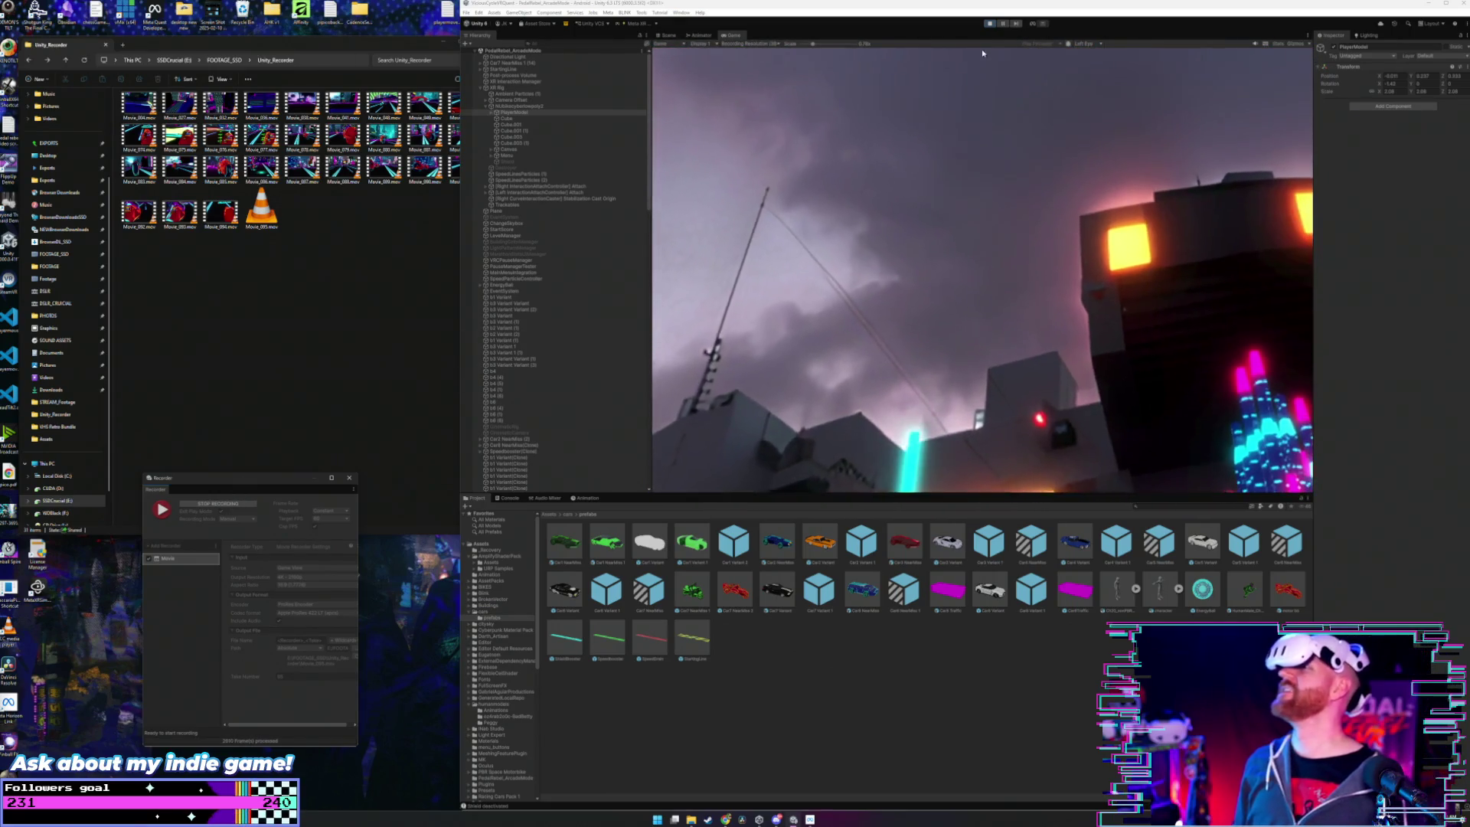
- Stop the capture to save the fourth movie and begin the next take
{"action": "left_click", "coordinate": [235, 506]}
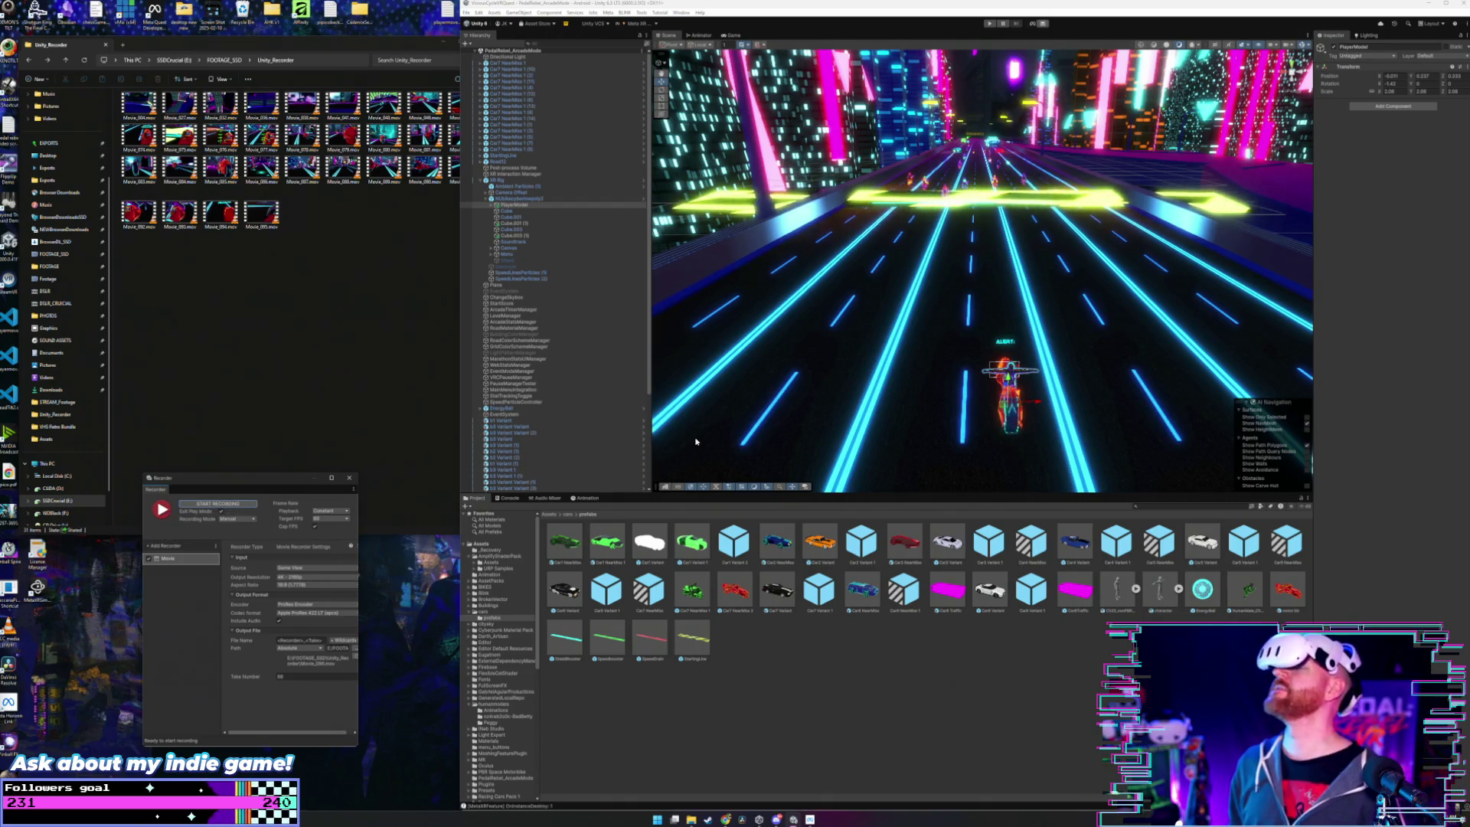
{"action": "left_click", "coordinate": [239, 507]}
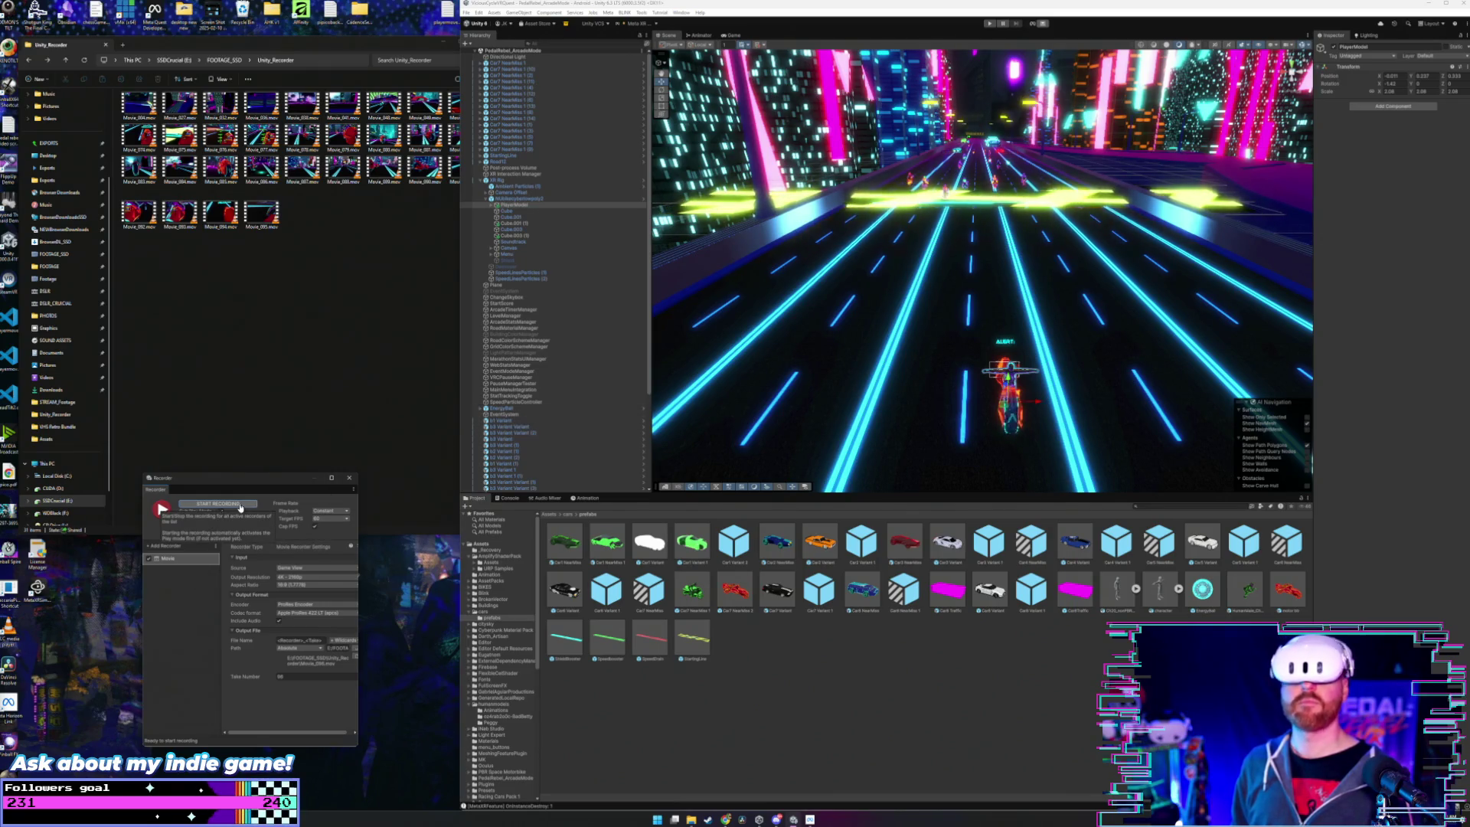